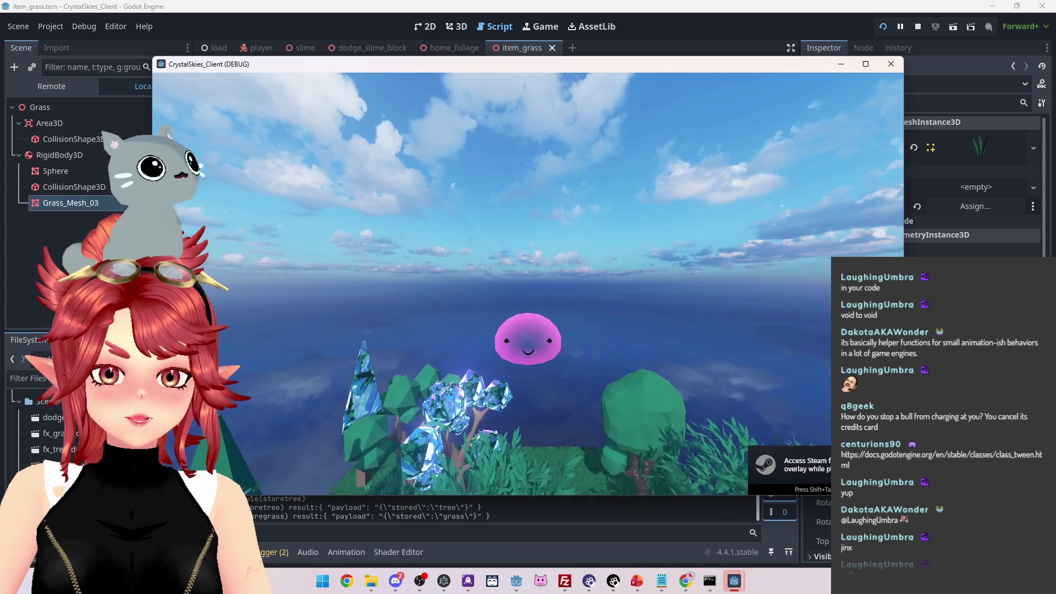
Step: Walk around the pink slime toward the trees, cutting grass along the way
key(w)
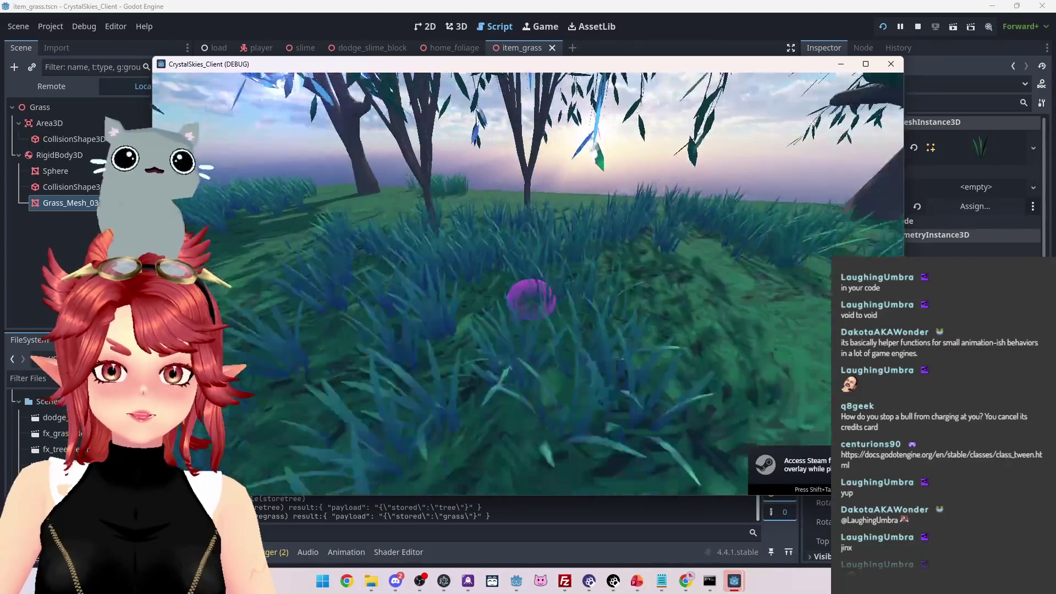
key(a)
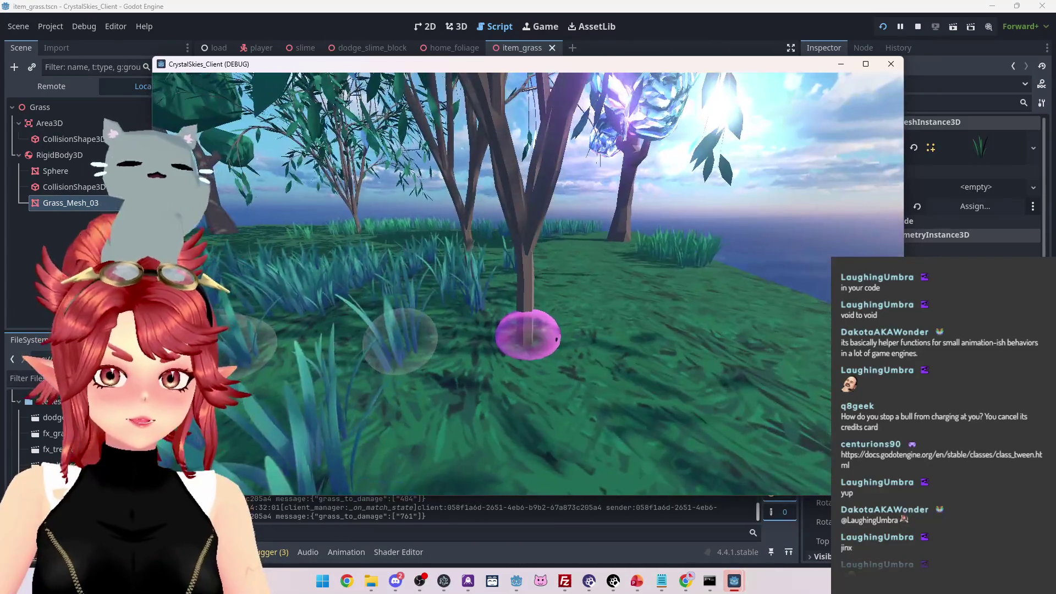
key(w)
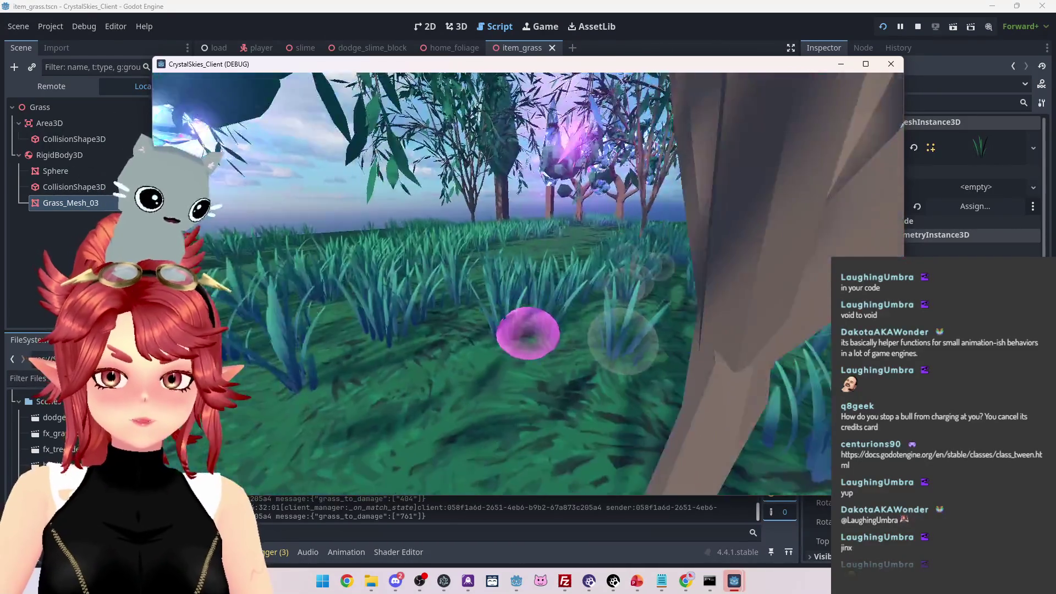
key(w)
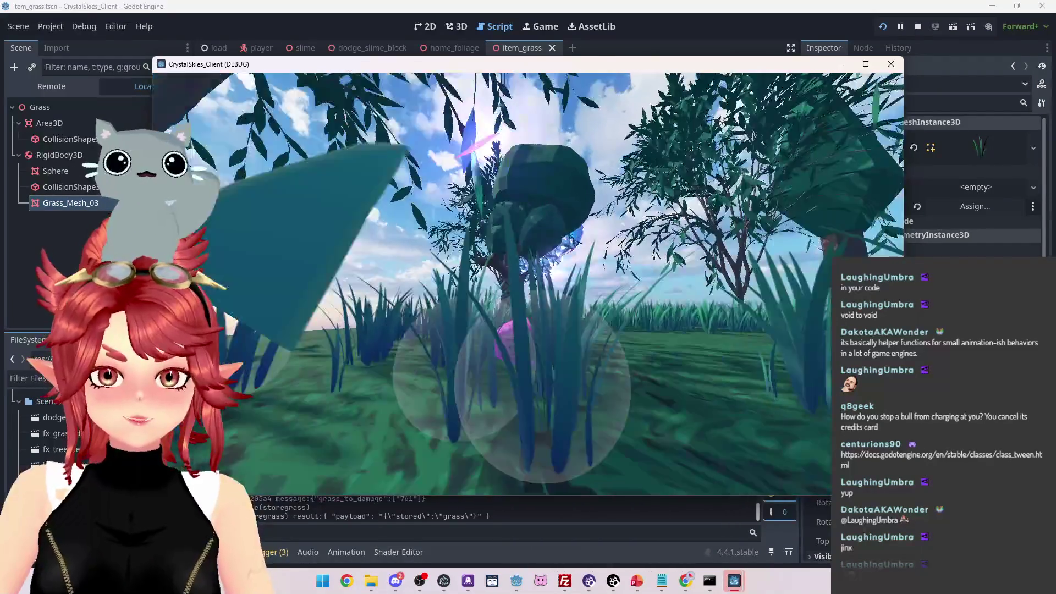
key(w)
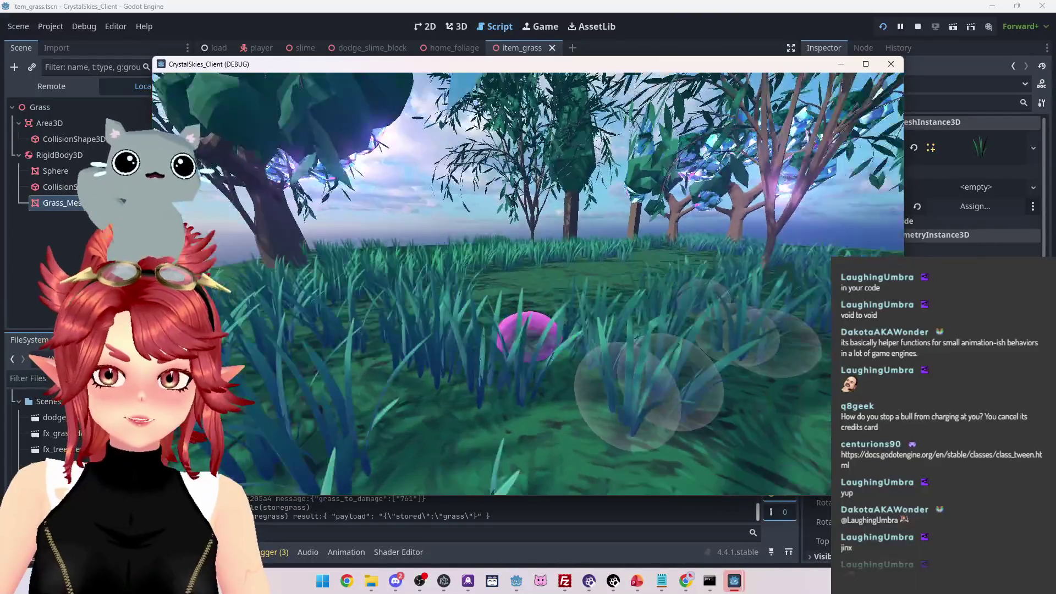
Step: Keep walking through the tall grass and meadow, then bring up the Host Settings menu
key(w)
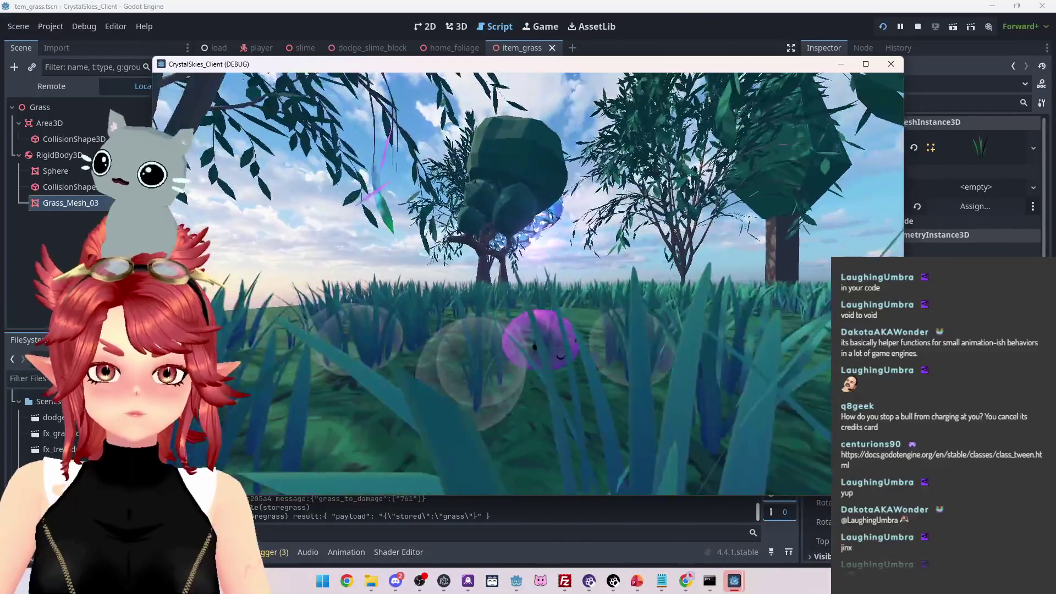
key(w)
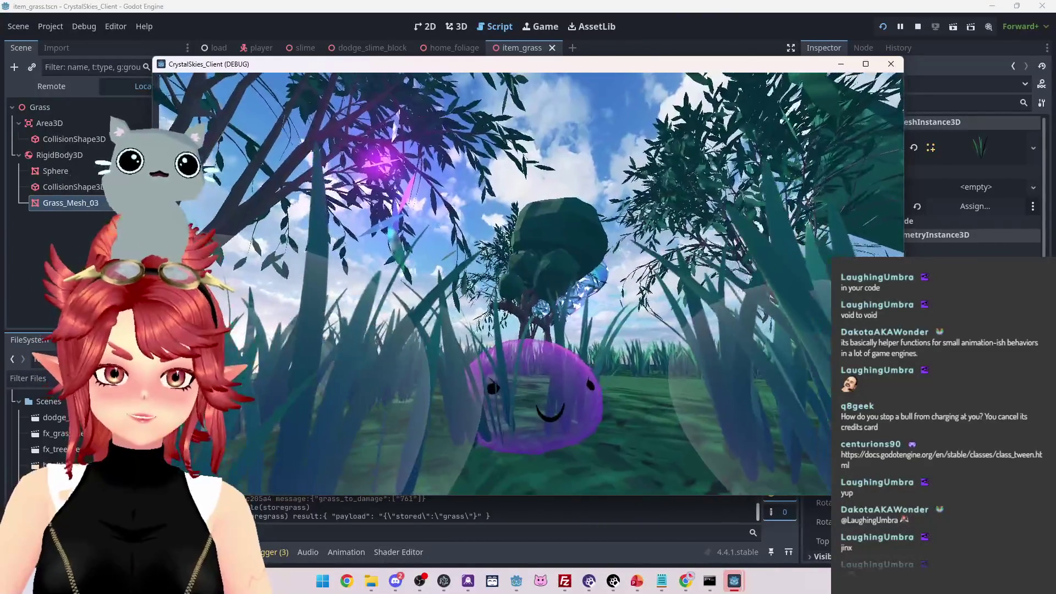
key(w)
key(w)
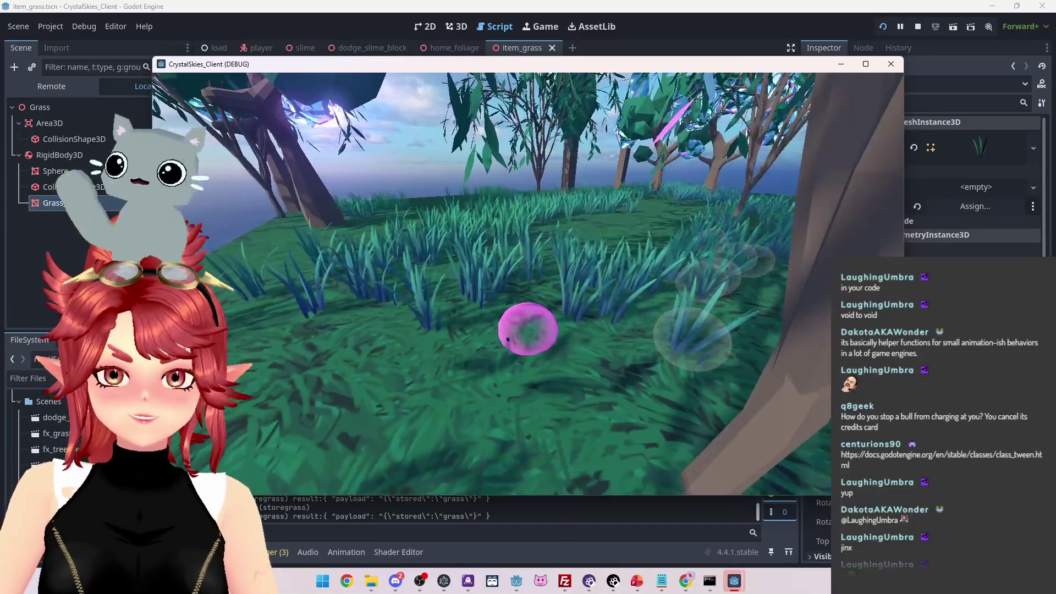
key(w)
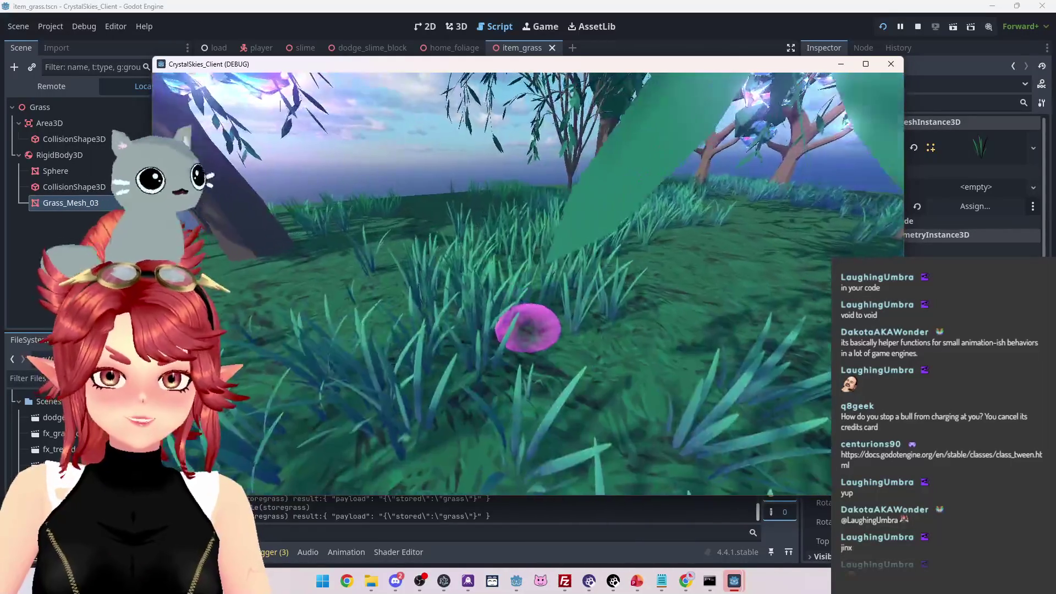
key(w)
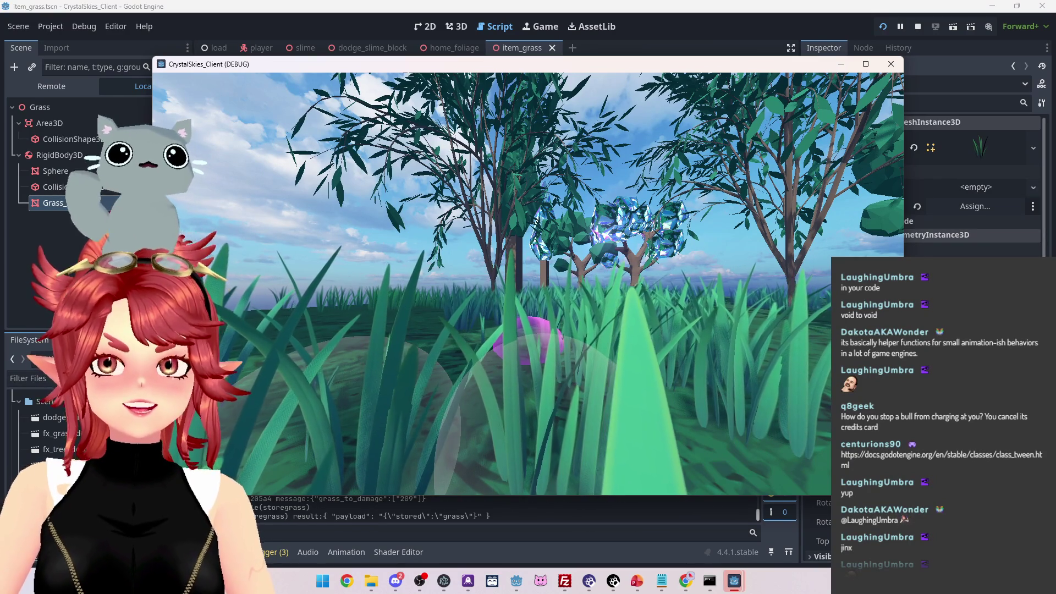
key(Escape)
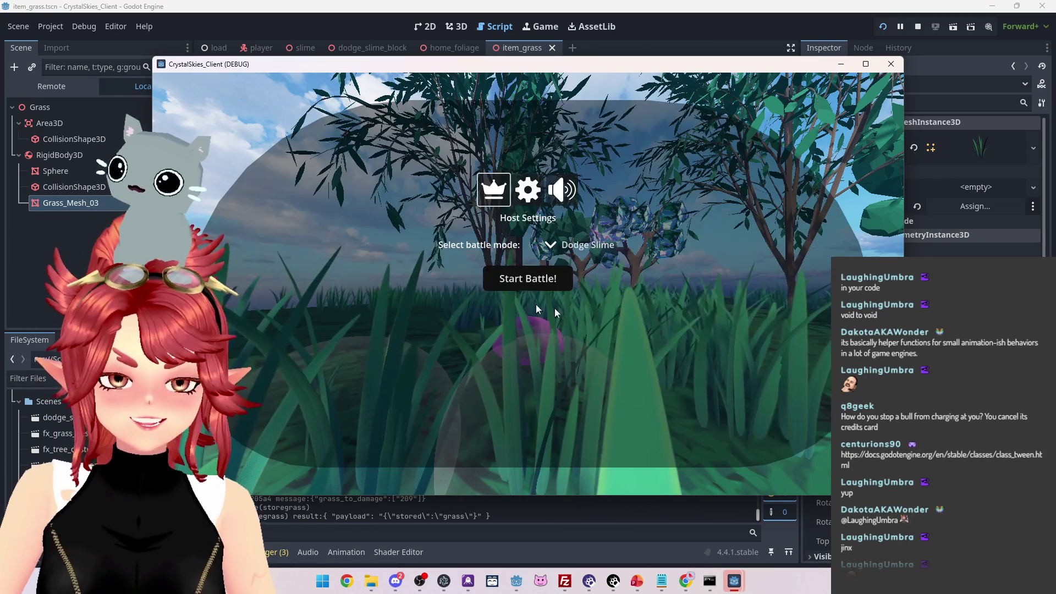
Step: Maximize the game window, resume play, then reopen Host Settings and close the game
key(shift+super+Up)
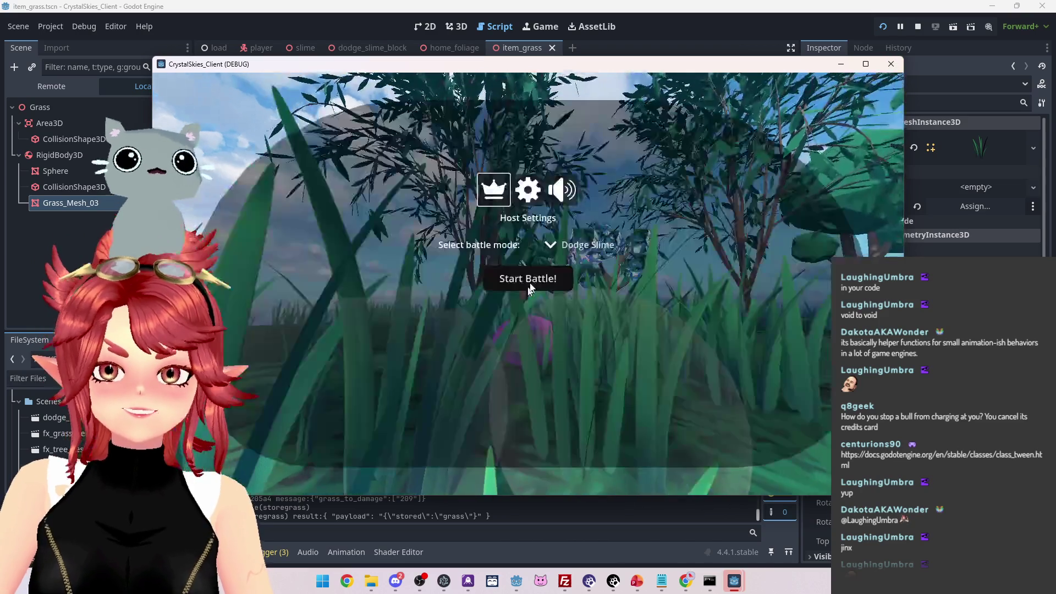
key(super+Up)
key(Escape)
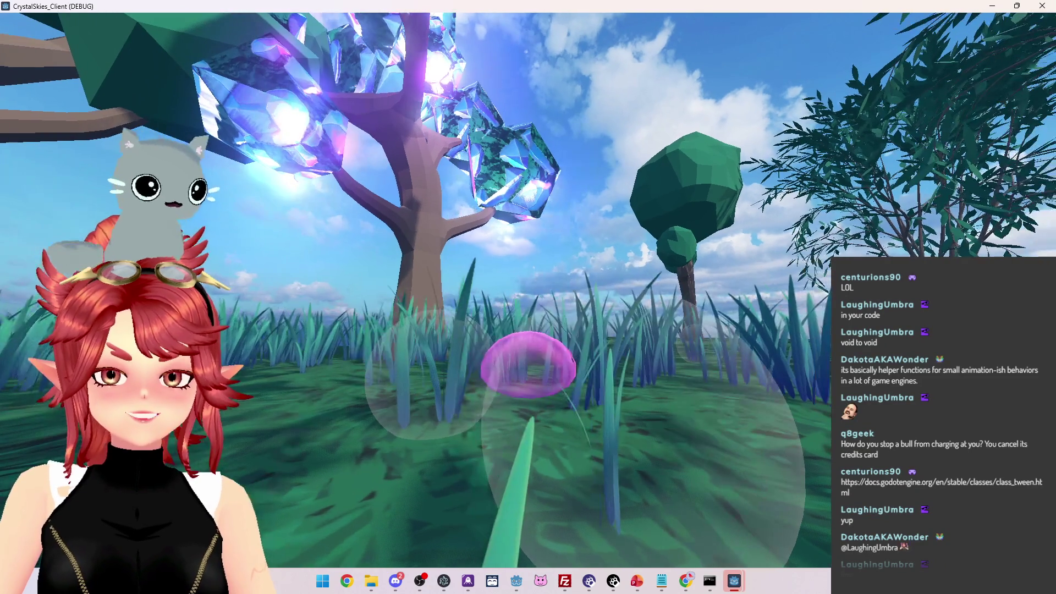
key(Escape)
click(1041, 8)
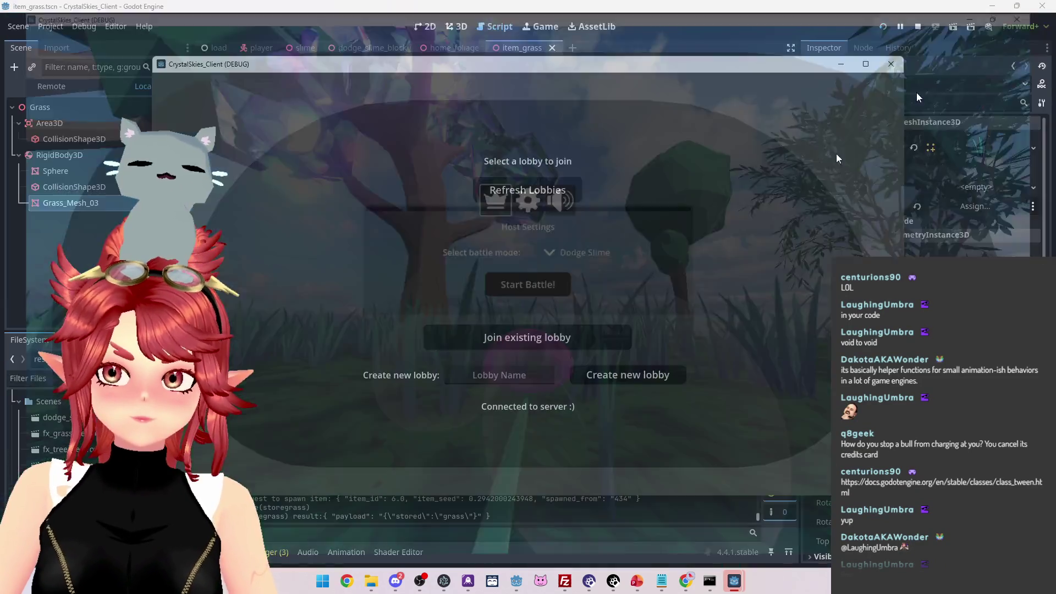
Step: Stop the running project and open the Tween docs from tween_property in the rotation script
click(917, 27)
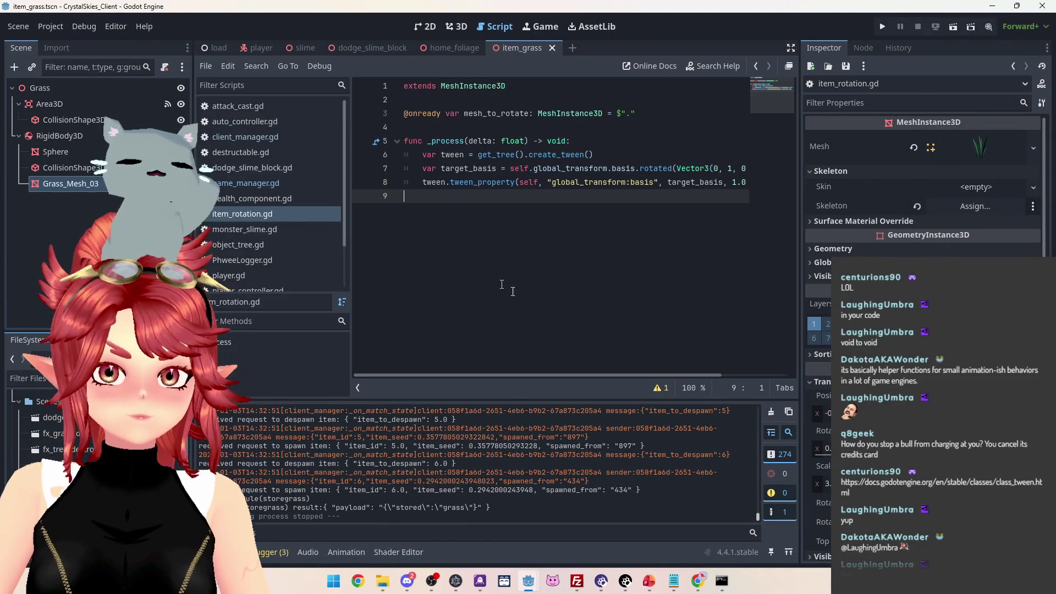
mouse_move(520, 373)
mouse_down()
mouse_move(727, 356)
mouse_move(493, 338)
mouse_move(593, 345)
mouse_move(505, 333)
mouse_up()
ctrl+click(490, 183)
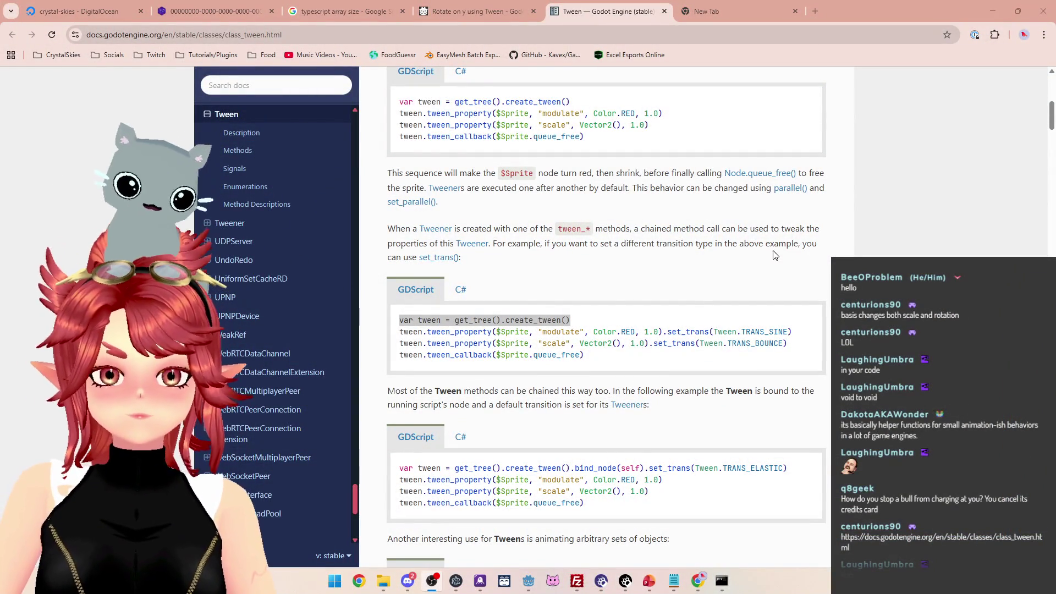
Step: Scroll through the Tween class reference page in Chrome
scroll(587, 363, down, 1)
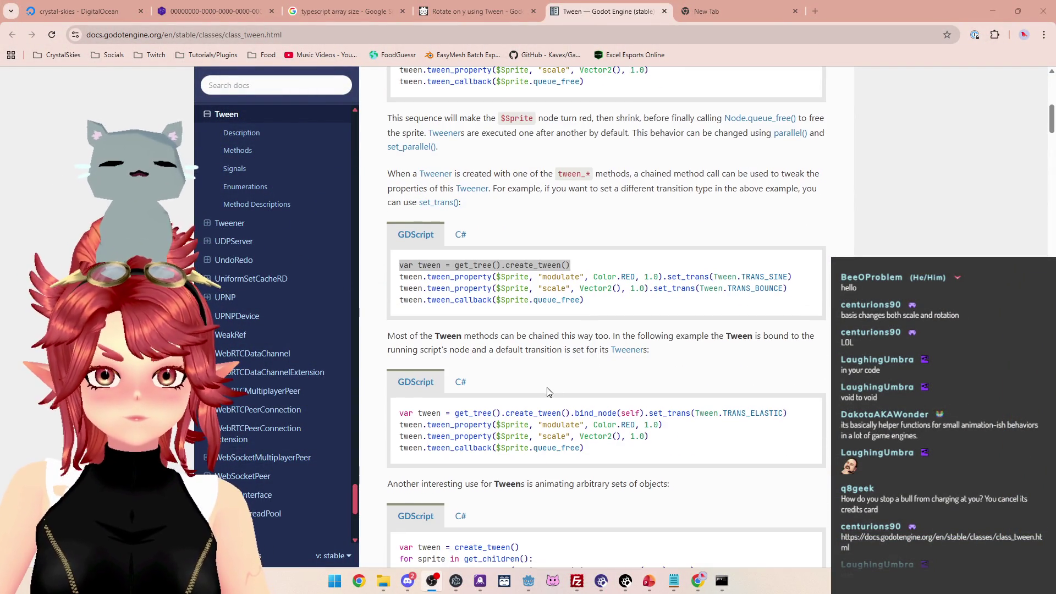
scroll(548, 325, up, 2)
scroll(531, 229, up, 6)
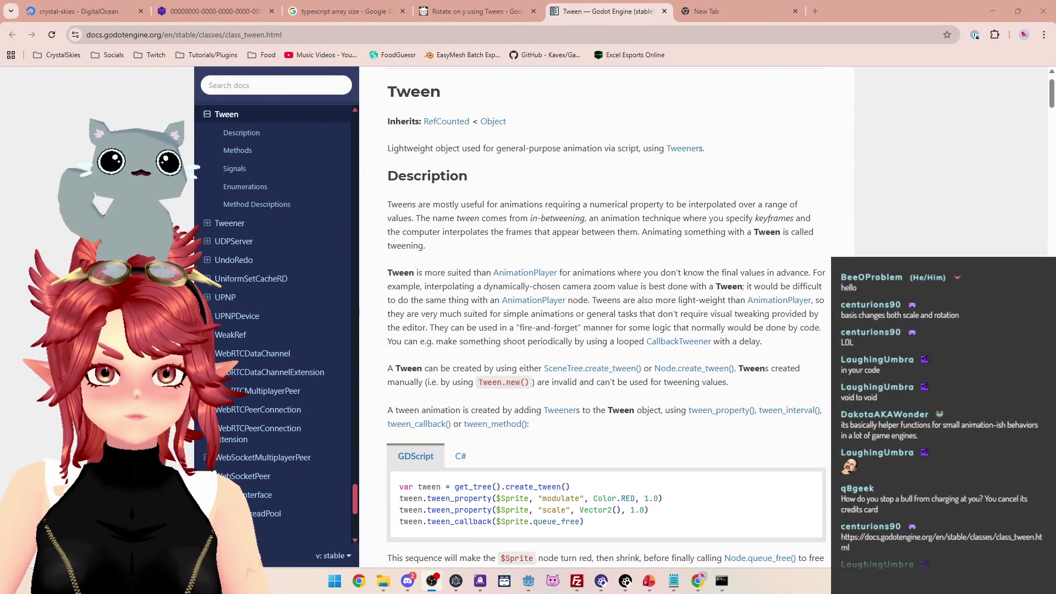
scroll(551, 341, up, 1)
scroll(549, 346, down, 8)
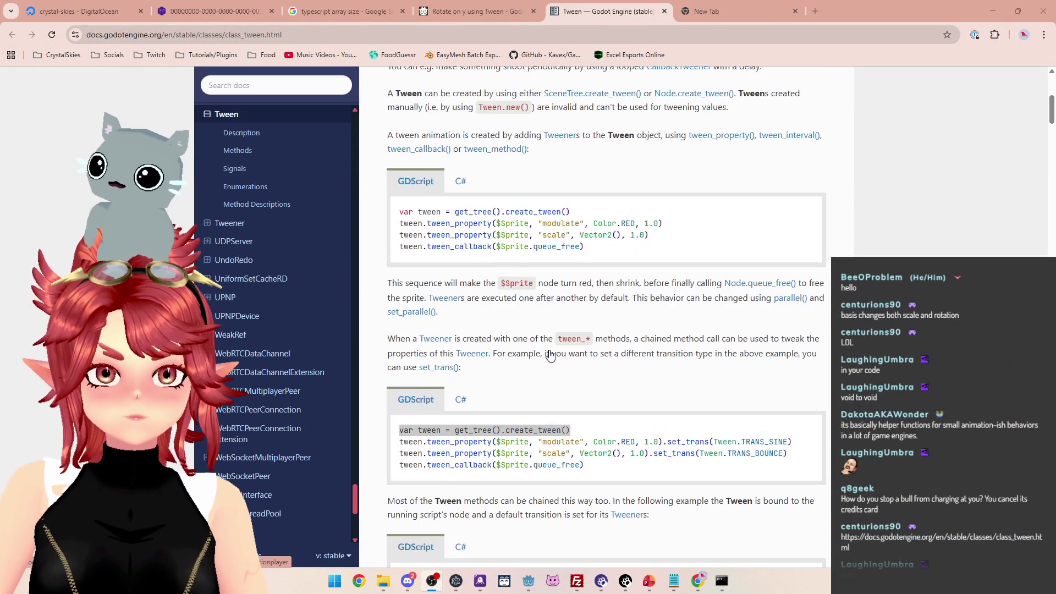
scroll(545, 355, down, 15)
scroll(533, 322, down, 11)
scroll(604, 319, down, 7)
scroll(466, 303, down, 16)
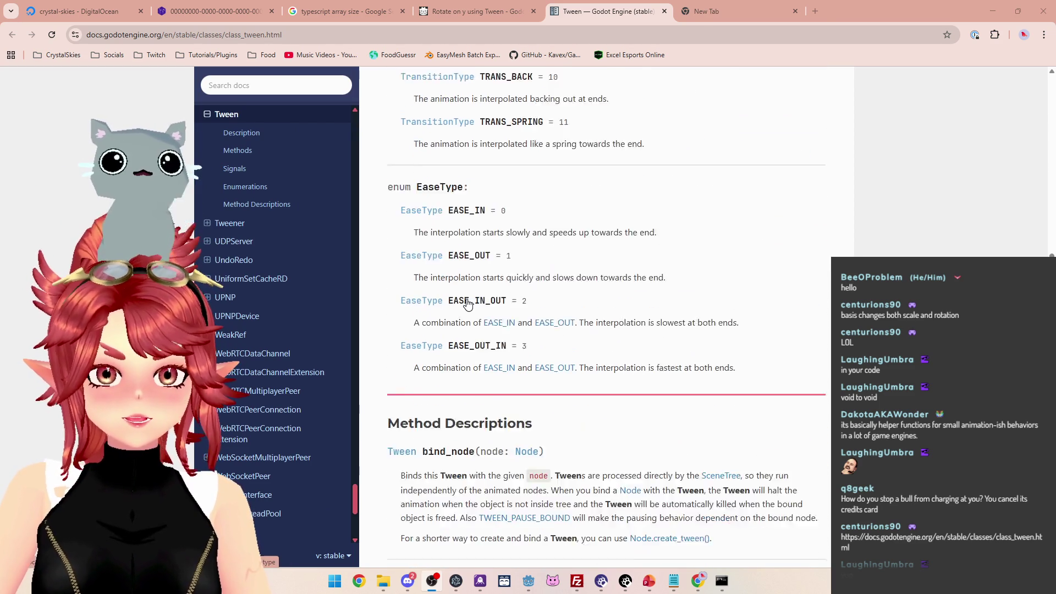
scroll(466, 303, down, 10)
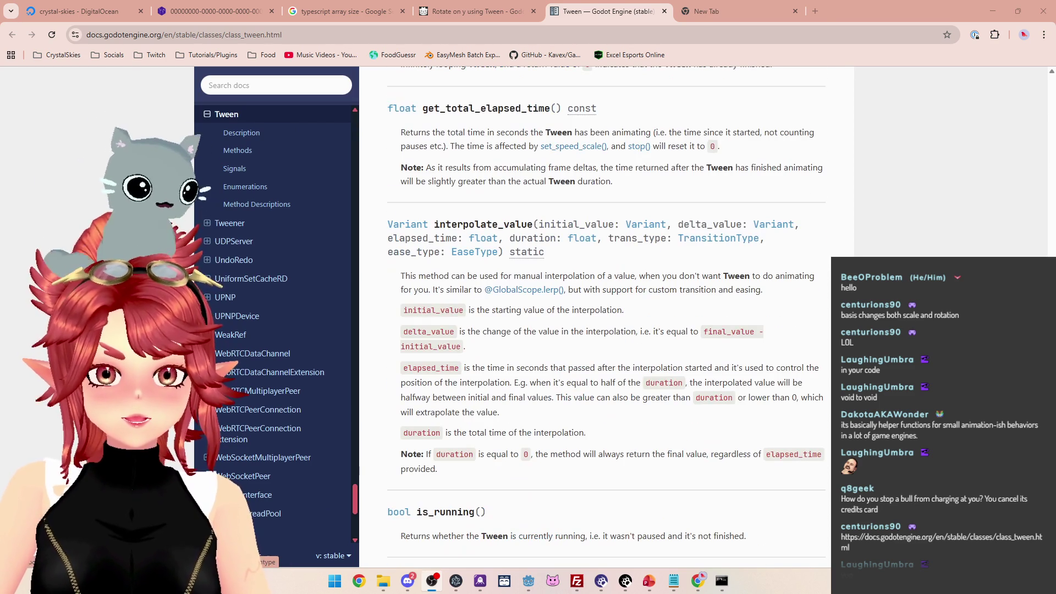
scroll(466, 303, down, 12)
scroll(605, 319, down, 20)
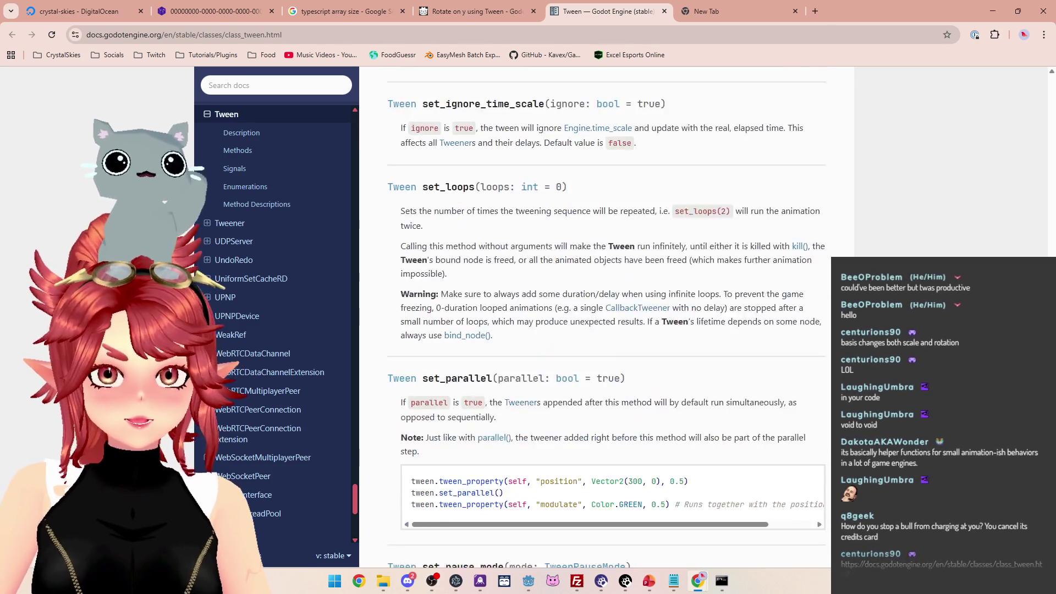
scroll(605, 319, down, 20)
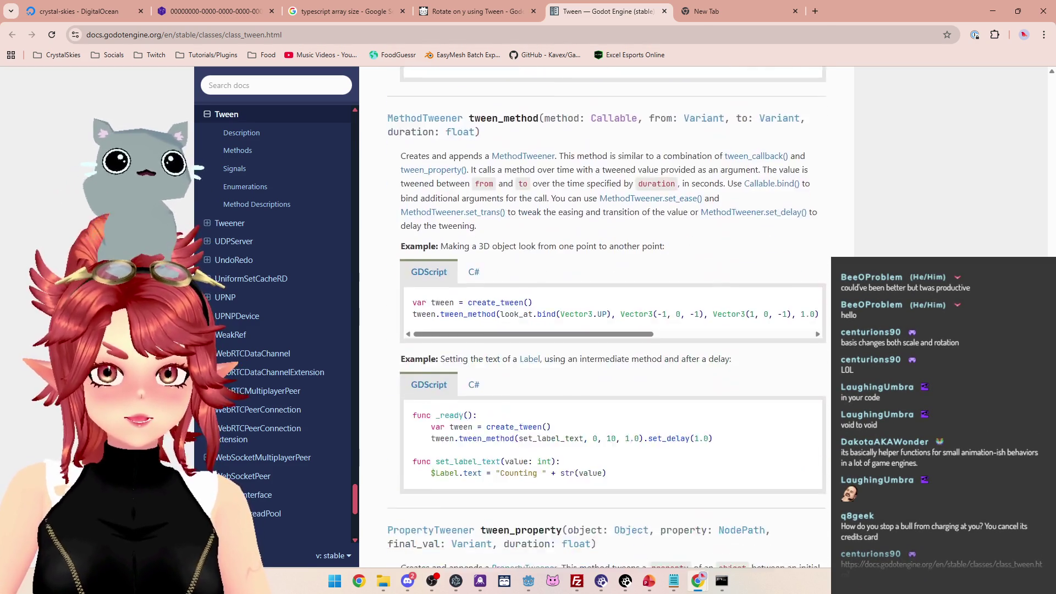
scroll(605, 319, up, 2)
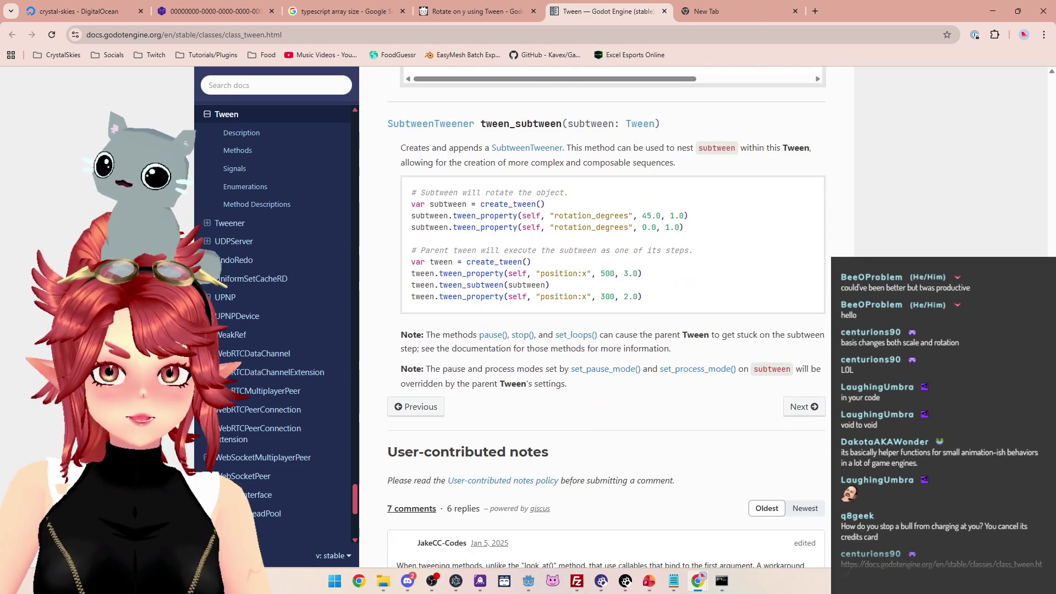
scroll(604, 319, up, 2)
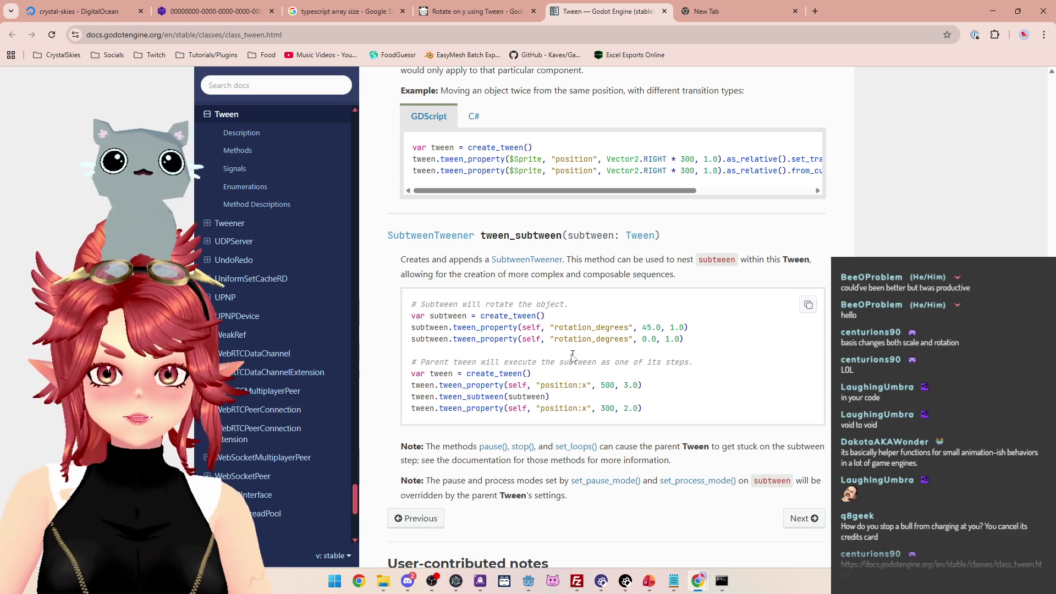
Step: Select rotation_degrees in the tween_subtween example and switch back to the Slime Godot editor
mouse_move(554, 327)
mouse_down()
mouse_move(644, 328)
mouse_move(625, 328)
mouse_up()
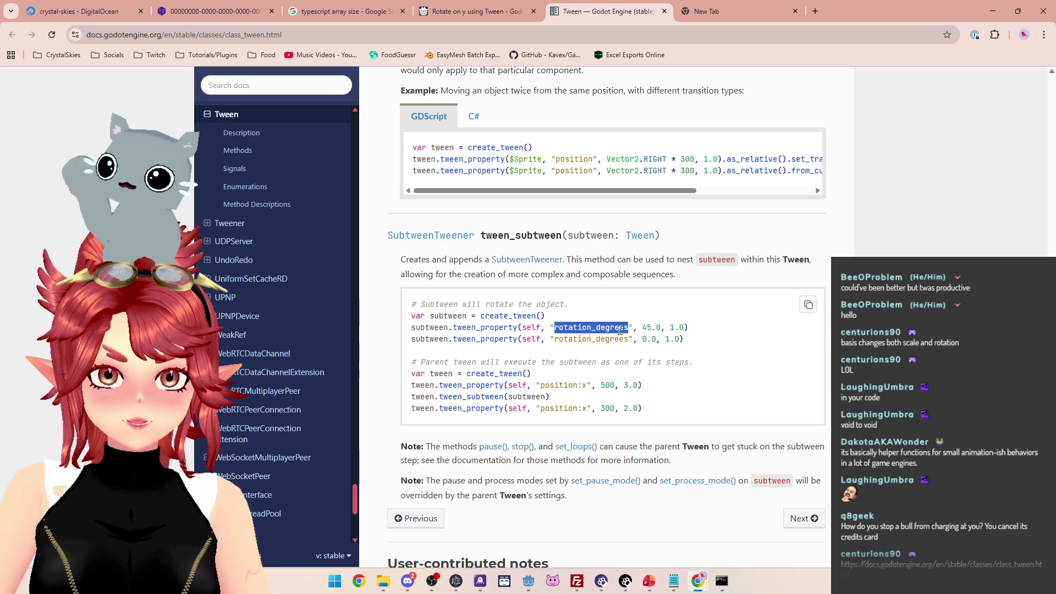
click(529, 582)
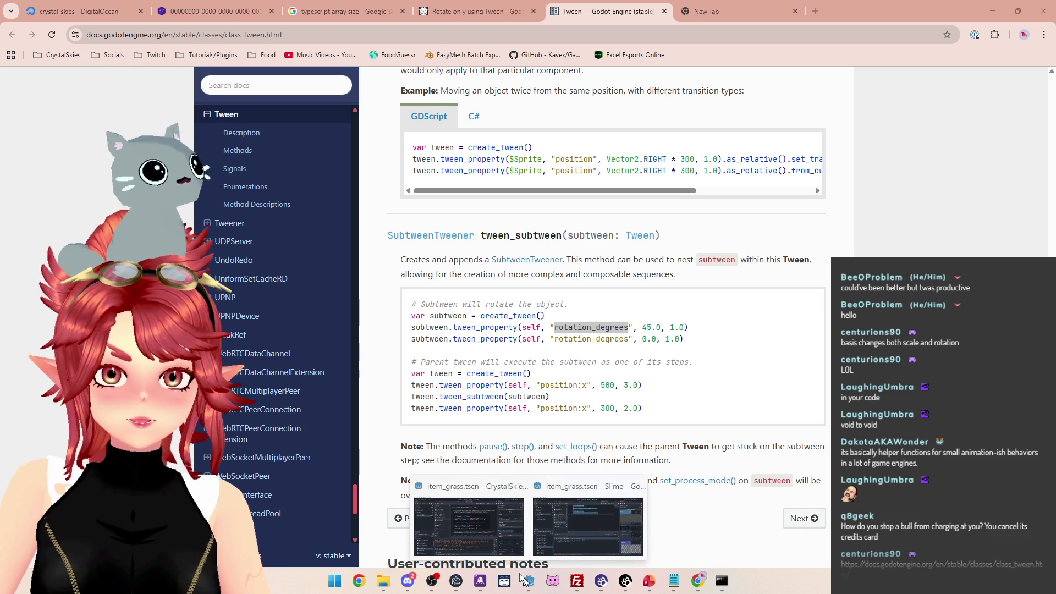
click(575, 543)
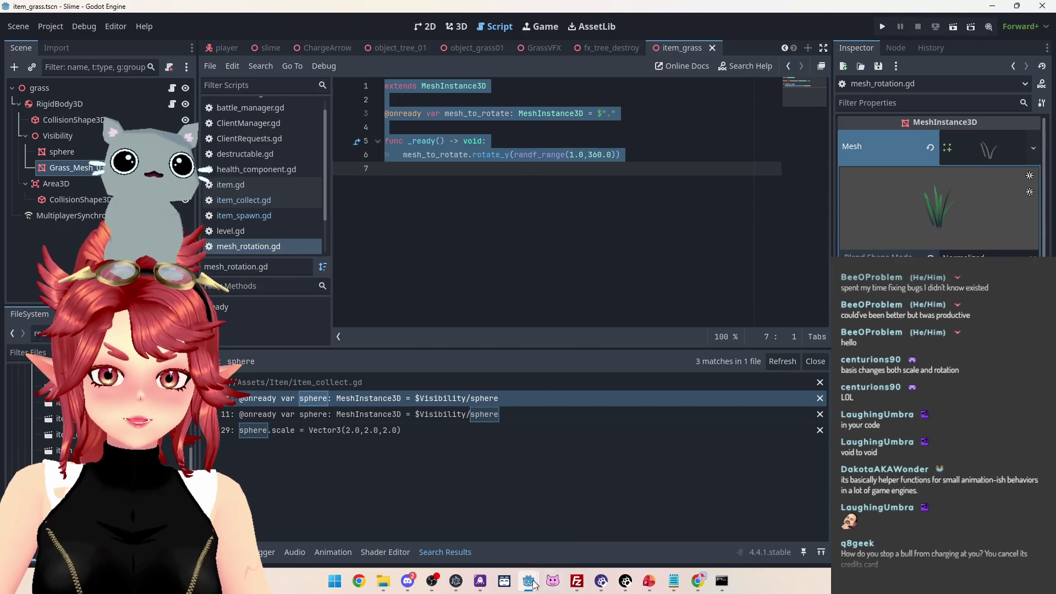
mouse_move(528, 582)
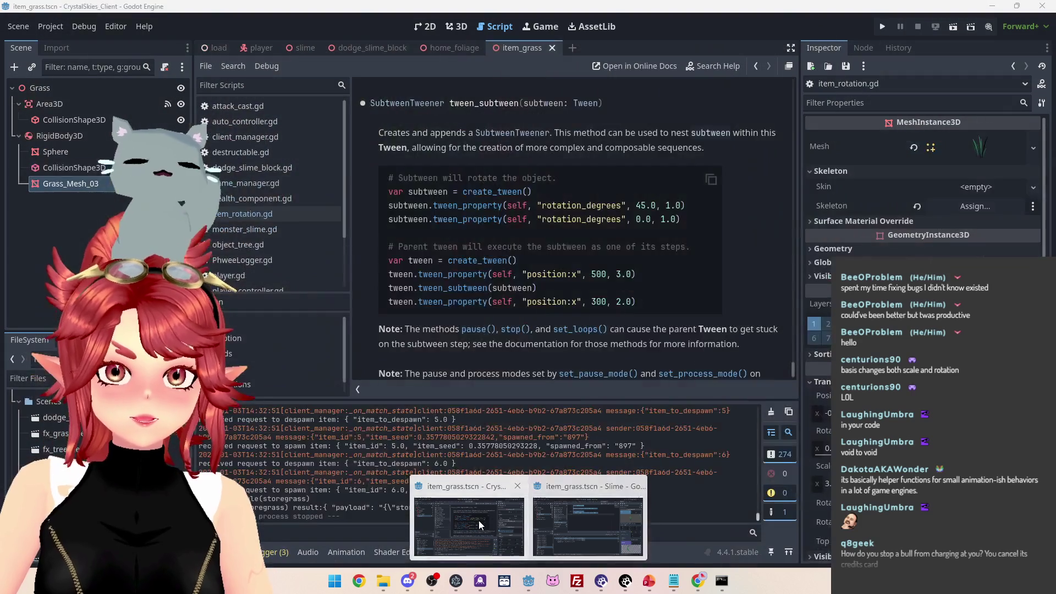
click(478, 520)
click(264, 213)
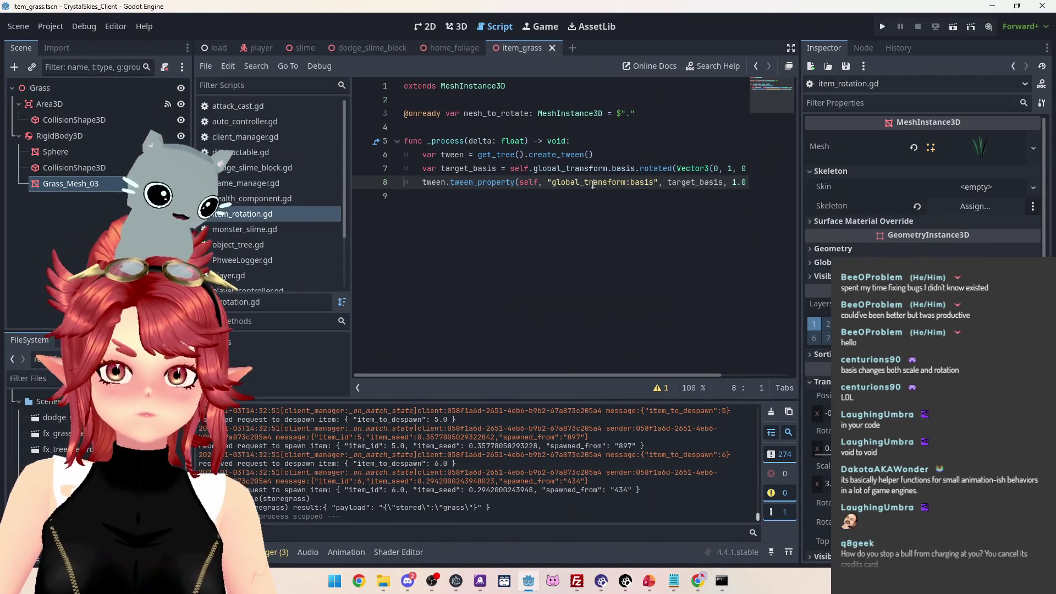
drag(551, 183, 655, 183)
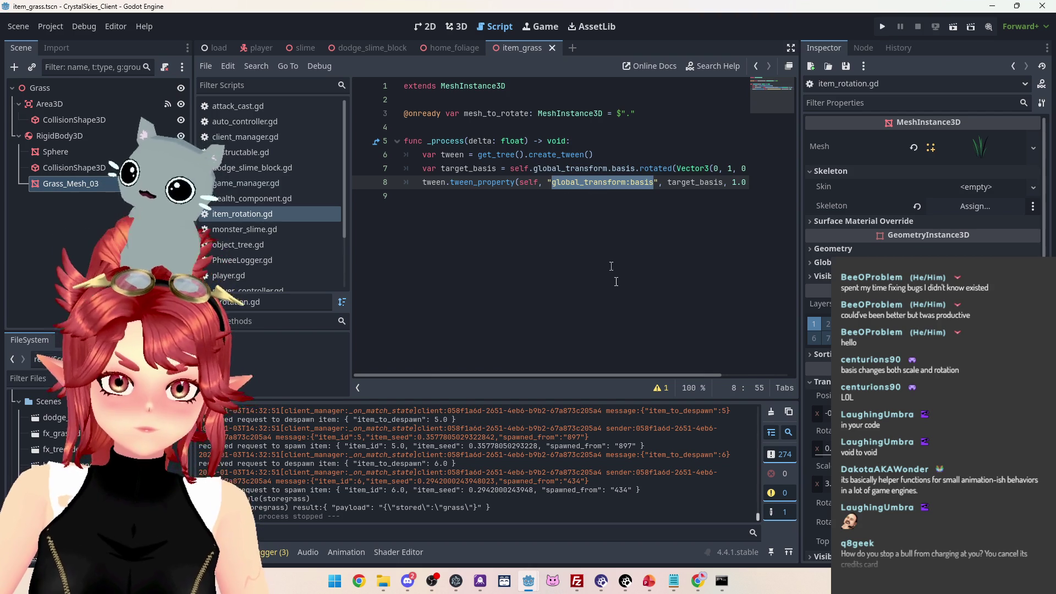
mouse_move(591, 379)
mouse_down()
mouse_move(689, 379)
mouse_move(559, 353)
mouse_up()
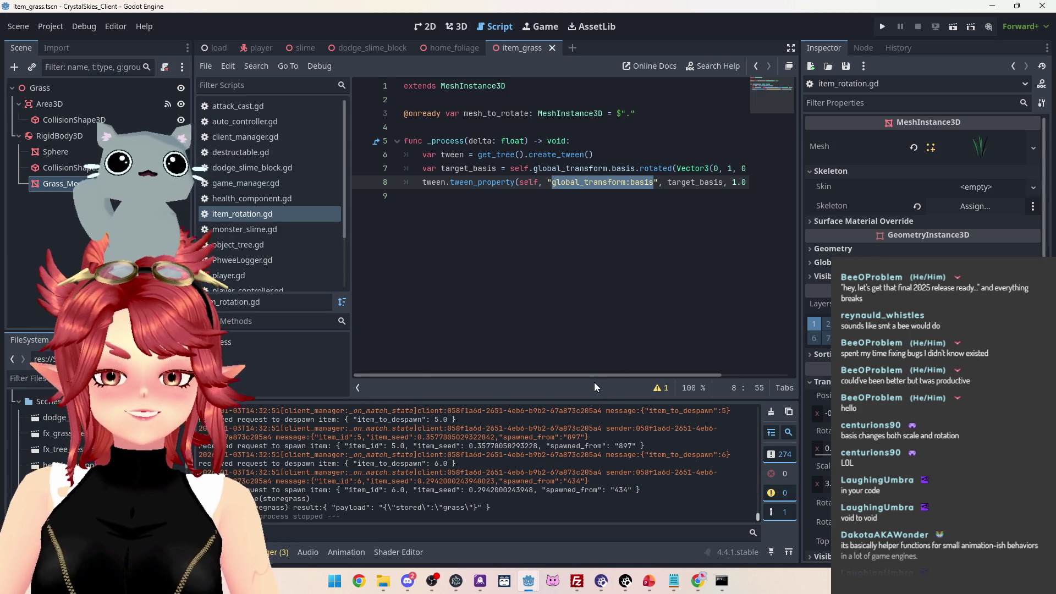
mouse_move(563, 372)
mouse_down()
mouse_move(613, 374)
mouse_move(546, 359)
mouse_move(681, 371)
mouse_move(558, 361)
mouse_up()
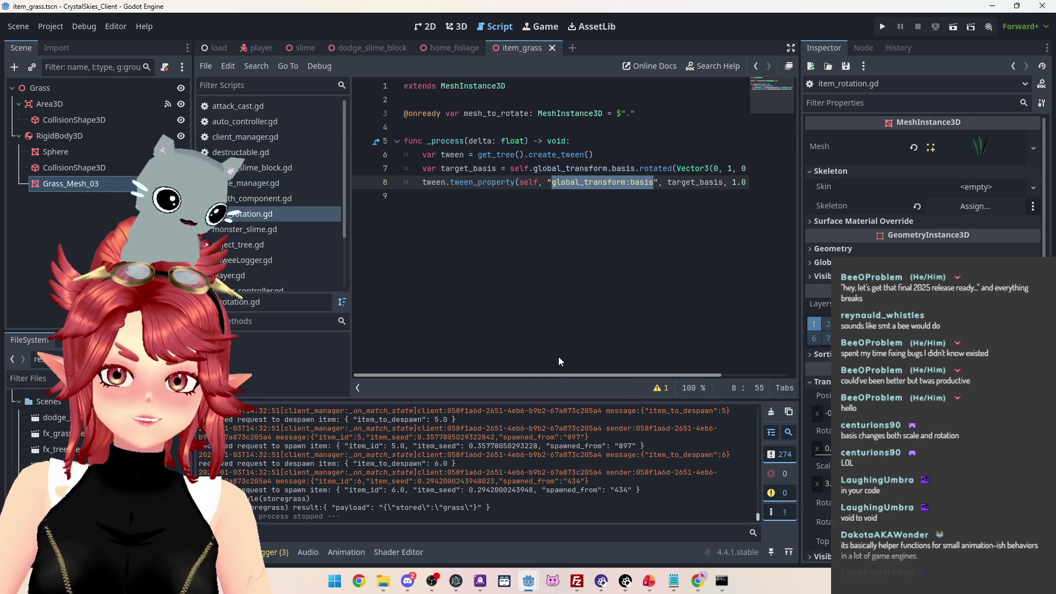
click(557, 169)
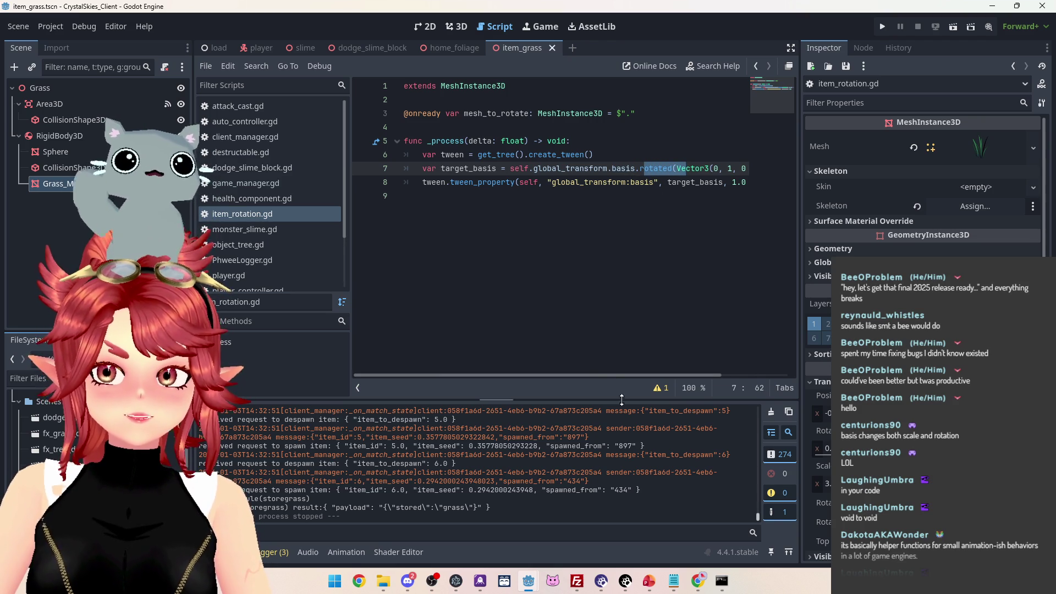
scroll(598, 378, right, 3)
scroll(596, 367, left, 3)
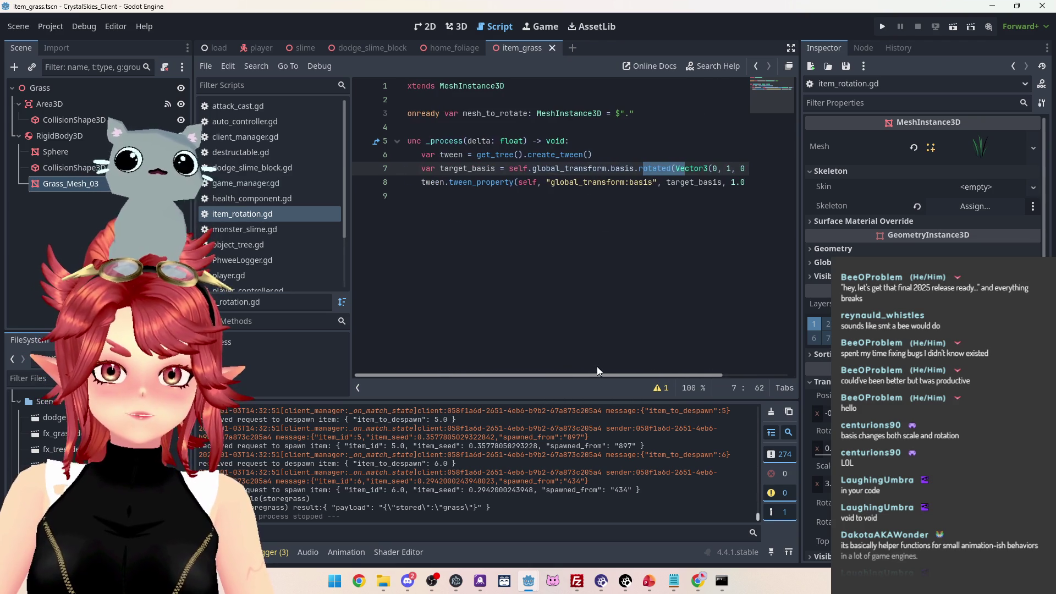
scroll(614, 366, right, 2)
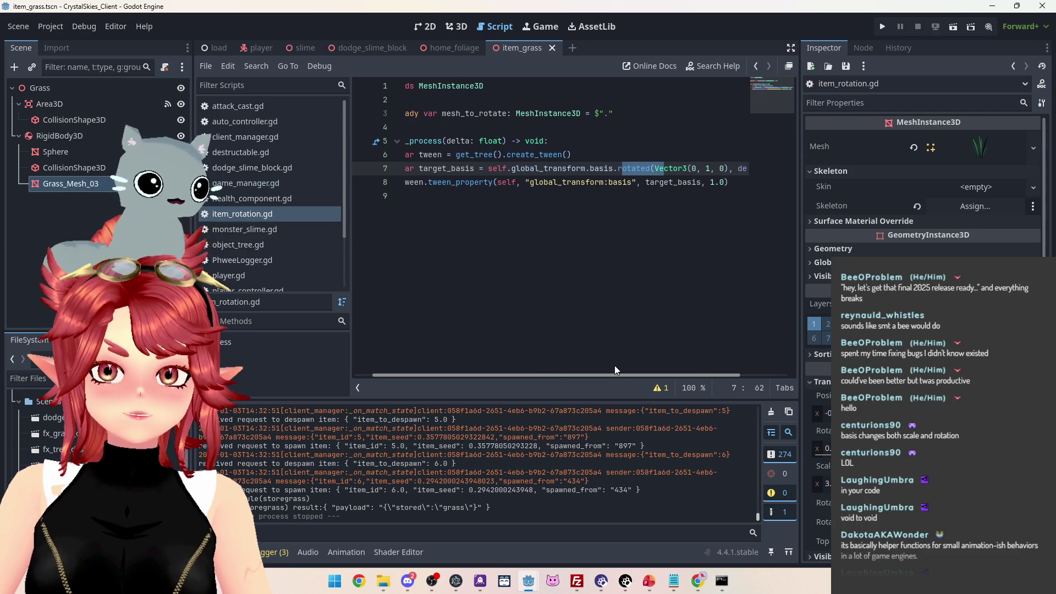
scroll(584, 361, left, 2)
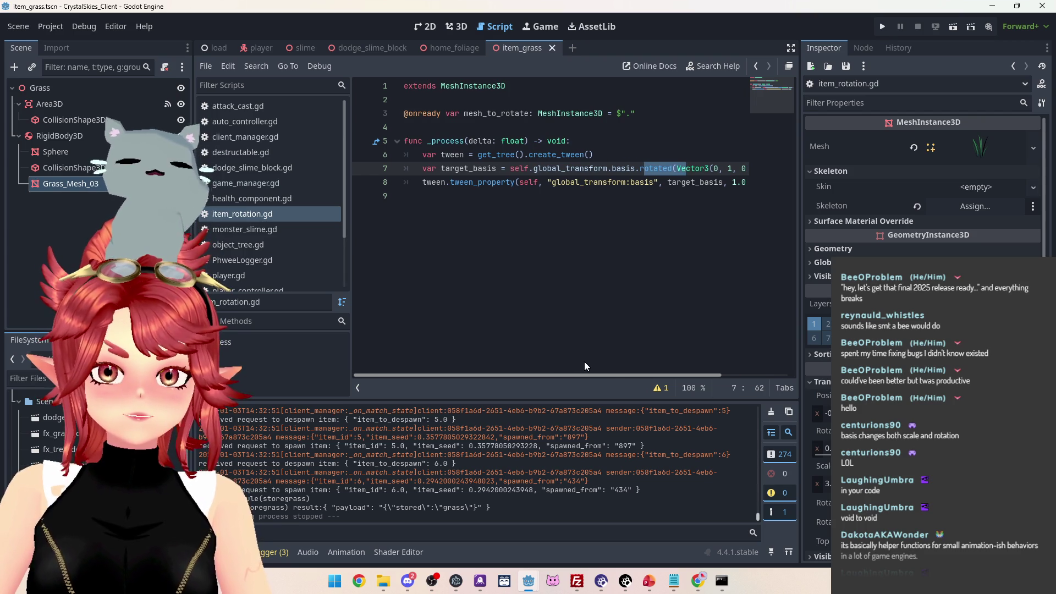
ctrl+click(545, 158)
scroll(484, 238, down, 3)
scroll(484, 237, down, 10)
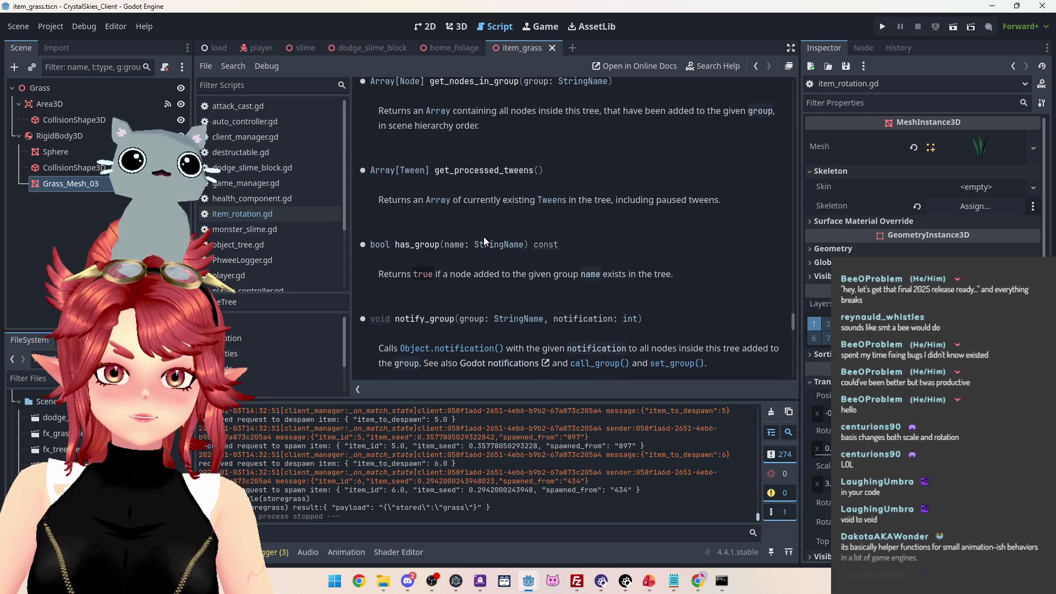
scroll(483, 236, down, 10)
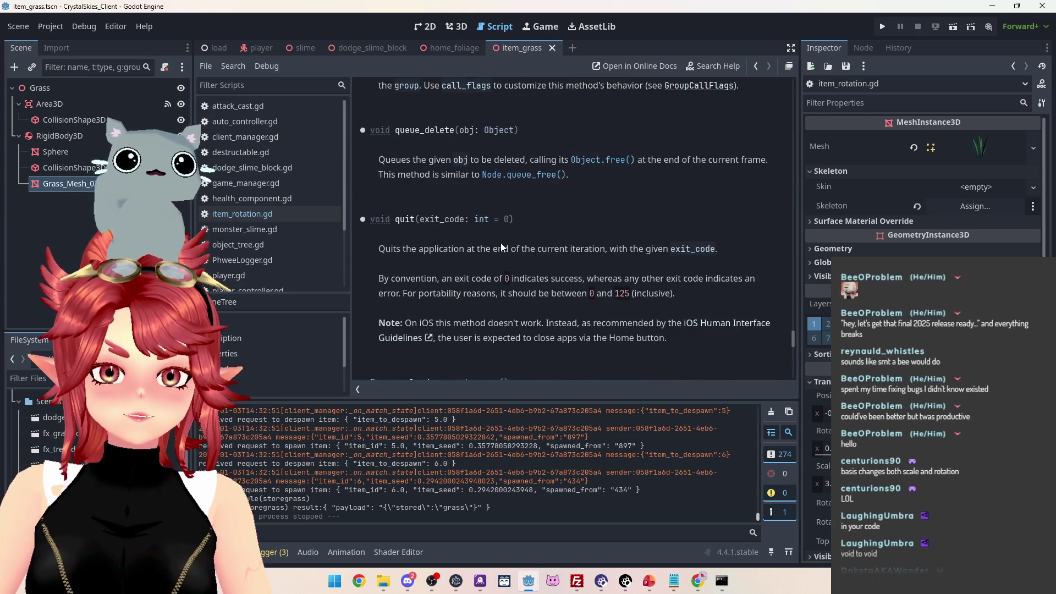
scroll(501, 242, down, 2)
click(298, 215)
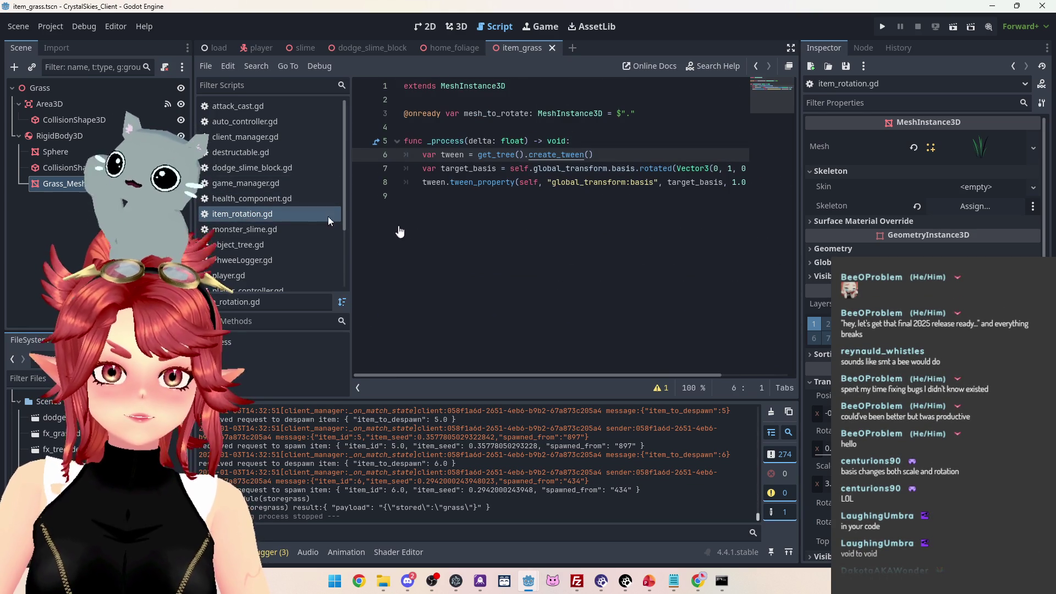
click(698, 581)
Step: Find tween_property in the Chrome docs, then open its help from line 8 in CrystalSkies
scroll(559, 273, up, 10)
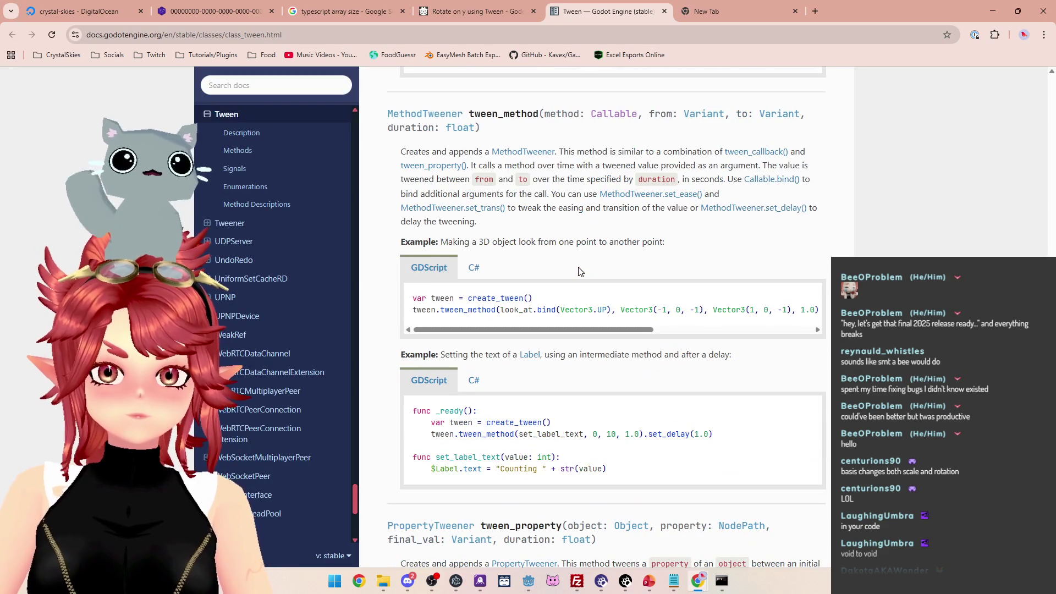
scroll(579, 271, down, 5)
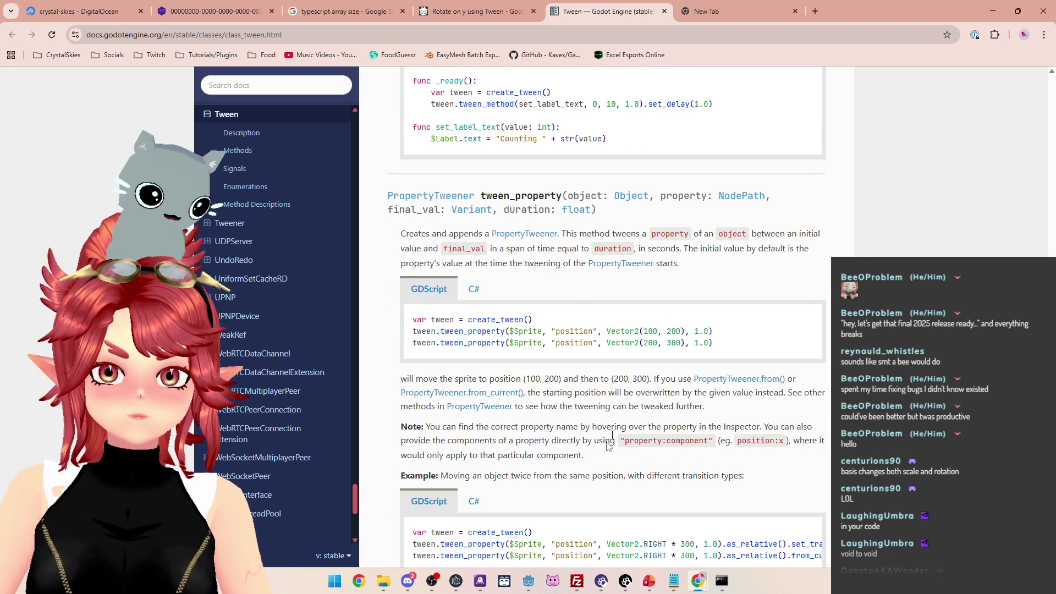
mouse_move(529, 580)
mouse_move(471, 552)
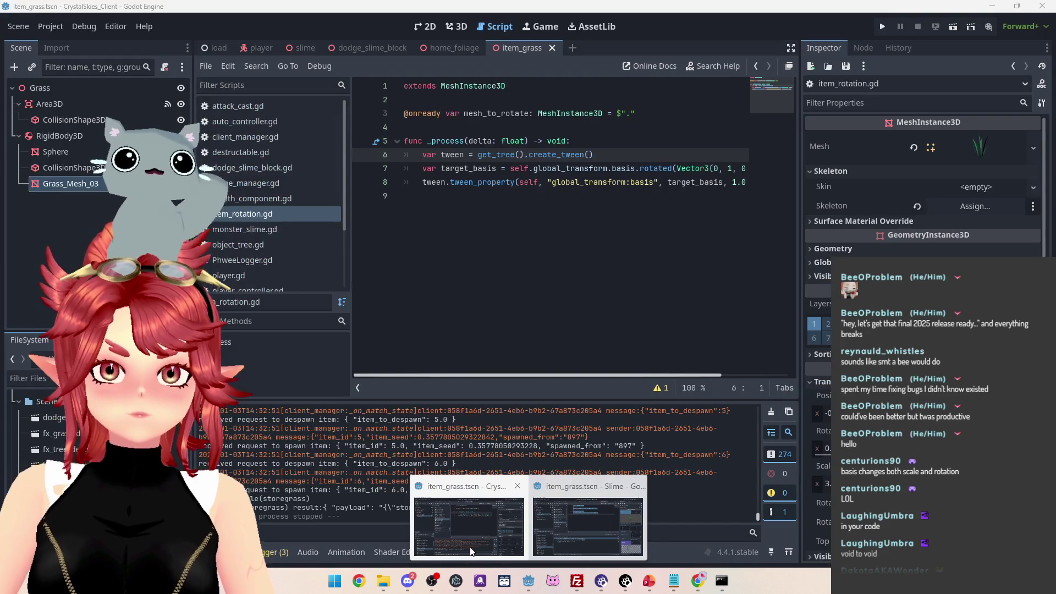
mouse_move(590, 545)
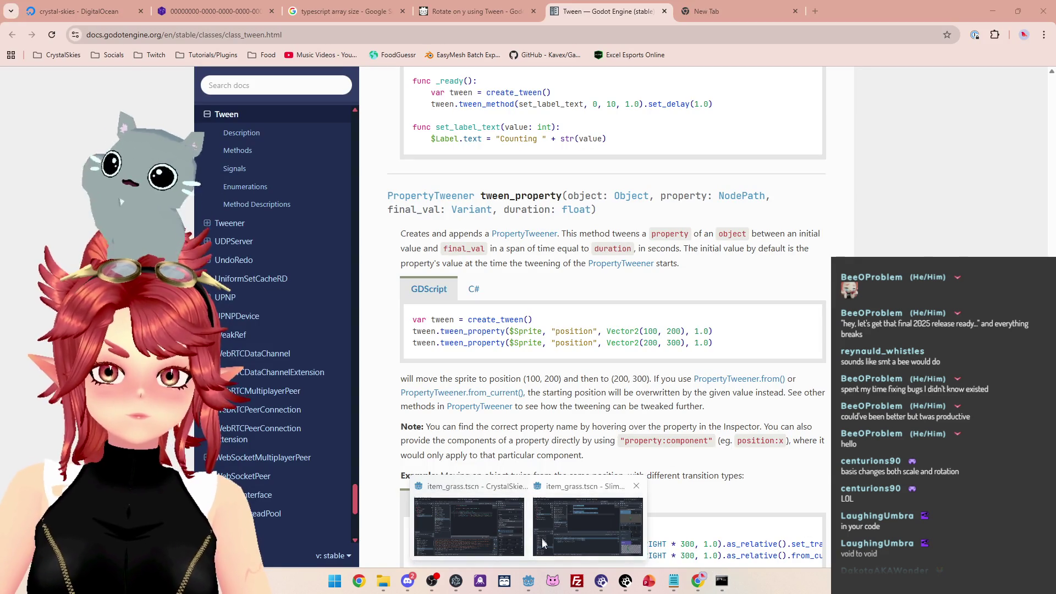
click(493, 526)
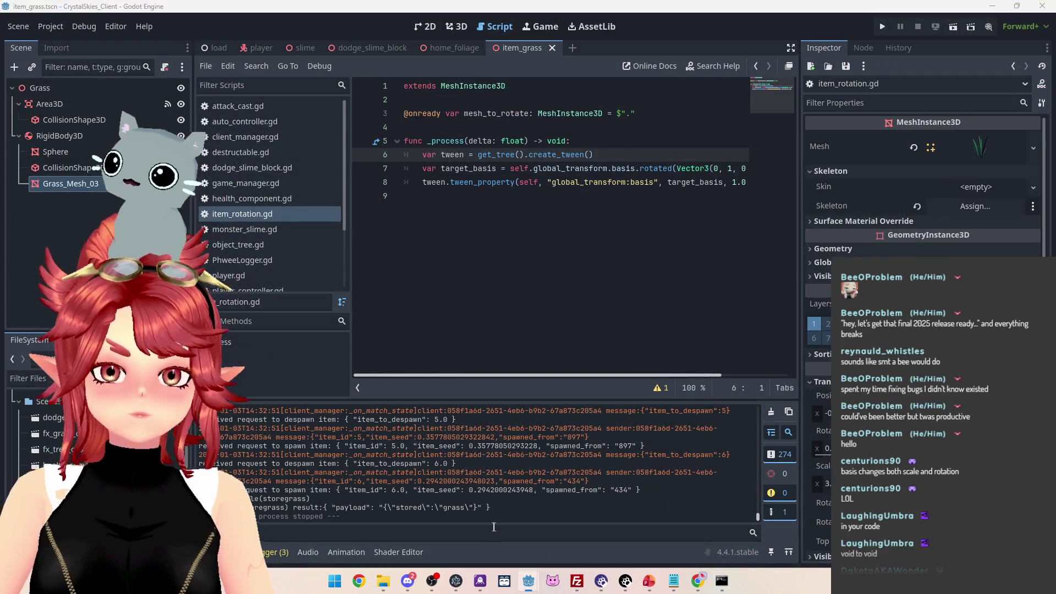
drag(553, 183, 638, 182)
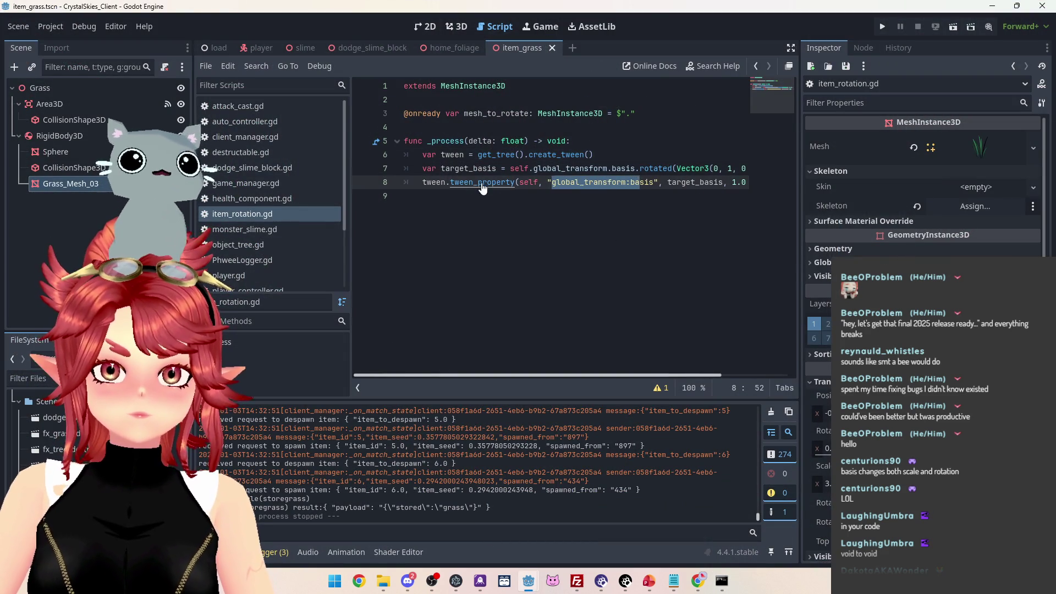
ctrl+click(482, 186)
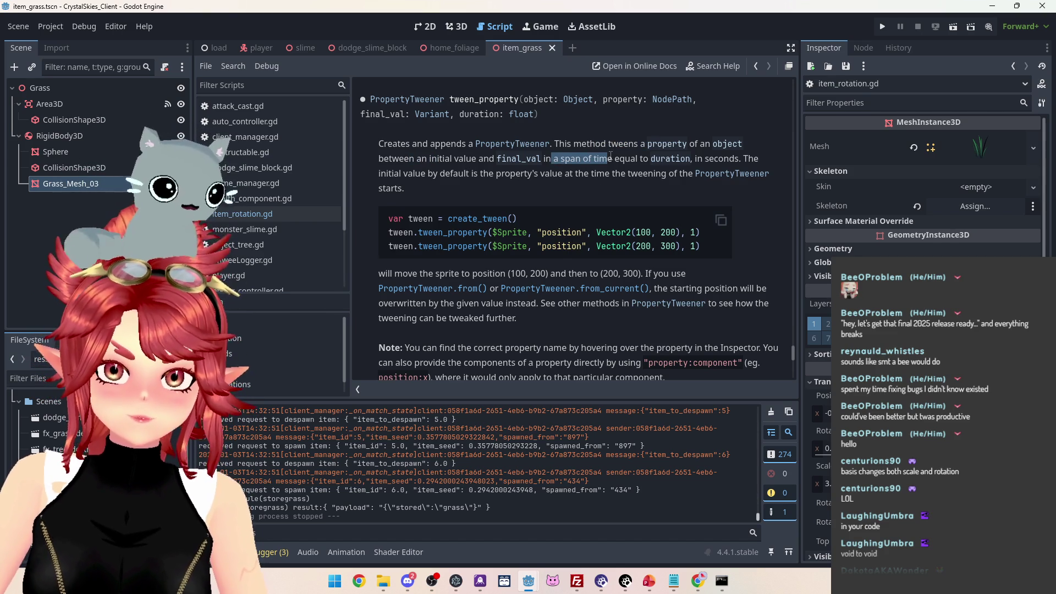
Step: Read the tween_property help, highlighting the sentence about the default initial value
drag(402, 174, 672, 176)
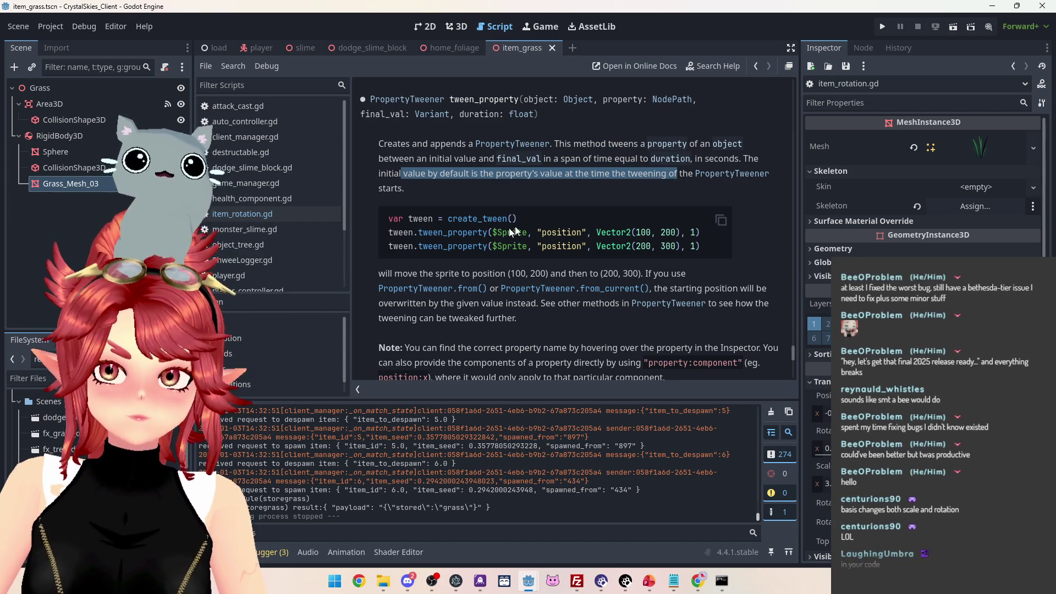
scroll(527, 229, down, 2)
drag(413, 236, 508, 236)
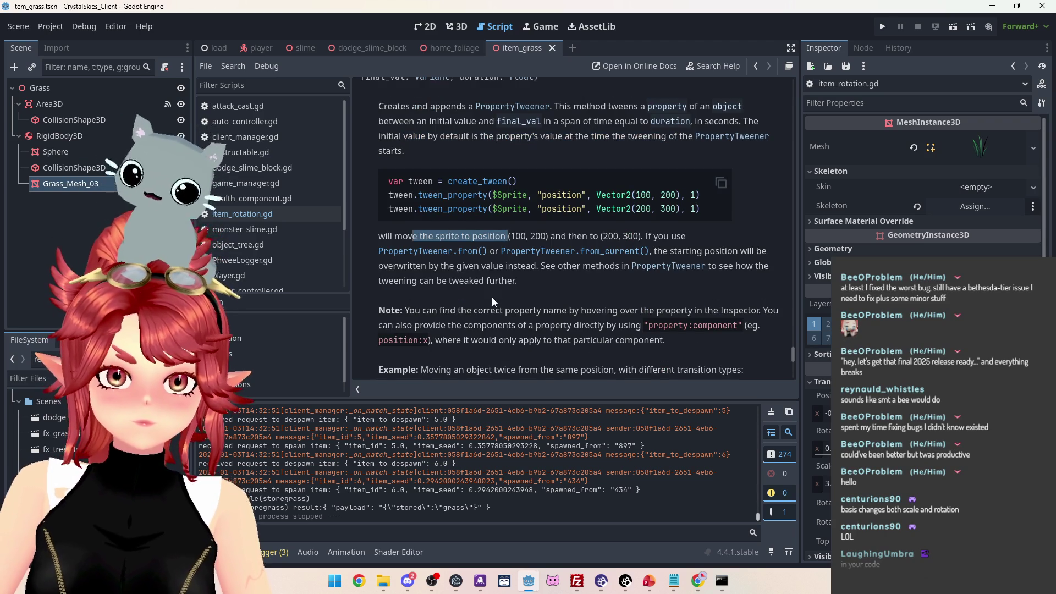
scroll(492, 297, down, 2)
drag(453, 306, 557, 304)
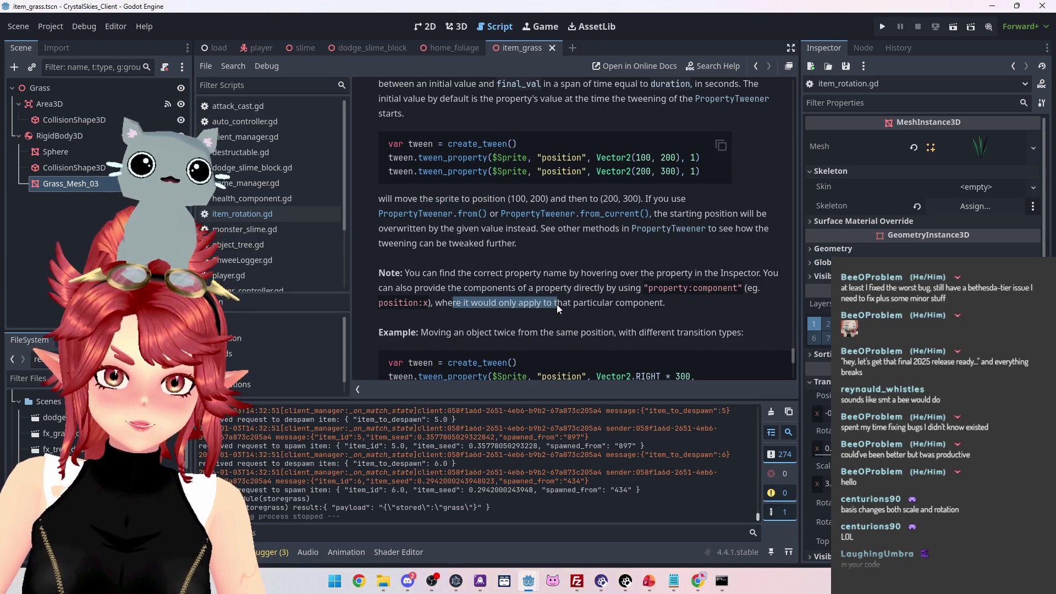
scroll(556, 306, down, 2)
click(473, 272)
drag(636, 295, 637, 295)
scroll(644, 297, down, 3)
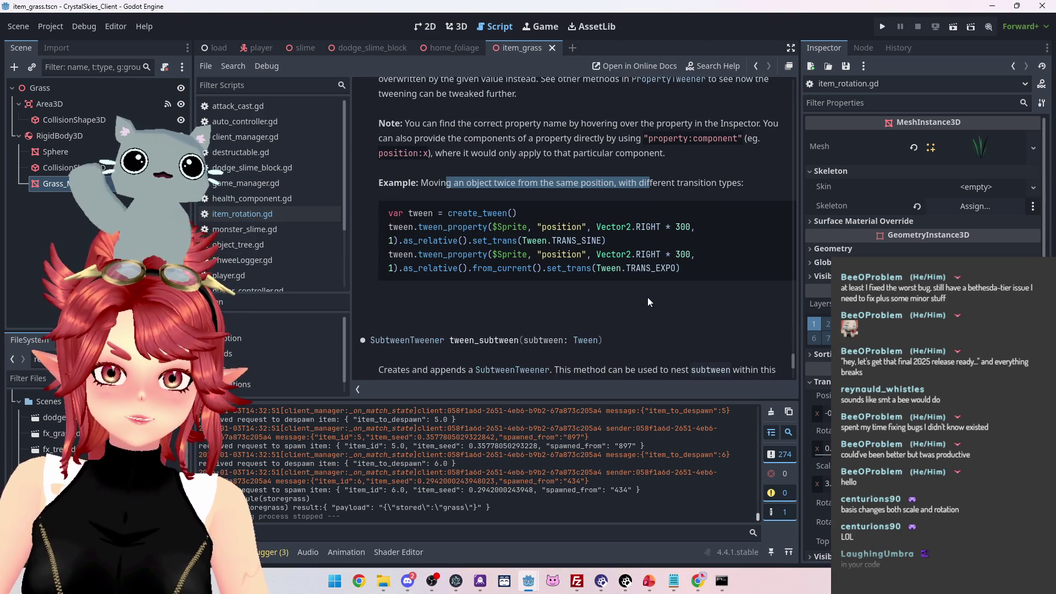
scroll(501, 236, down, 4)
scroll(500, 236, up, 6)
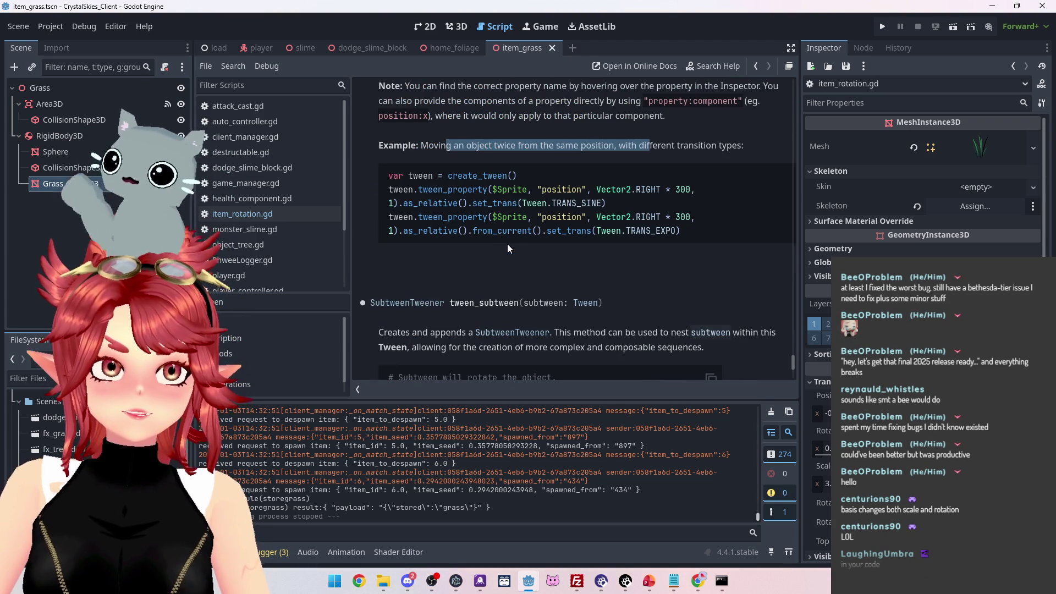
scroll(568, 232, up, 4)
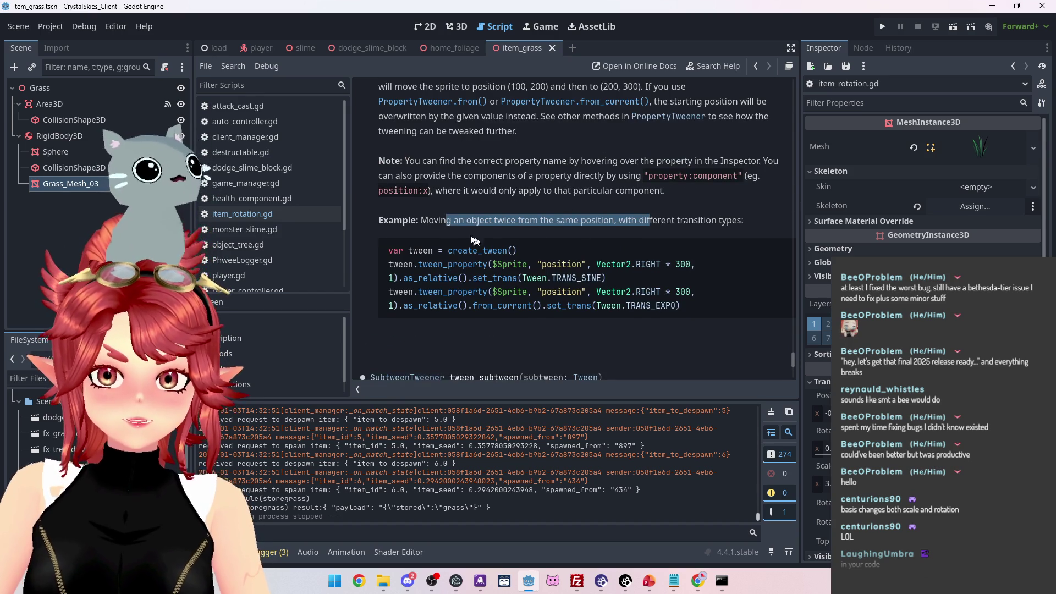
Step: Highlight the example about moving an object twice and select the word position
click(453, 214)
drag(485, 220, 653, 220)
double_click(547, 264)
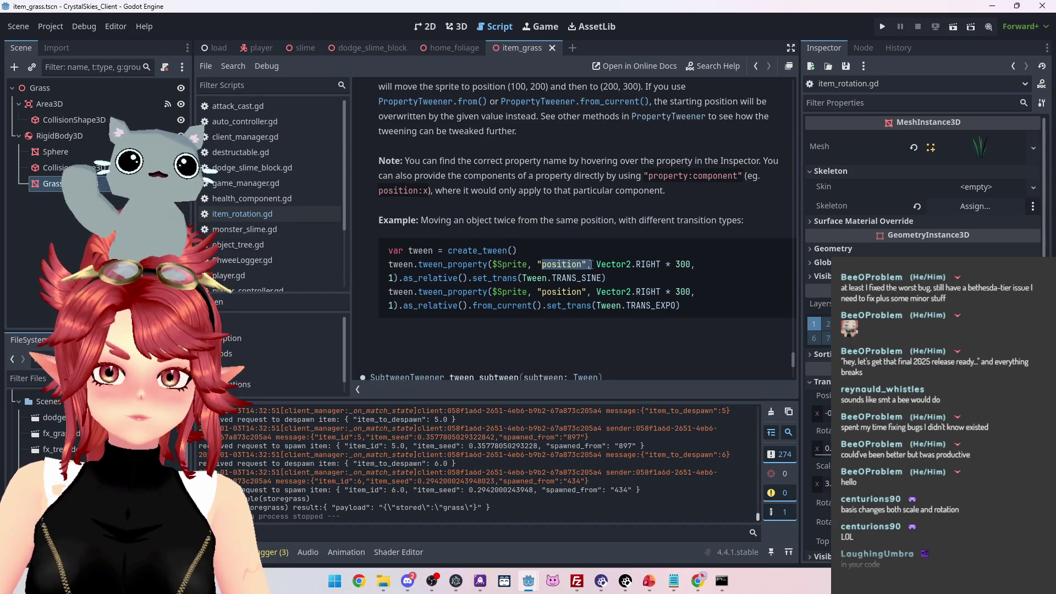
scroll(546, 259, up, 20)
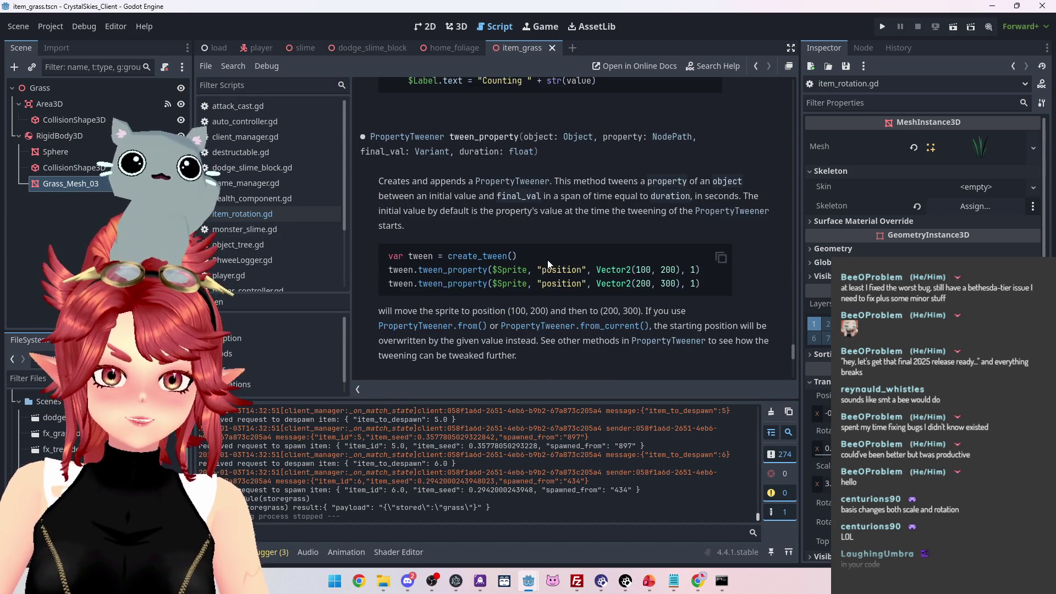
scroll(546, 259, down, 8)
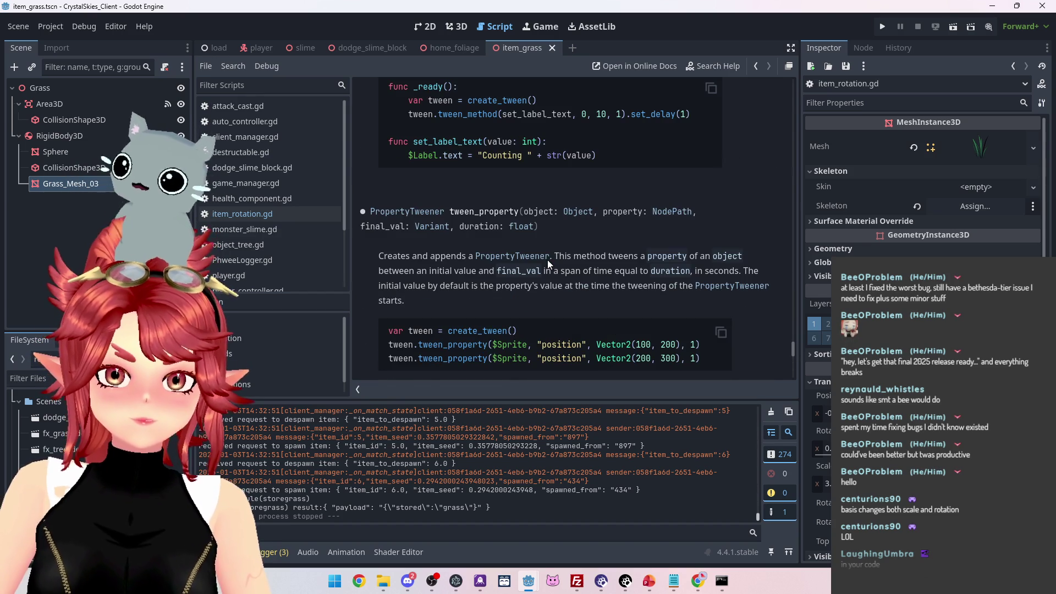
Step: Check the browser docs by minimizing the editor, then restore it and reopen item_rotation.gd
click(992, 6)
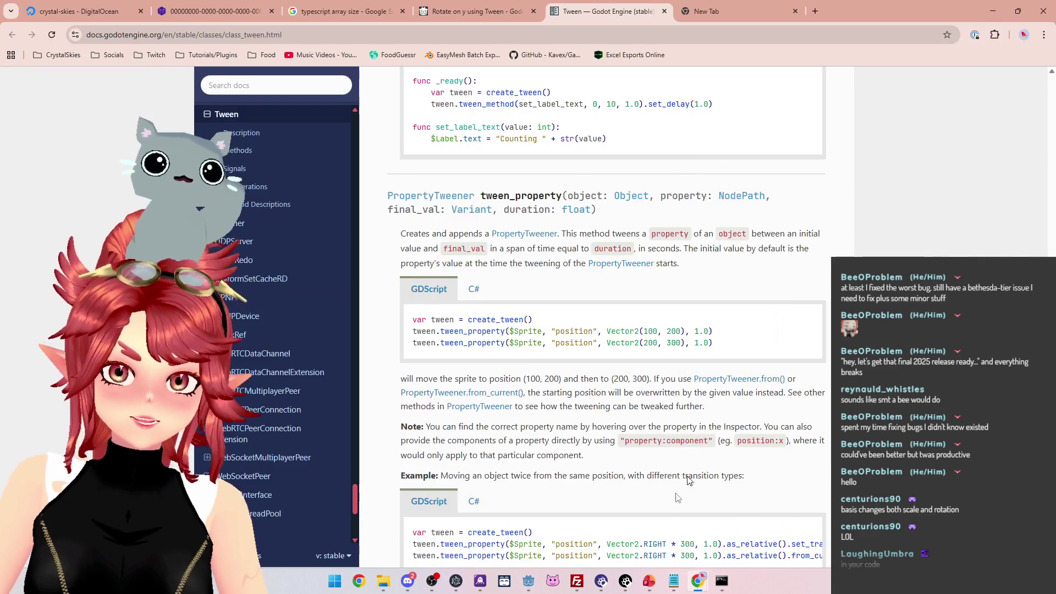
mouse_move(528, 581)
click(505, 520)
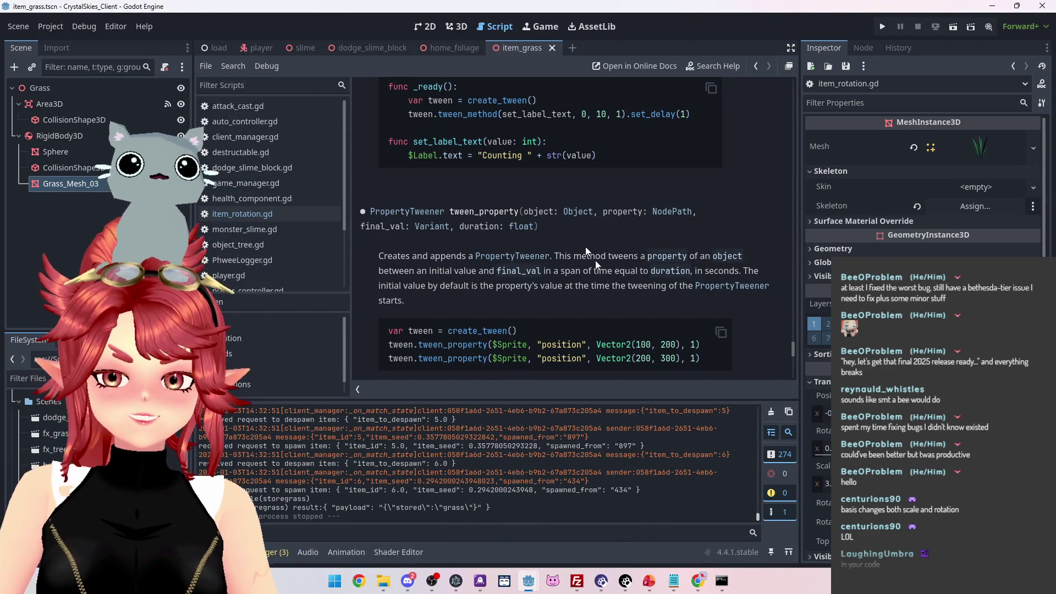
click(253, 213)
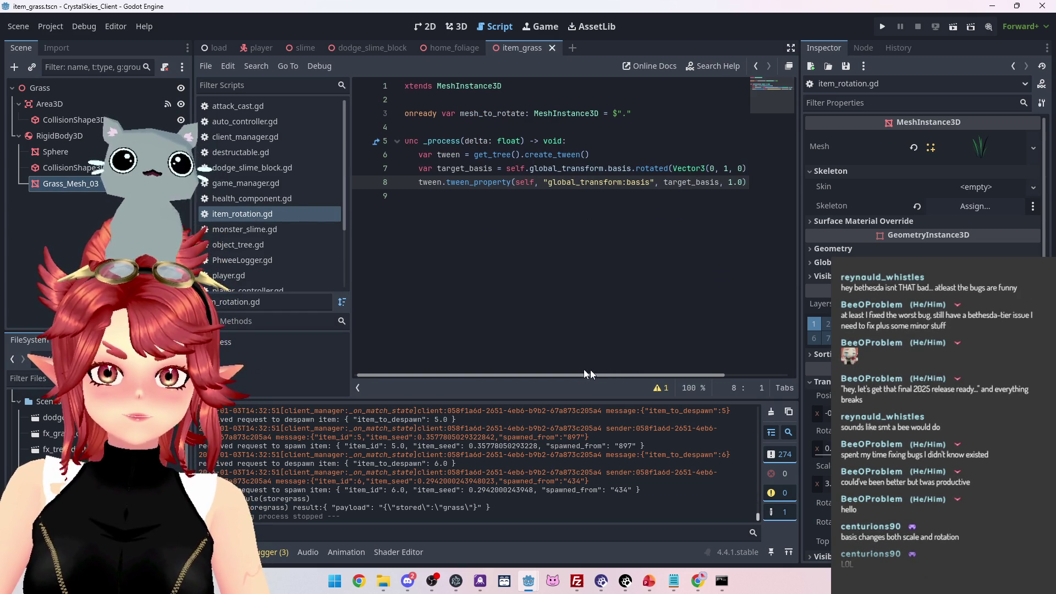
Step: Comment out the target_basis and tween_property lines 7 and 8
mouse_move(577, 369)
mouse_down()
mouse_move(747, 391)
mouse_move(561, 356)
mouse_move(730, 360)
mouse_move(560, 357)
mouse_up()
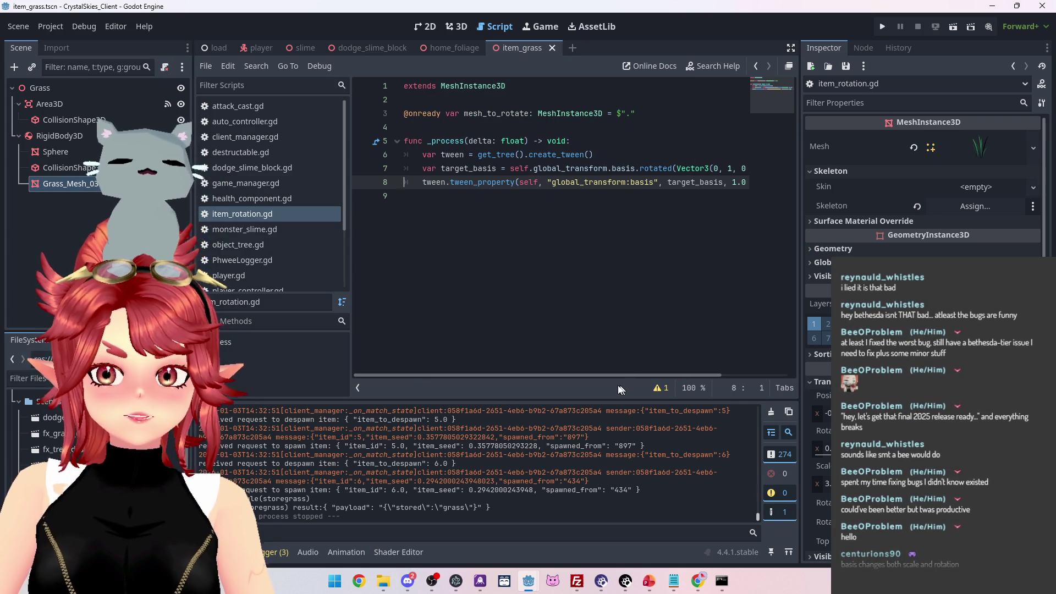
mouse_move(577, 374)
mouse_down()
mouse_move(676, 376)
mouse_move(534, 360)
mouse_up()
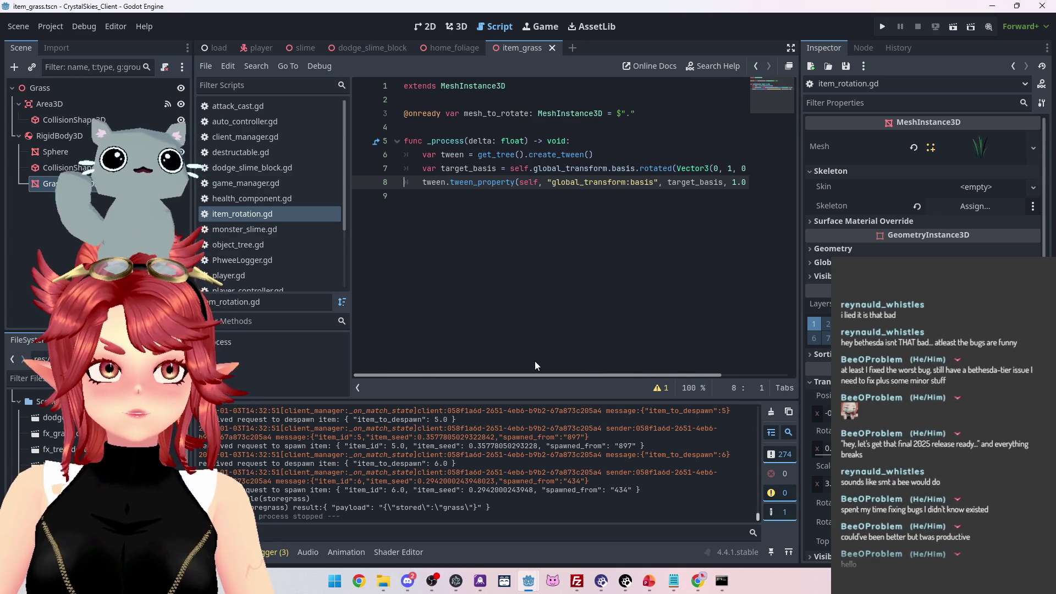
drag(423, 168, 450, 183)
key(ctrl+k)
Step: Copy the commented tween_property call onto a new line 7
click(603, 154)
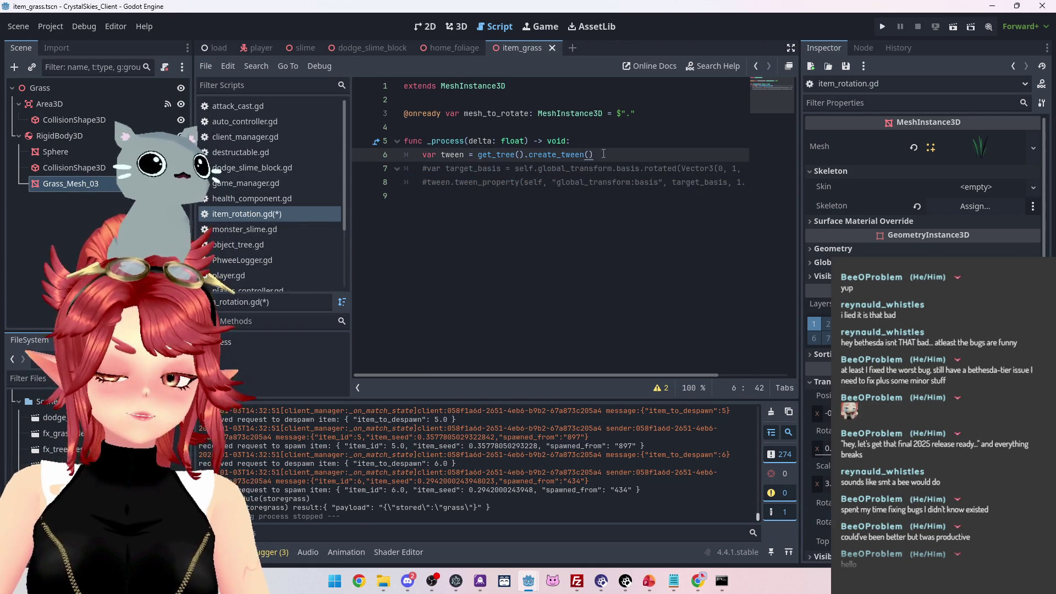
key(Return)
drag(432, 196, 612, 217)
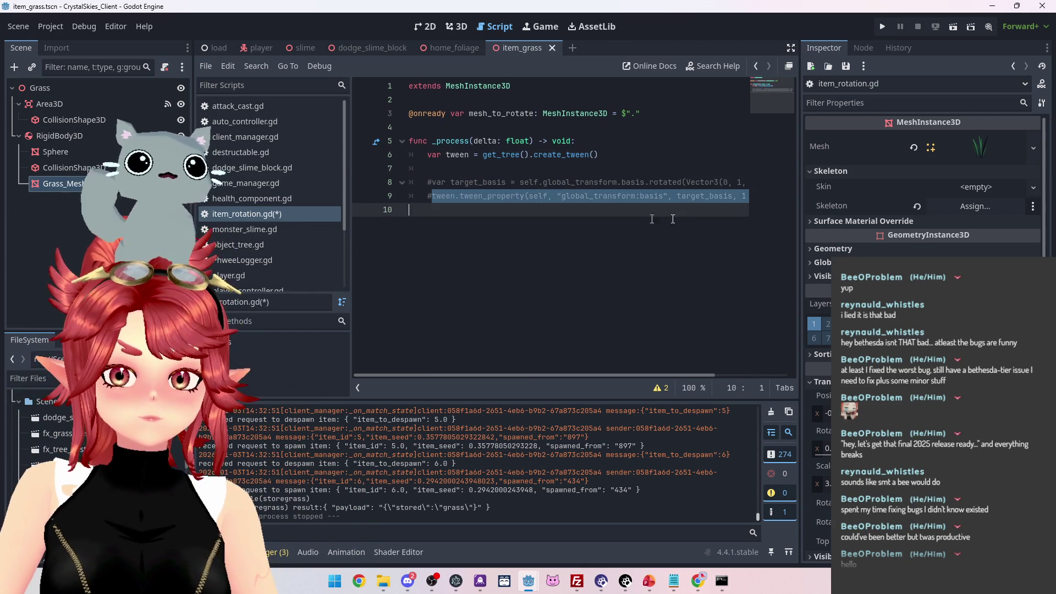
key(ctrl+c)
click(632, 169)
key(ctrl+v)
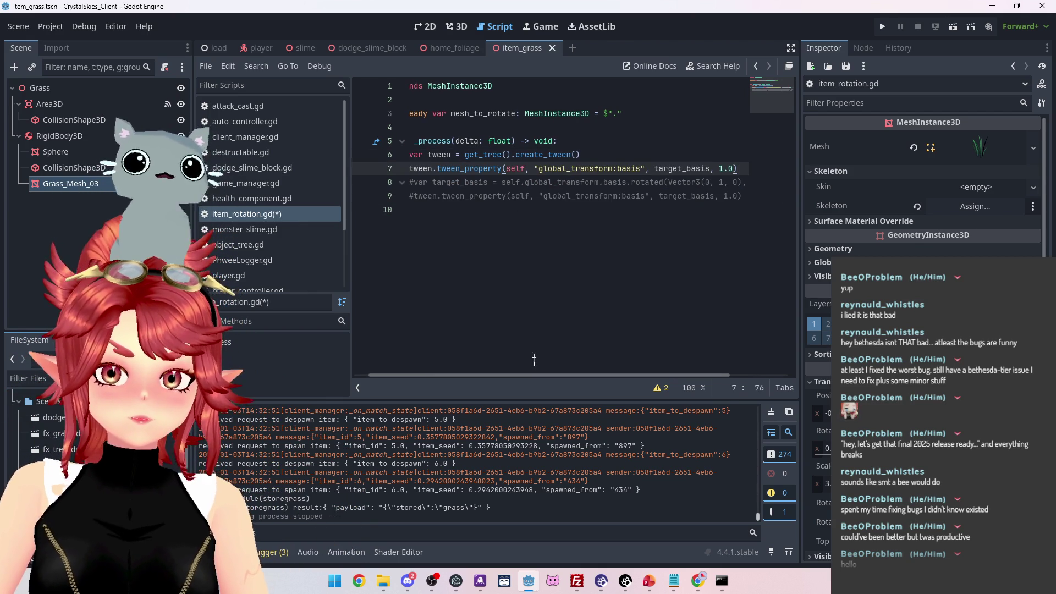
Step: Change the copied call to tween "rotation" toward target_rotation instead of global_transform:basis
scroll(528, 193, right, 2)
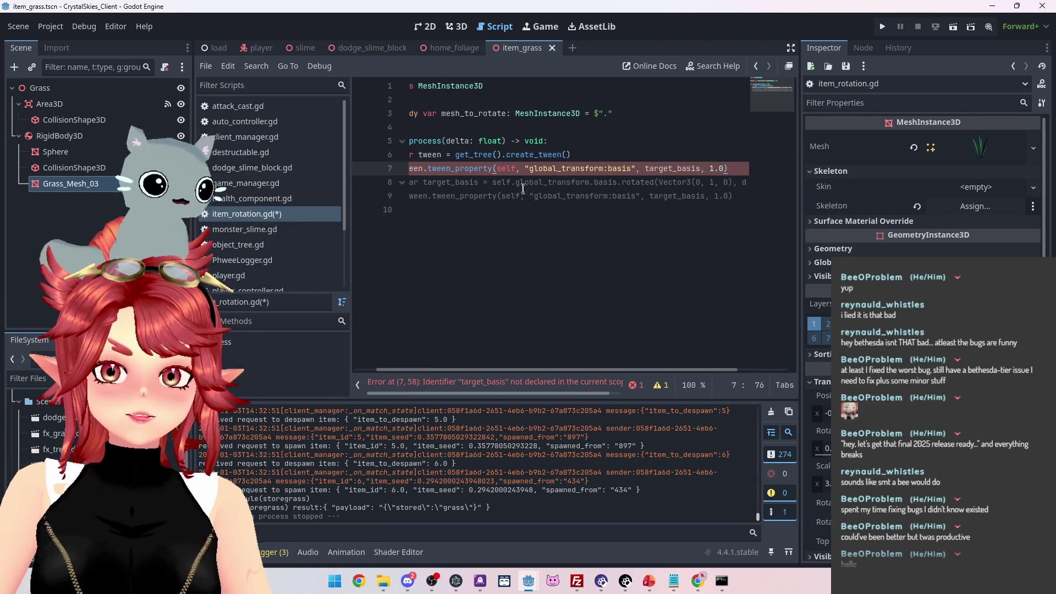
drag(630, 172, 632, 169)
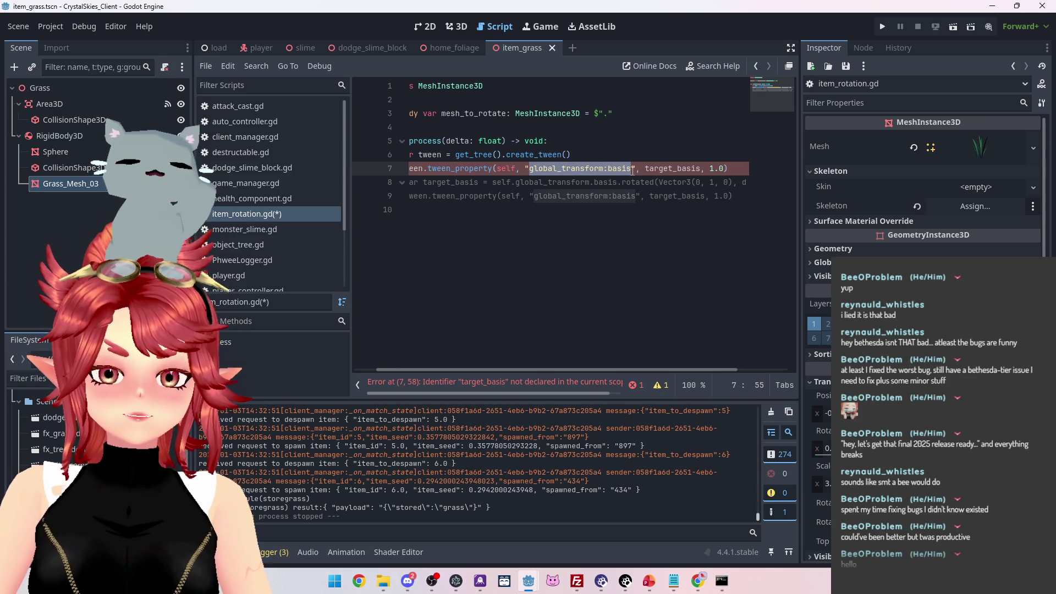
text(rotation)
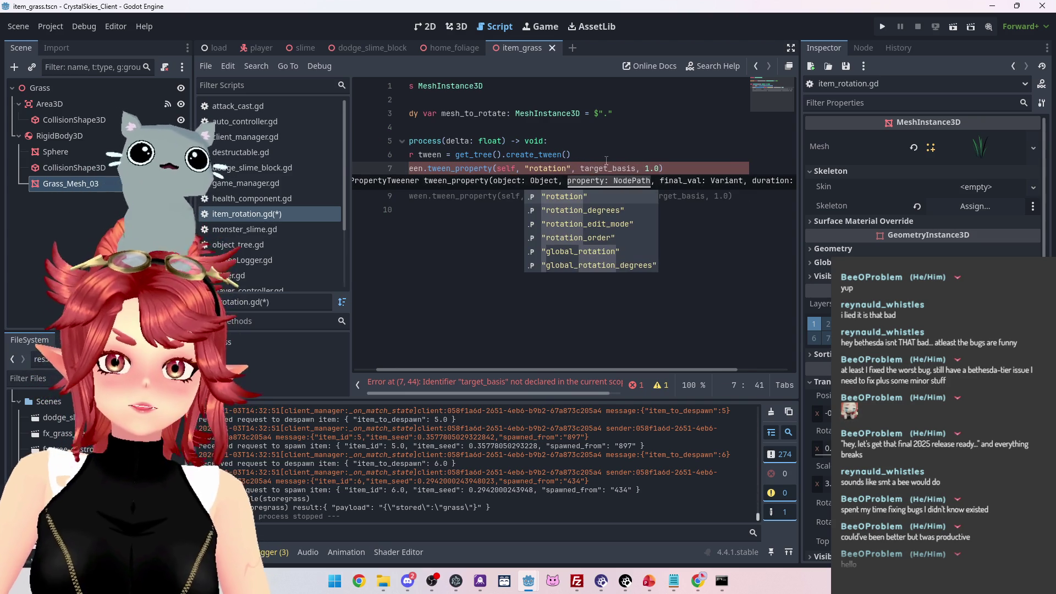
drag(614, 168, 635, 168)
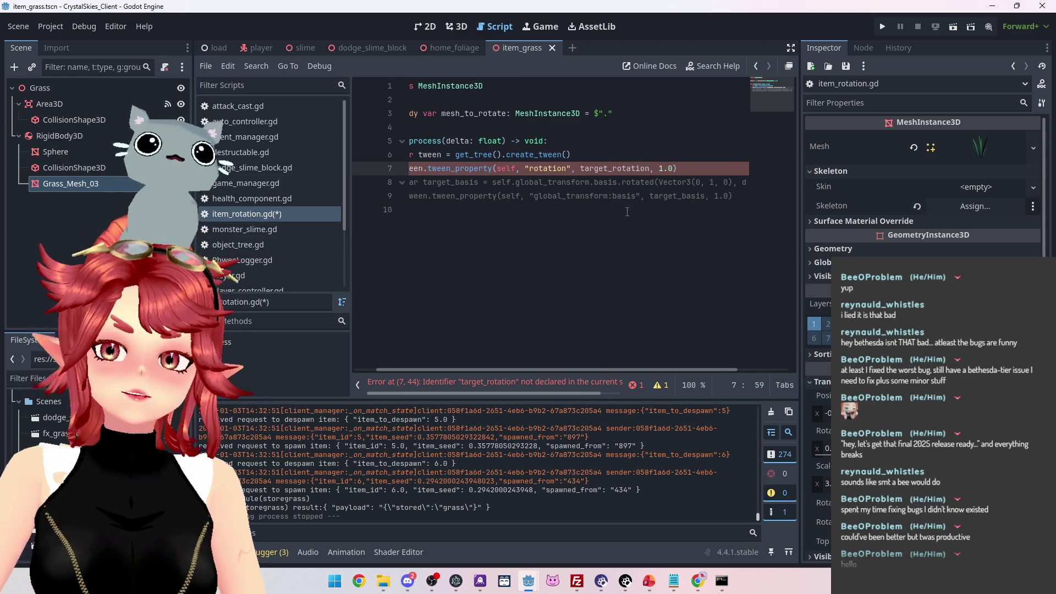
drag(461, 369, 376, 351)
key(ctrl+shift+Return)
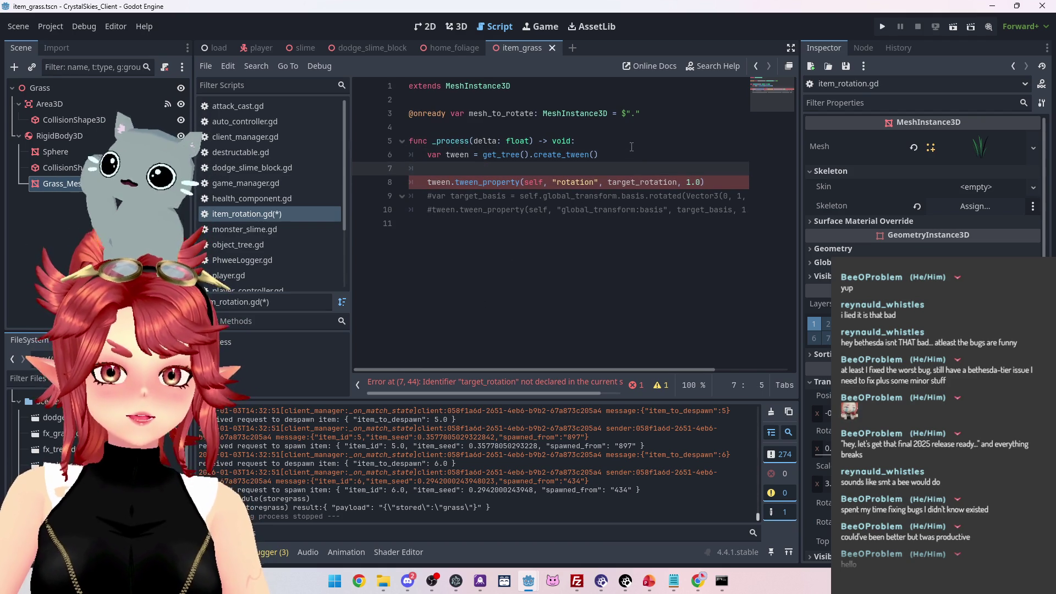
Step: Declare target_rotation = self.rotation.rotated(Vector3(0, 1, 0), deg_to_rad(45)) on line 7
text(target)
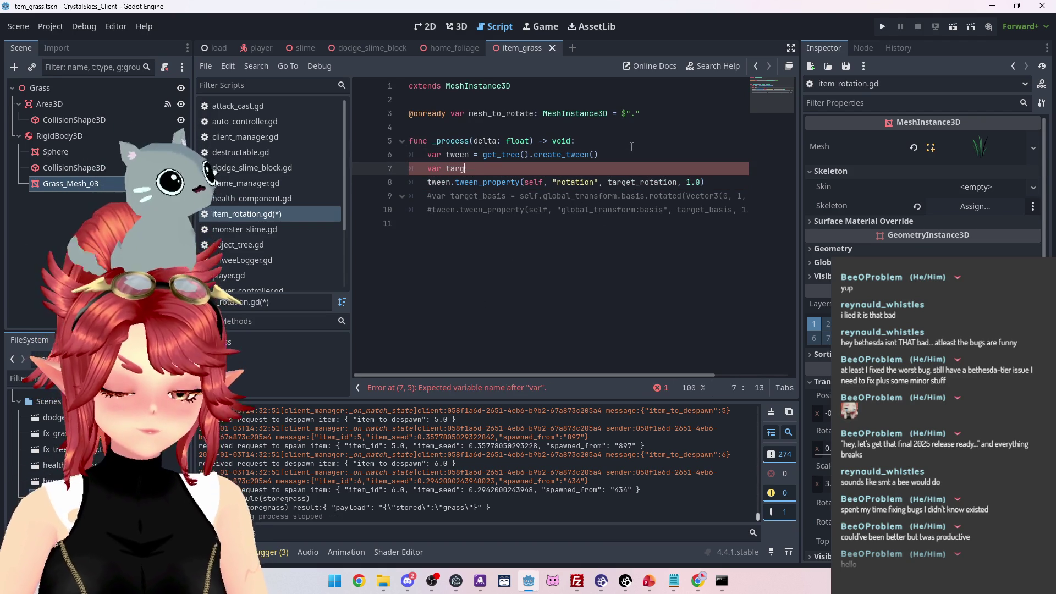
text(_rotation )
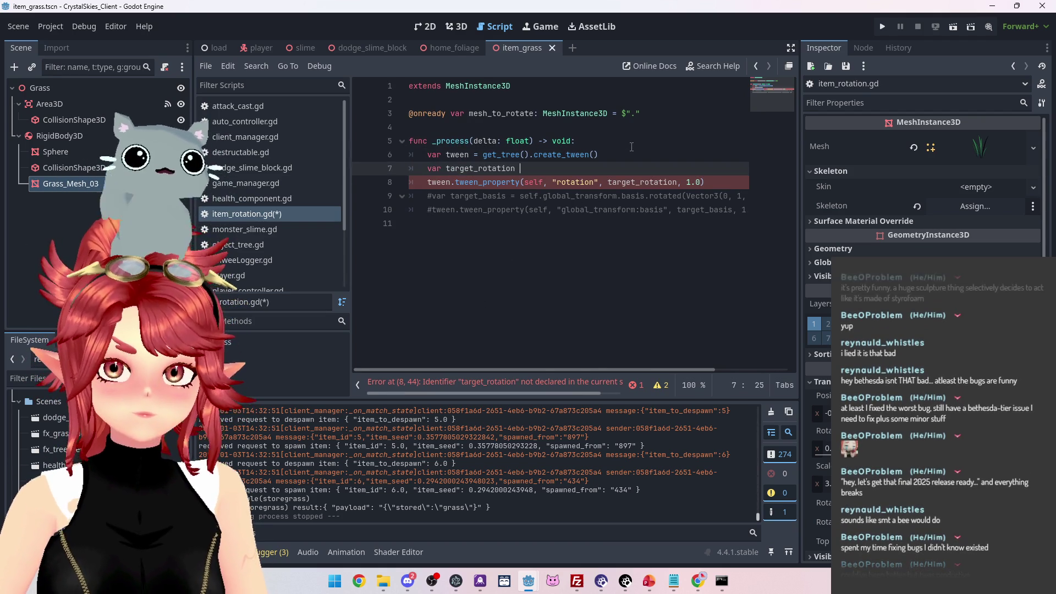
text(=)
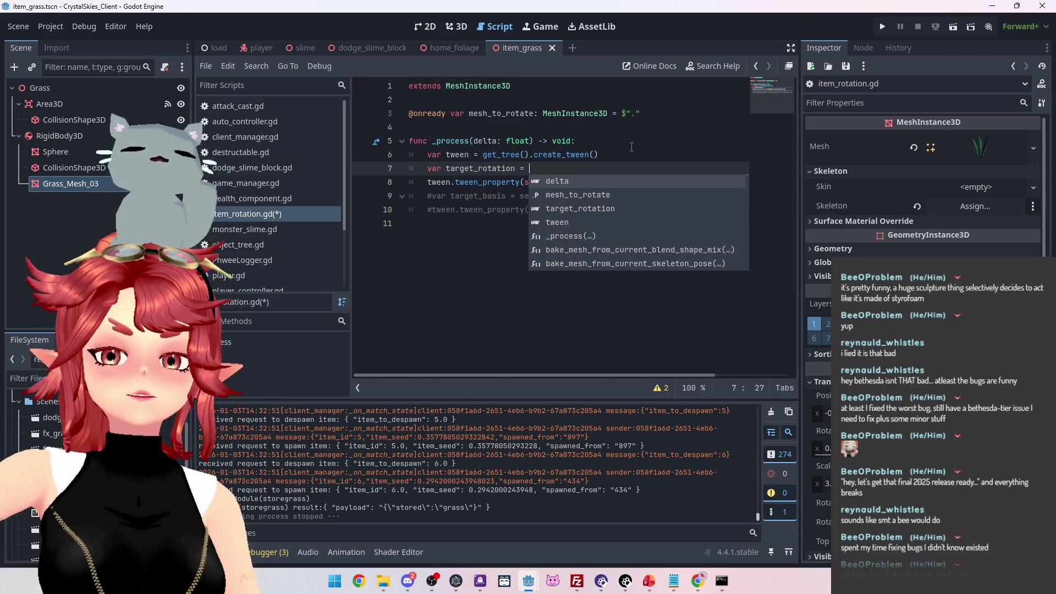
click(478, 169)
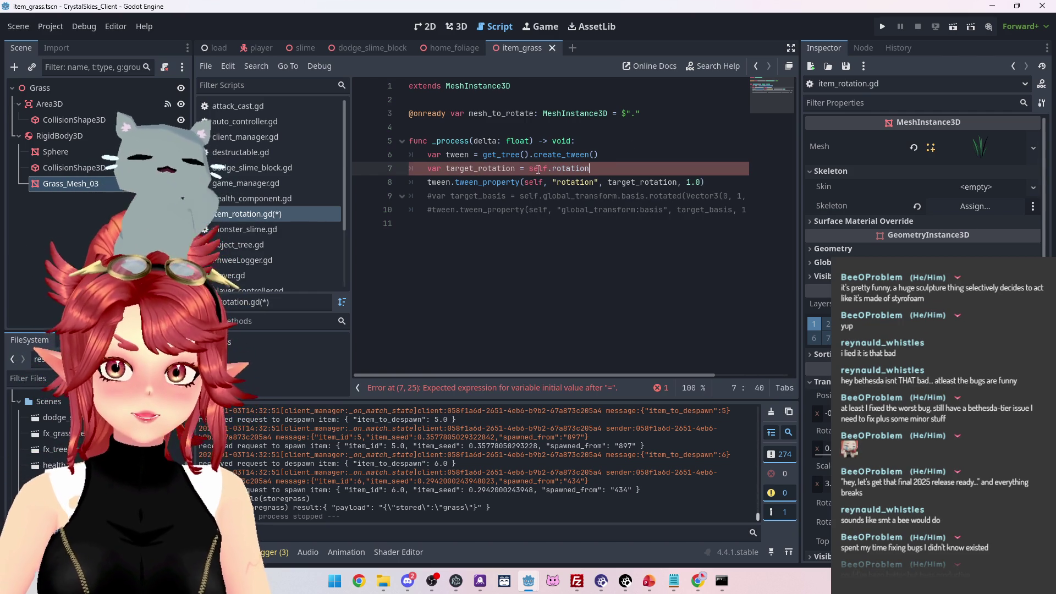
click(499, 184)
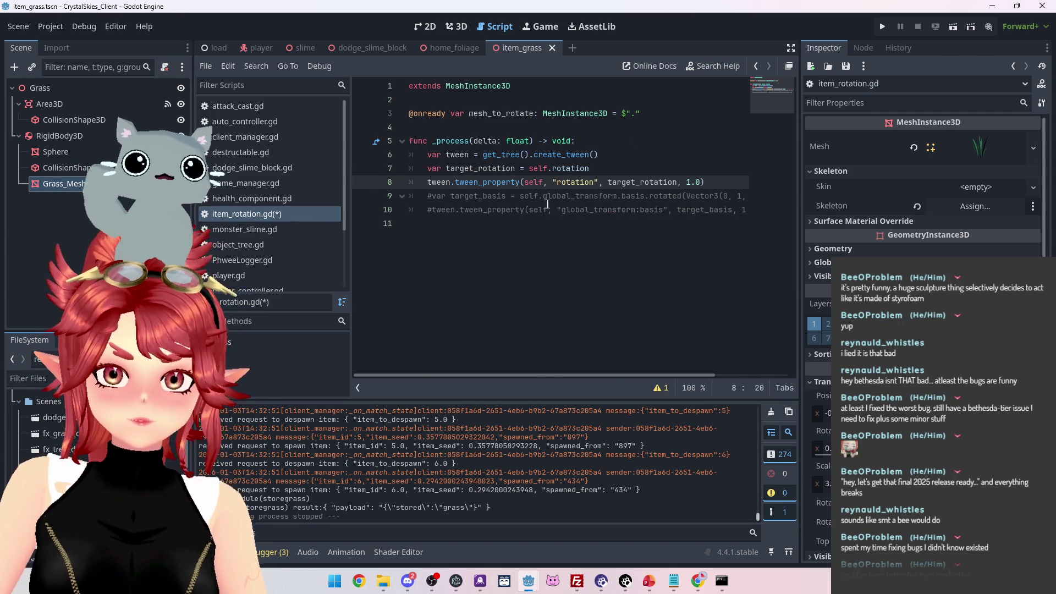
drag(625, 379, 735, 367)
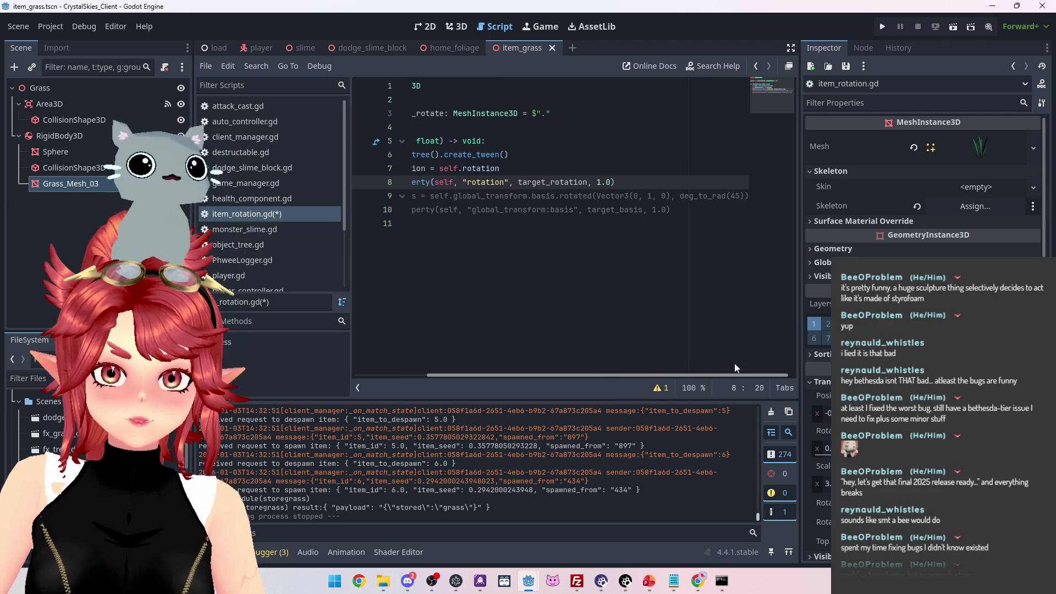
drag(559, 195, 749, 196)
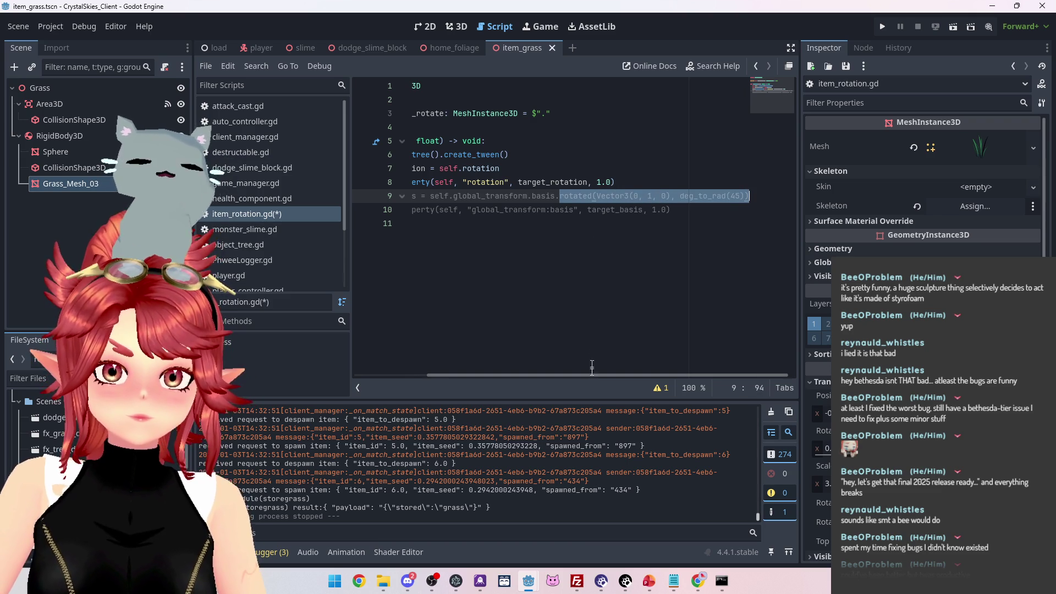
mouse_move(576, 375)
mouse_down()
mouse_move(481, 359)
mouse_move(539, 358)
mouse_move(520, 356)
mouse_up()
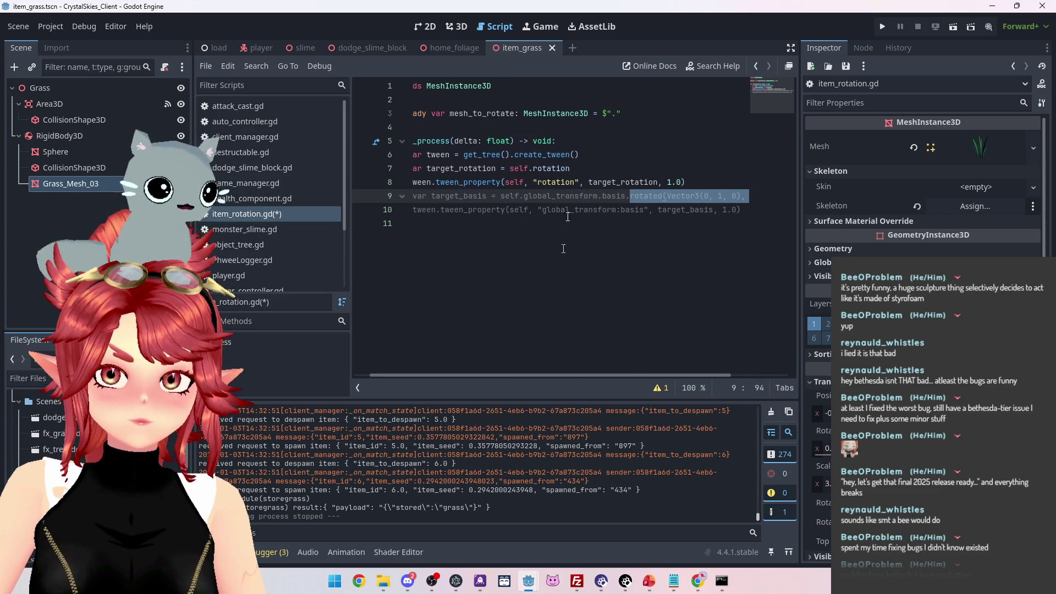
click(588, 166)
key(ctrl+v)
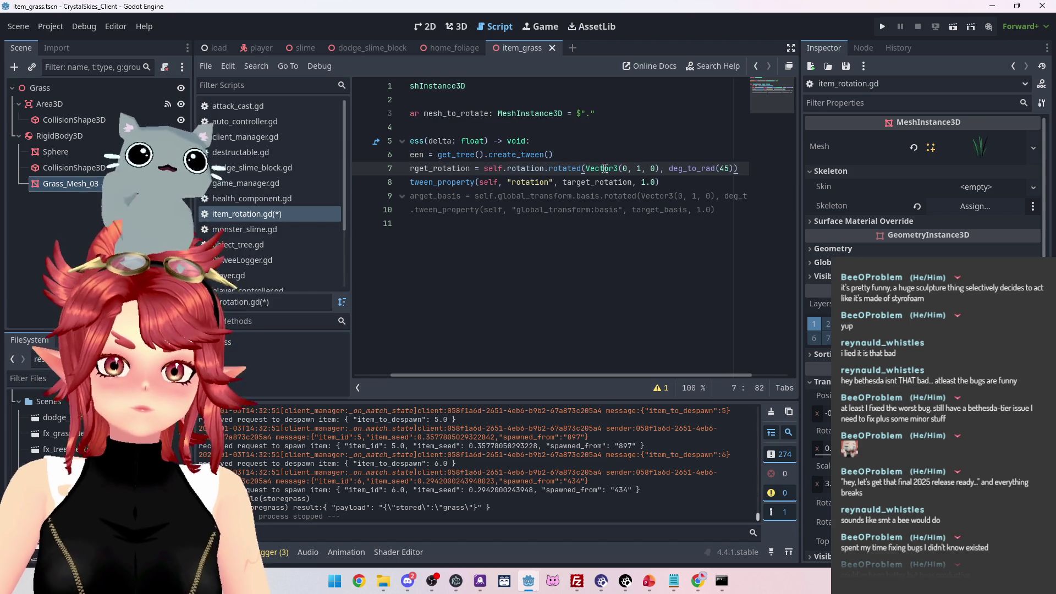
click(649, 223)
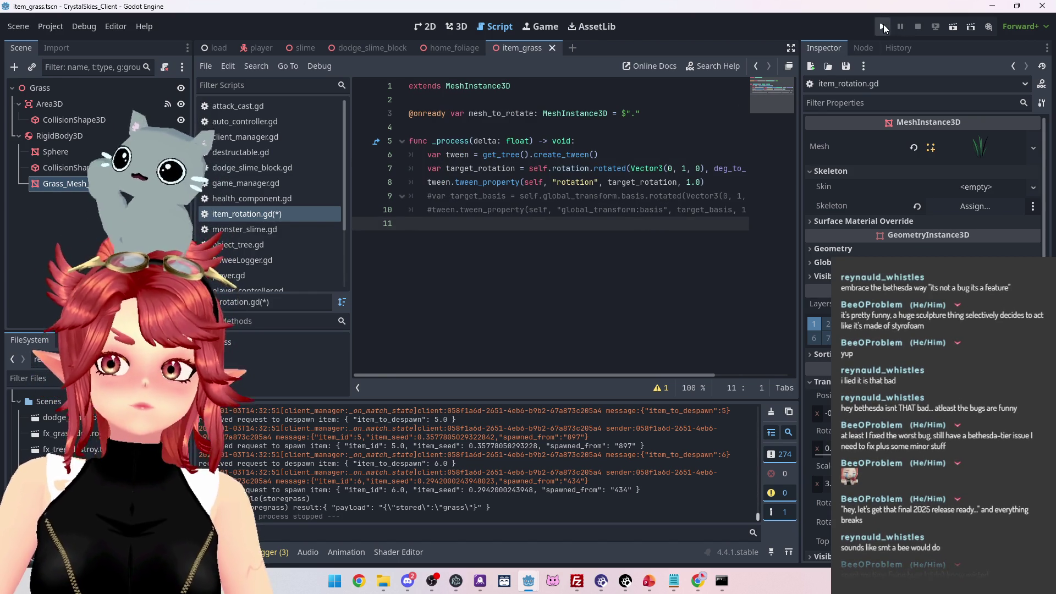
Step: Run the project and create a new lobby named 'asdf'
click(883, 25)
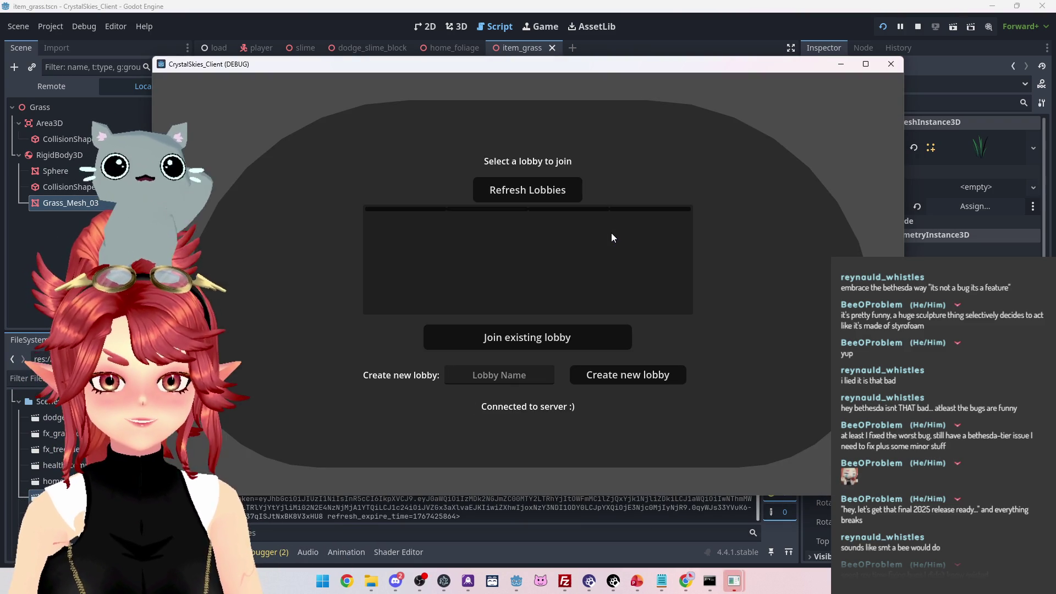
click(498, 375)
text(asdf)
click(645, 377)
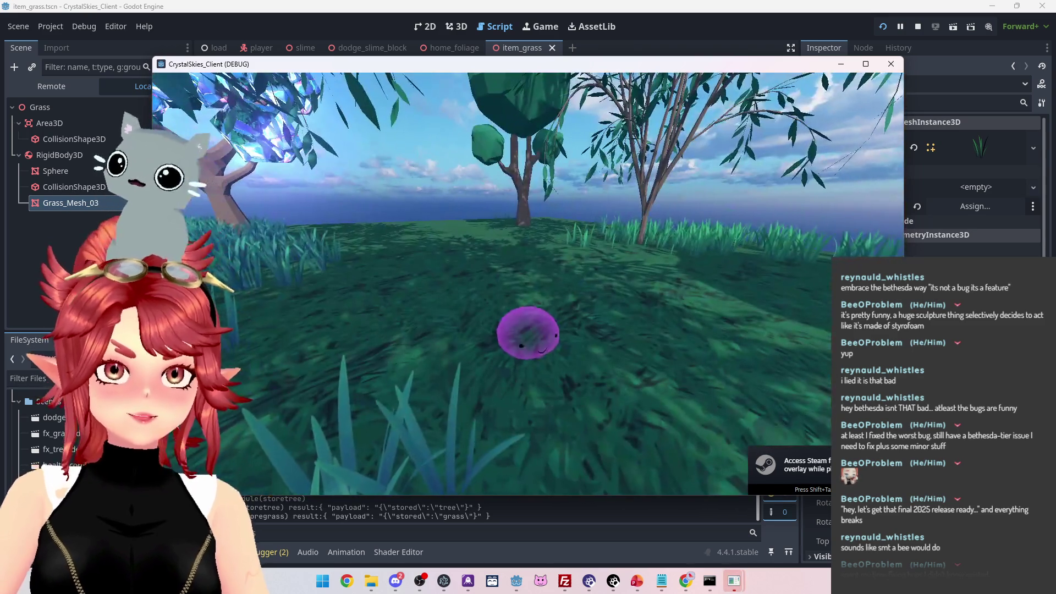
Step: Move the slime through the tall grass, open the pause menu, and stop the game
key(w)
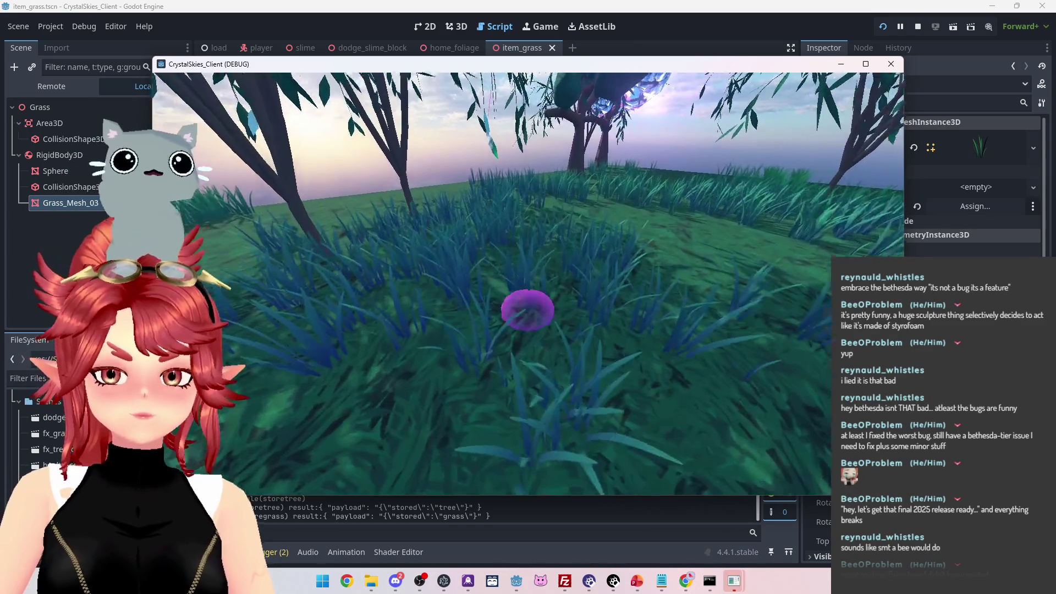
key(w)
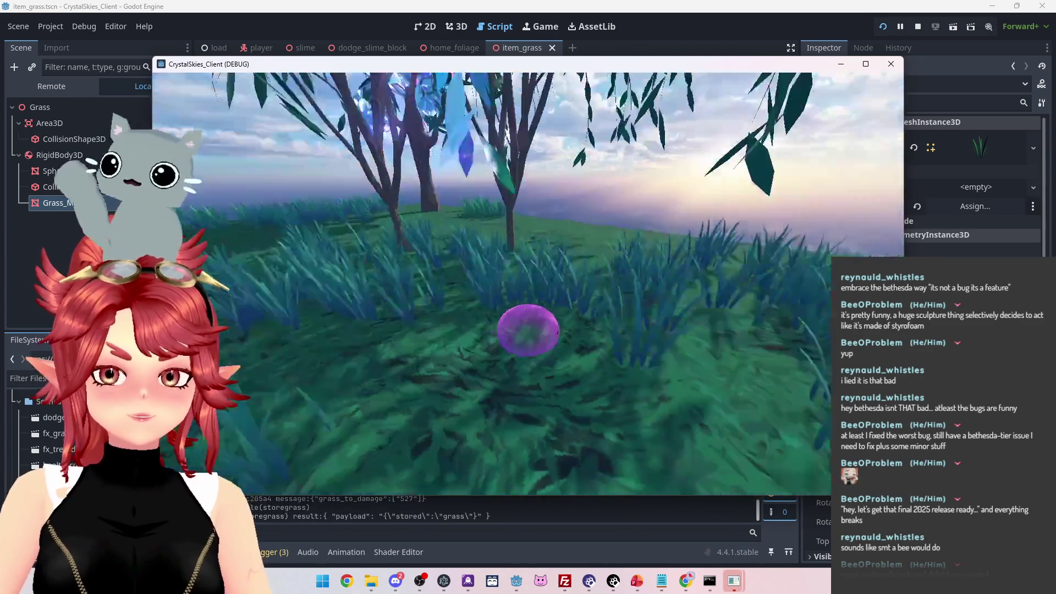
key(w)
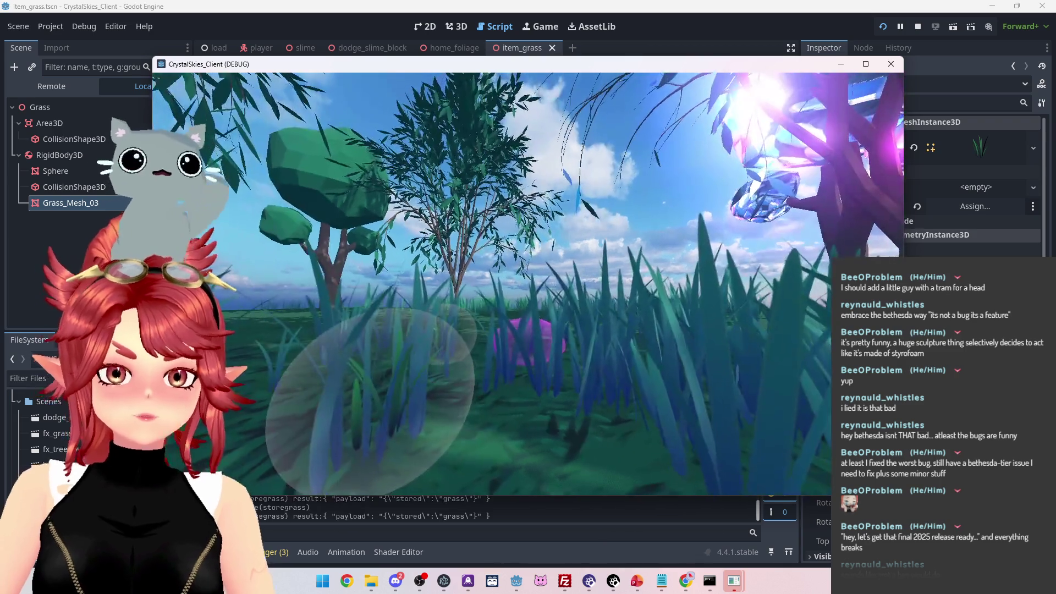
key(Escape)
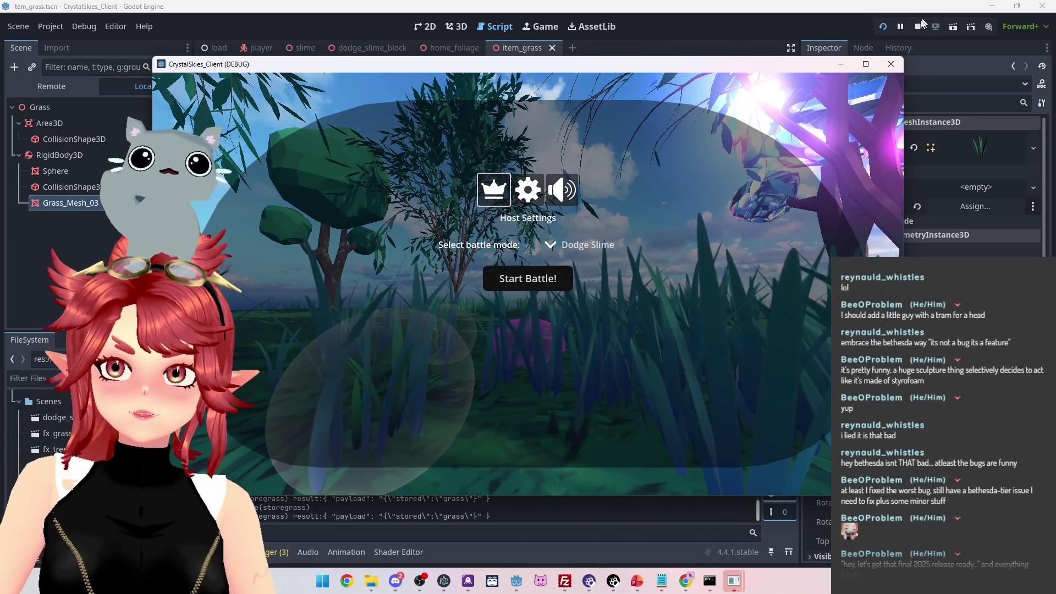
click(917, 27)
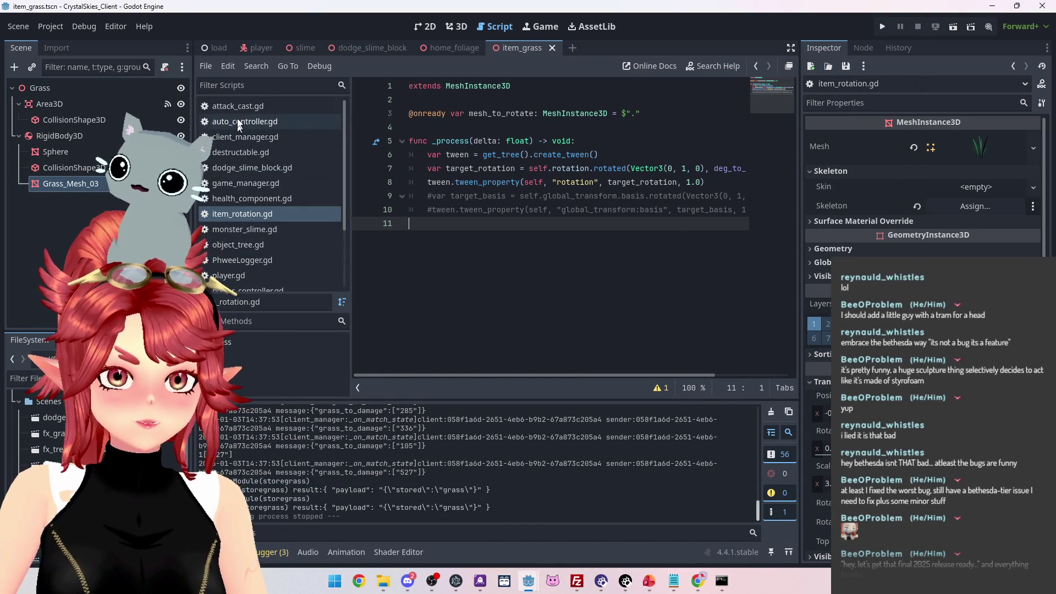
Step: Open game_manager.gd and locate the destroy_grass loop
click(249, 183)
scroll(536, 252, up, 5)
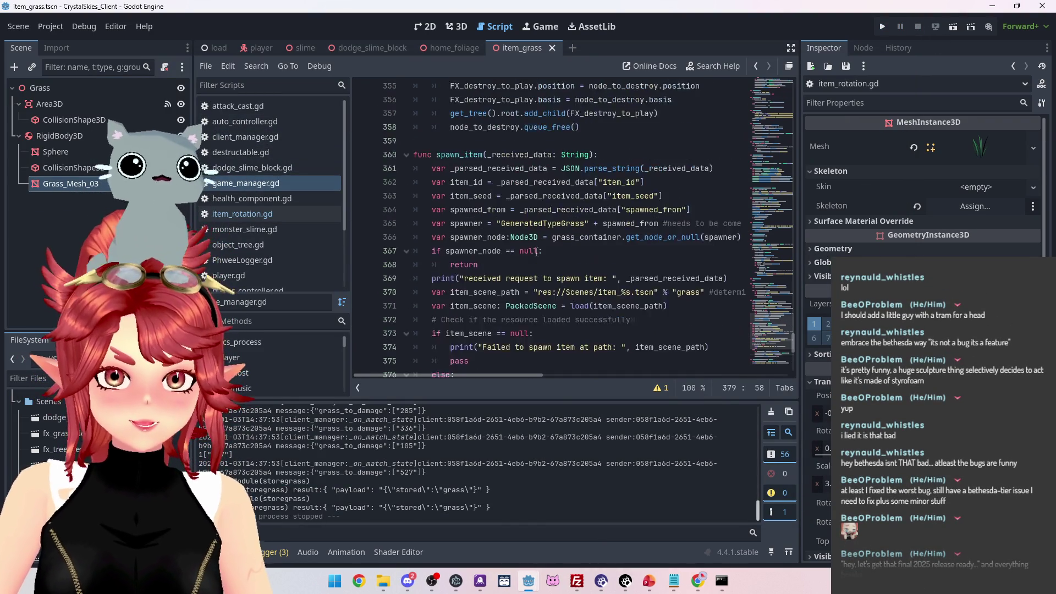
scroll(536, 252, up, 3)
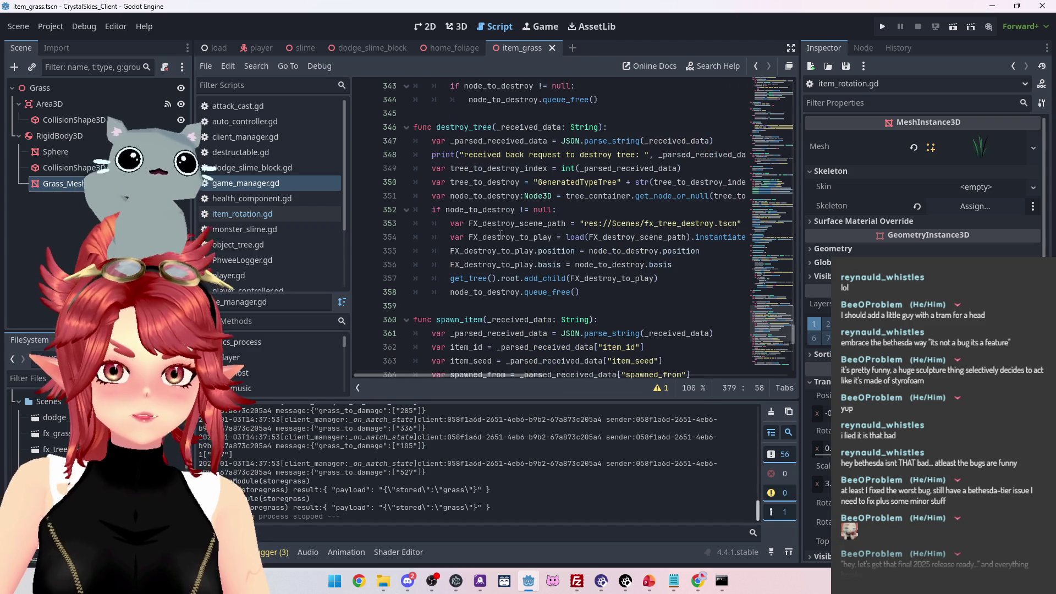
scroll(501, 236, up, 3)
scroll(501, 235, down, 15)
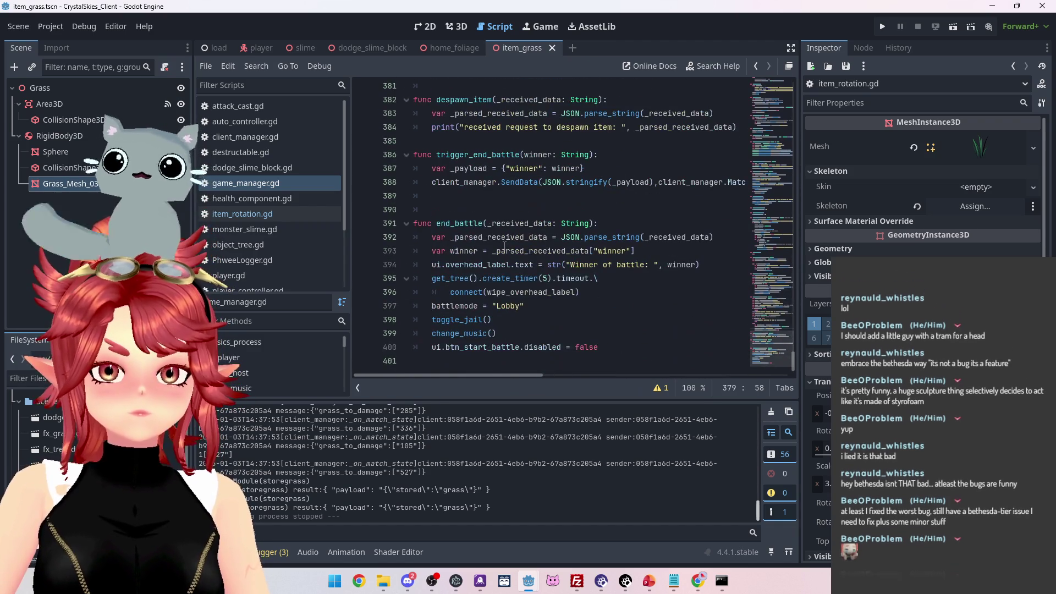
scroll(504, 246, up, 2)
scroll(504, 246, up, 7)
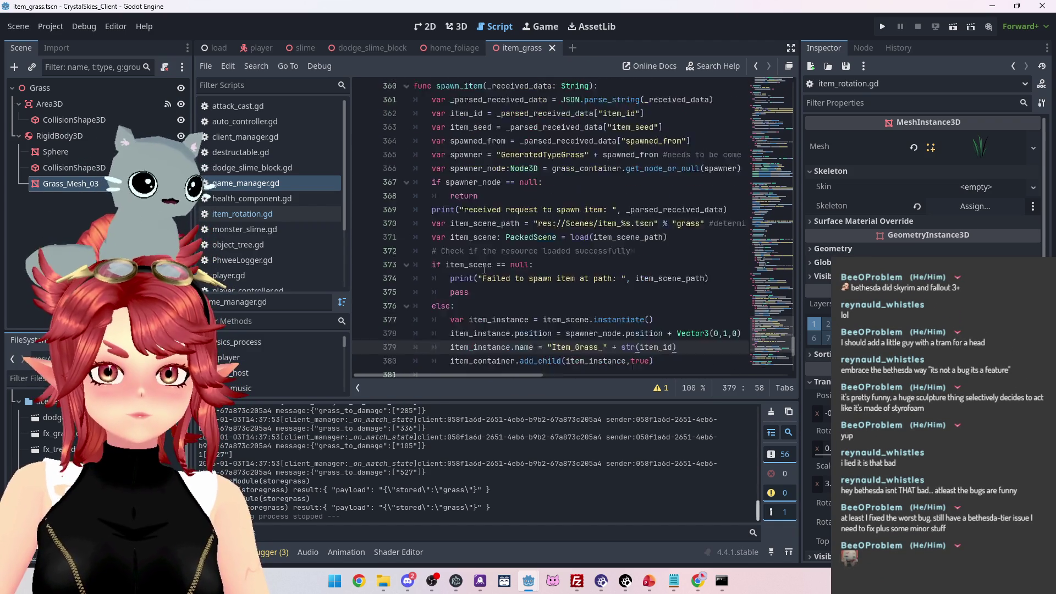
drag(438, 168, 571, 168)
scroll(542, 241, down, 4)
scroll(541, 241, up, 4)
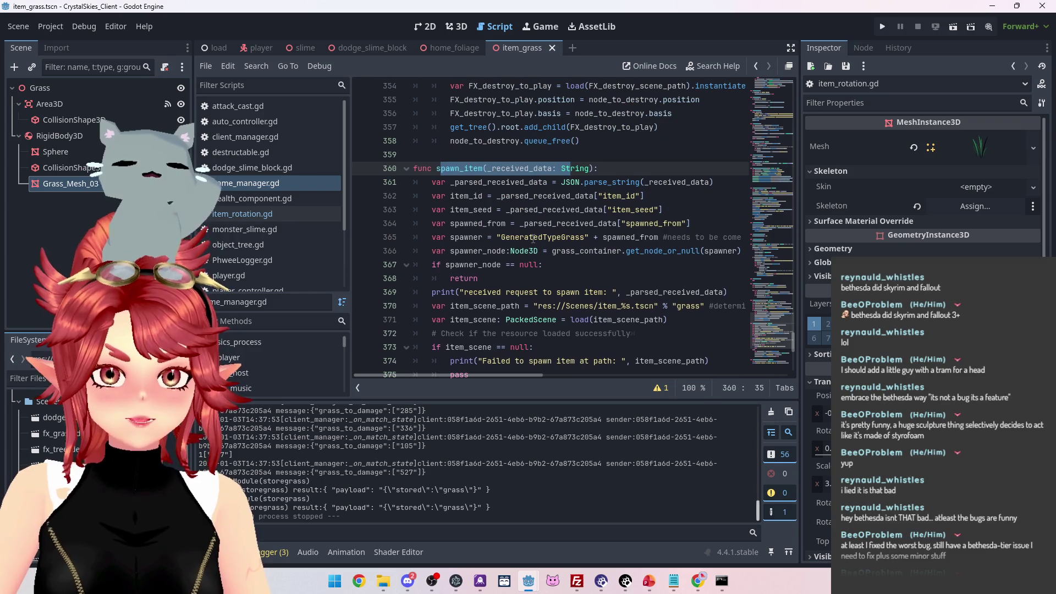
scroll(532, 237, down, 4)
scroll(532, 237, up, 4)
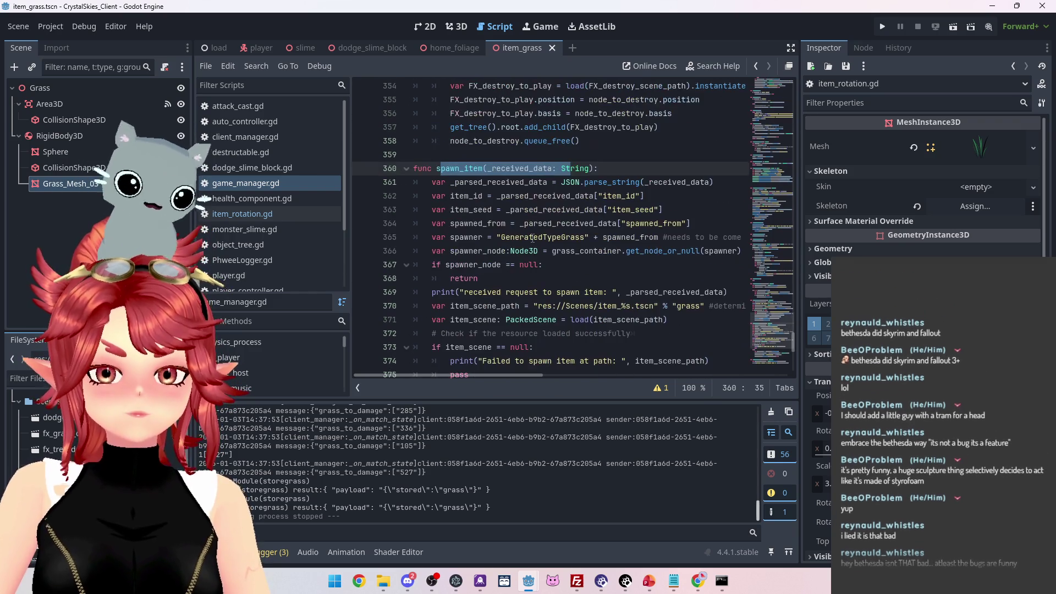
scroll(533, 237, up, 4)
scroll(533, 238, down, 5)
scroll(532, 238, up, 8)
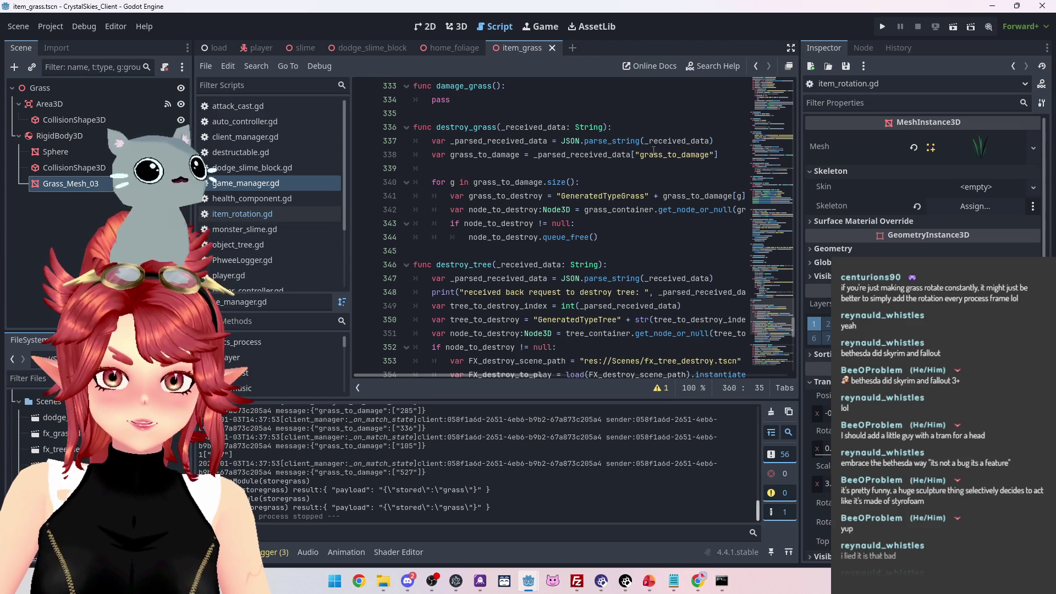
scroll(500, 128, down, 6)
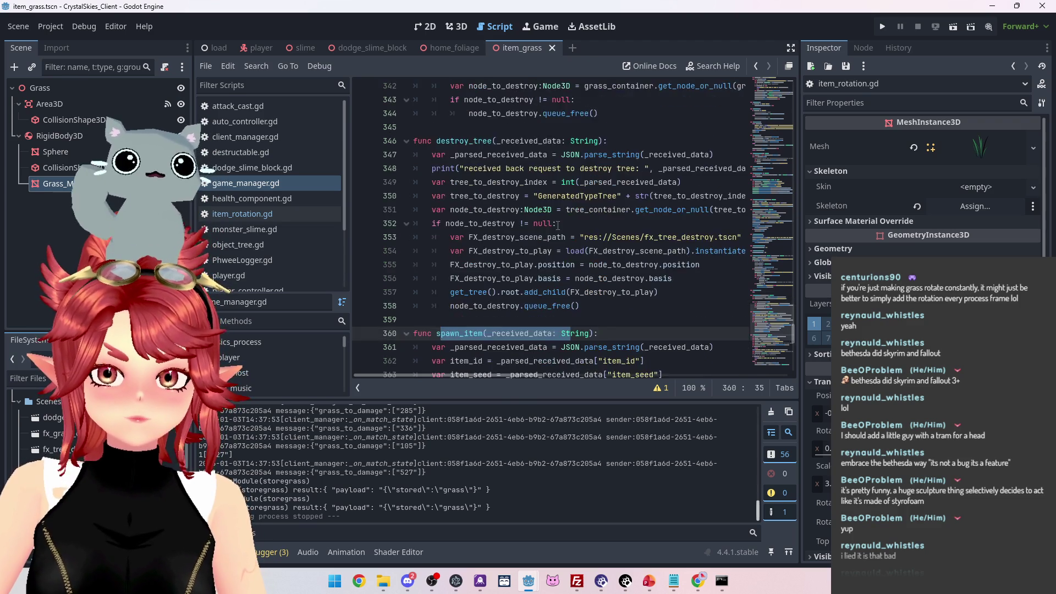
scroll(557, 223, up, 3)
scroll(557, 223, down, 4)
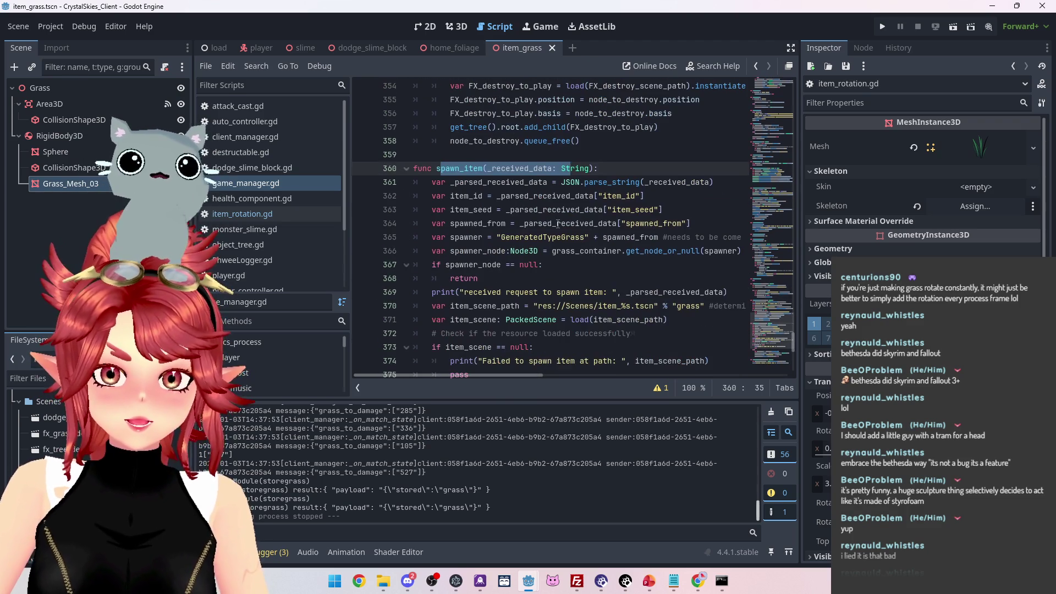
scroll(557, 224, up, 3)
scroll(557, 223, down, 2)
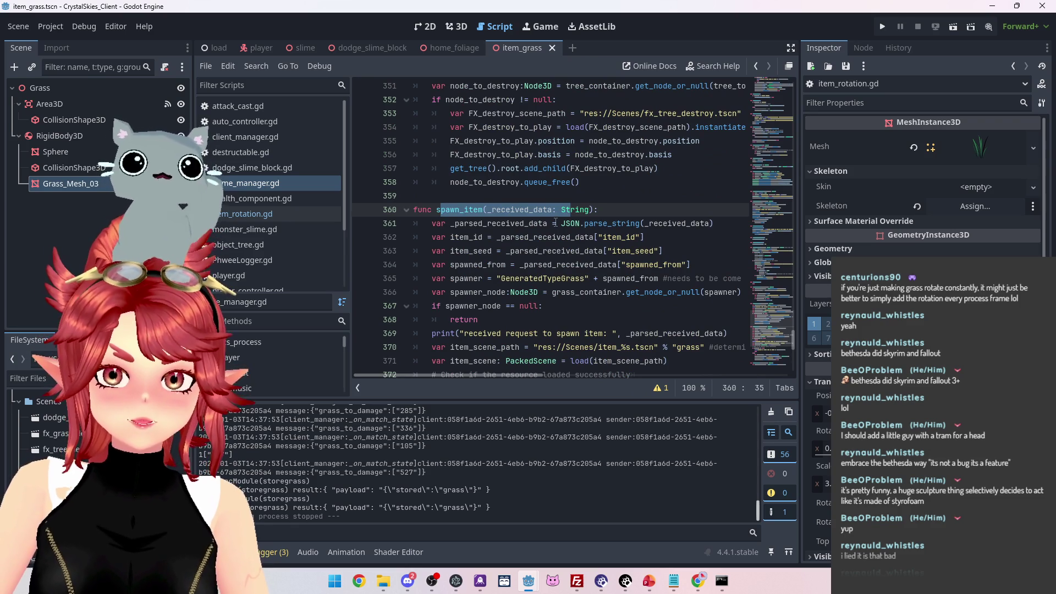
scroll(556, 222, up, 1)
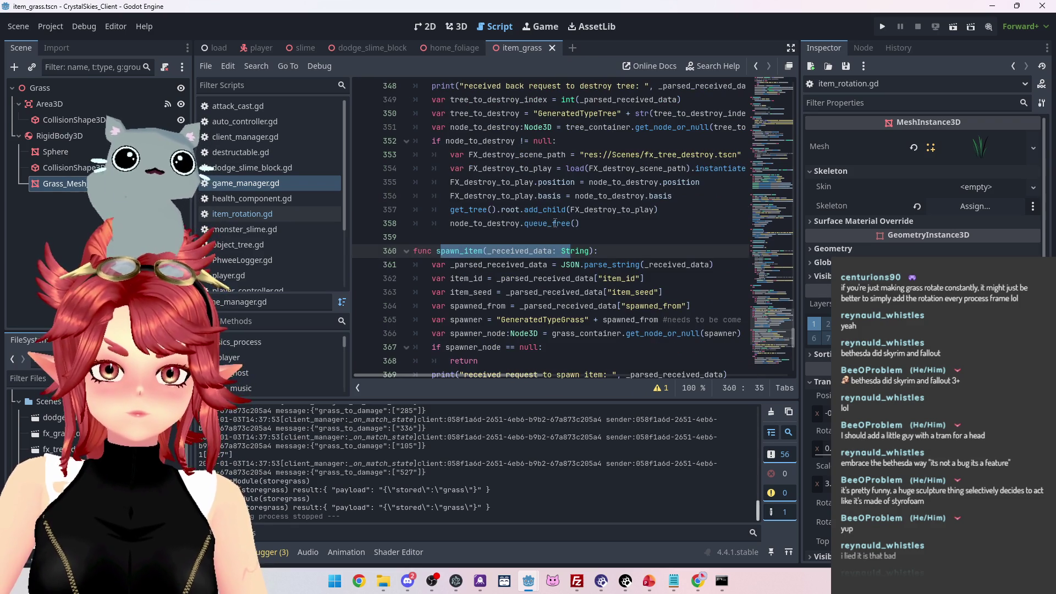
scroll(555, 223, up, 3)
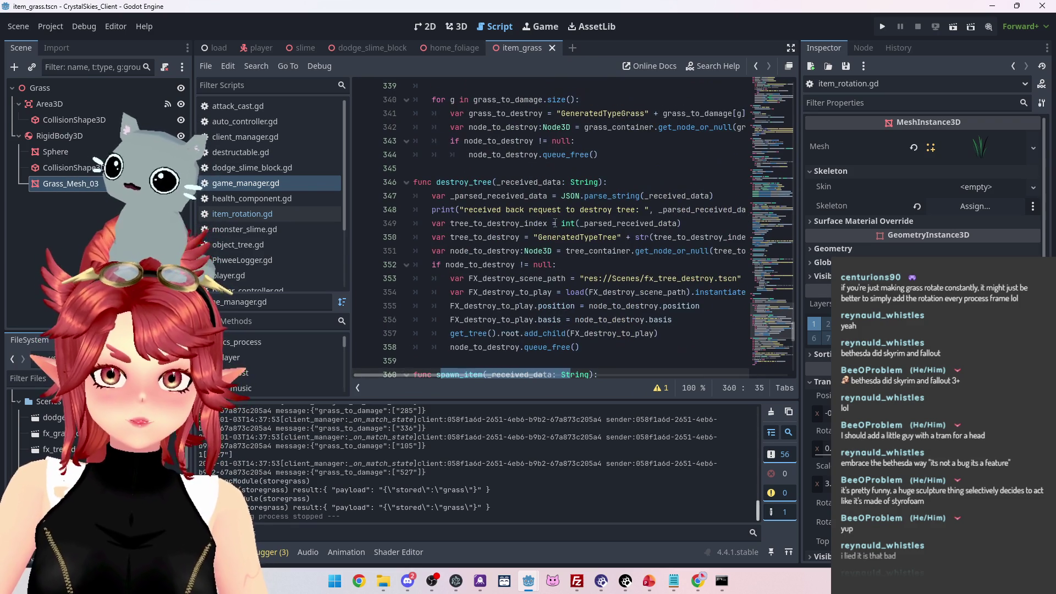
scroll(554, 222, up, 2)
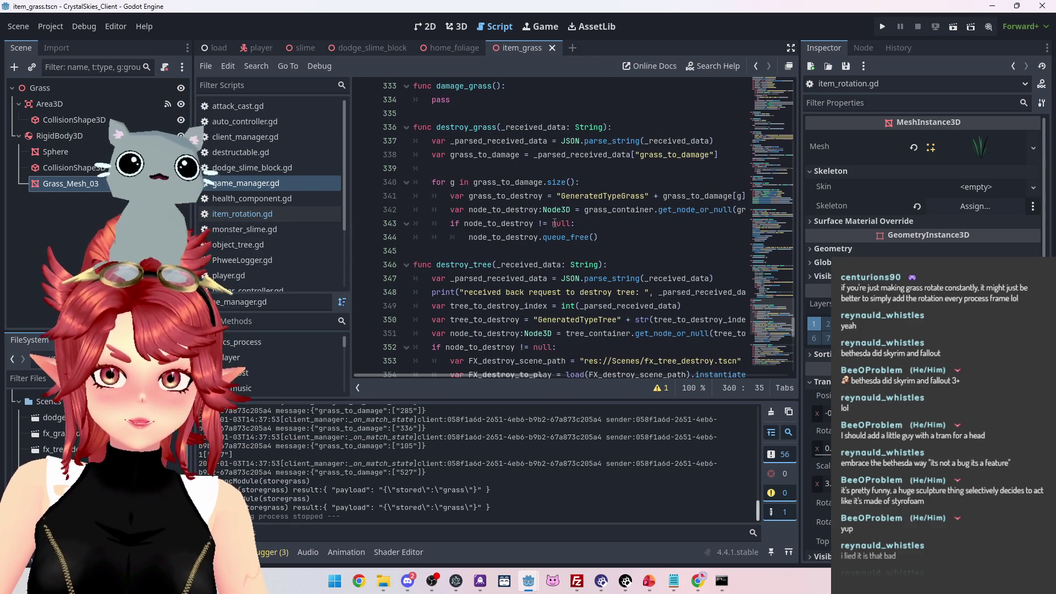
scroll(555, 223, down, 5)
scroll(554, 223, up, 5)
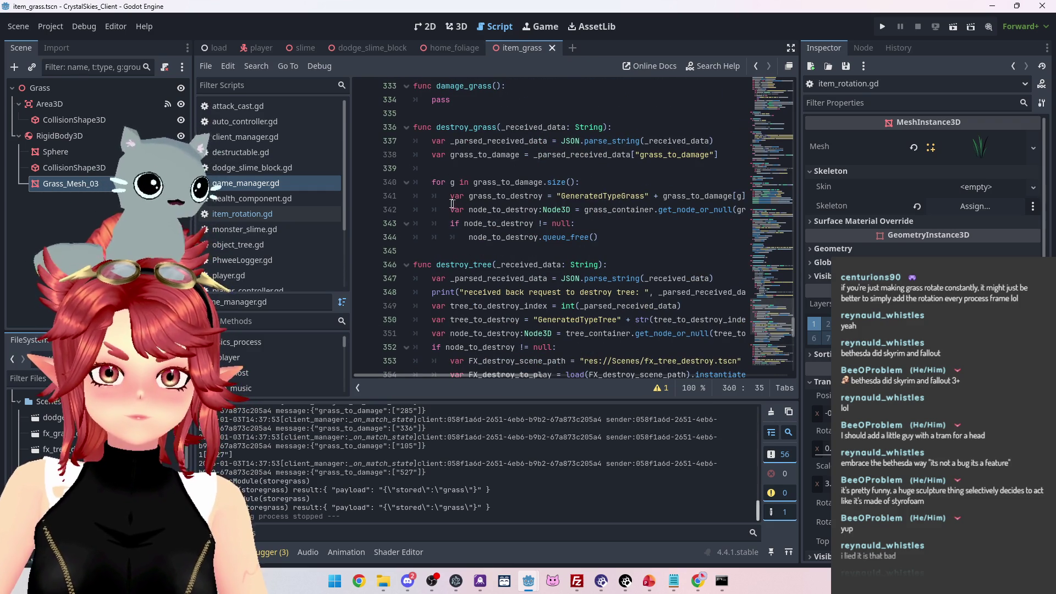
Step: Select grass-destroying lines 341–343 and place the cursor at the end of spawn_item, line 381
mouse_move(450, 196)
mouse_down()
mouse_move(517, 199)
mouse_move(586, 239)
mouse_move(631, 242)
mouse_up()
scroll(631, 242, down, 10)
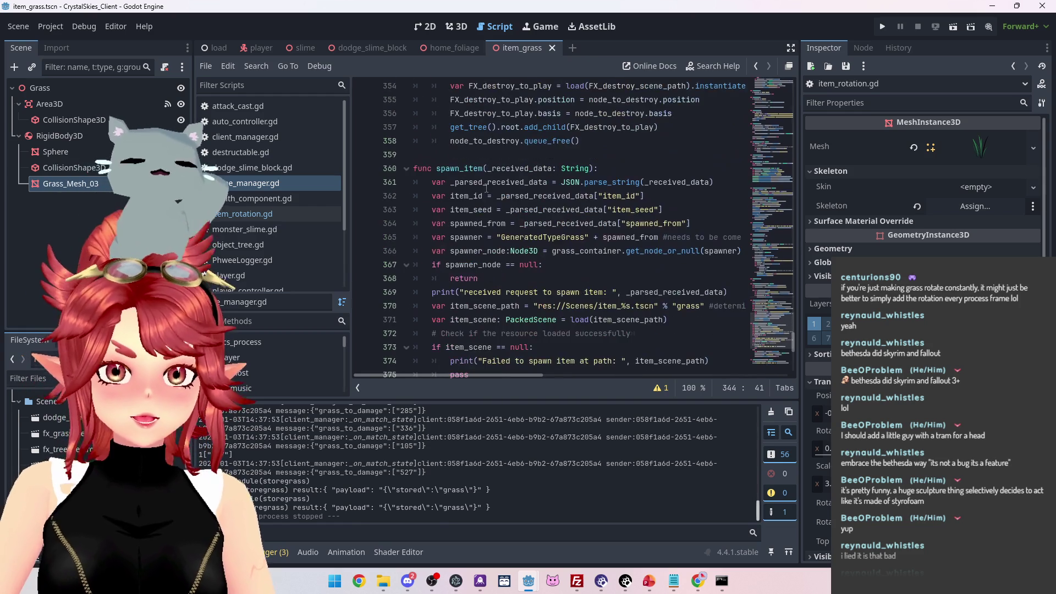
click(462, 283)
click(462, 291)
scroll(458, 209, up, 2)
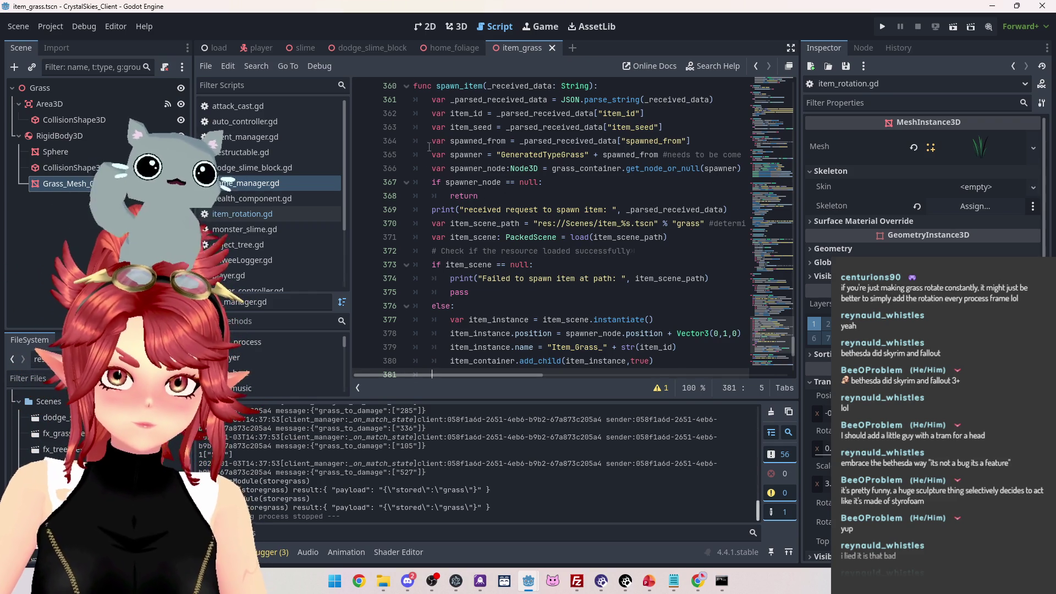
scroll(446, 241, down, 3)
Step: Paste the copied grass-destroying lines into spawn_item and check where spawner_node is used
key(ctrl+v)
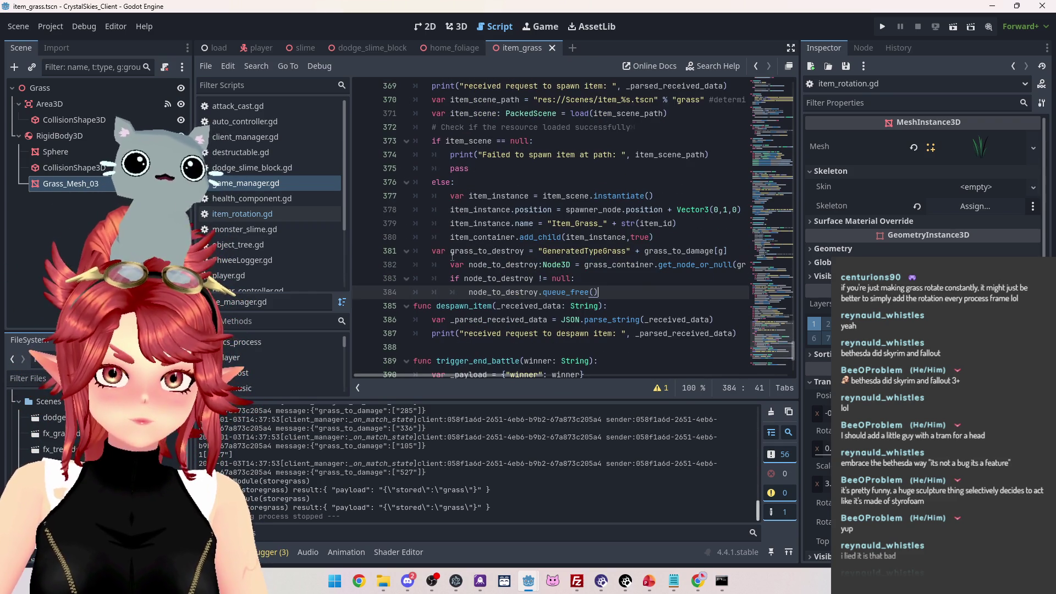
key(Return)
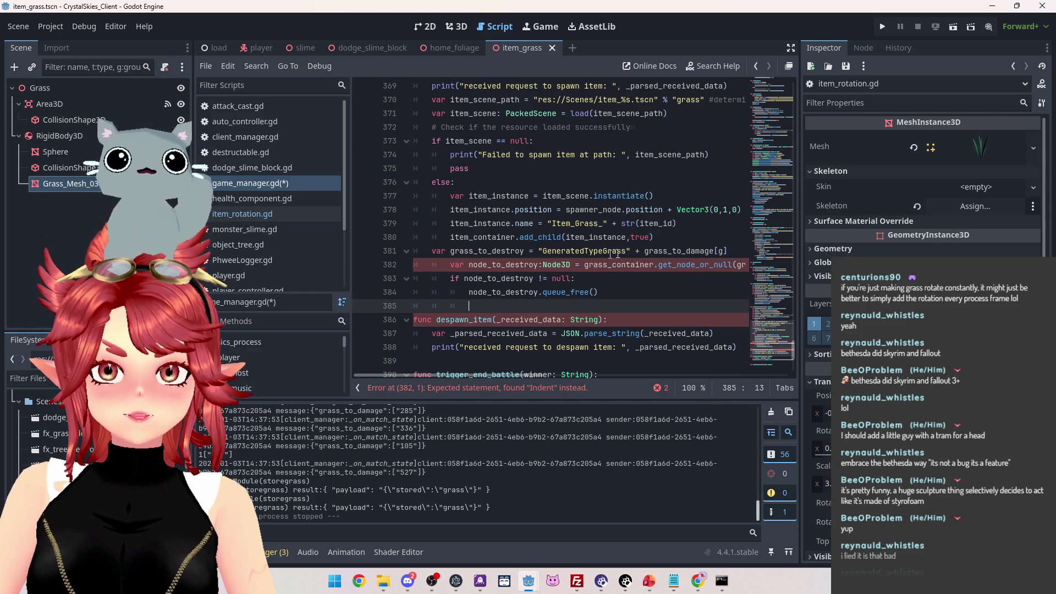
scroll(638, 253, up, 1)
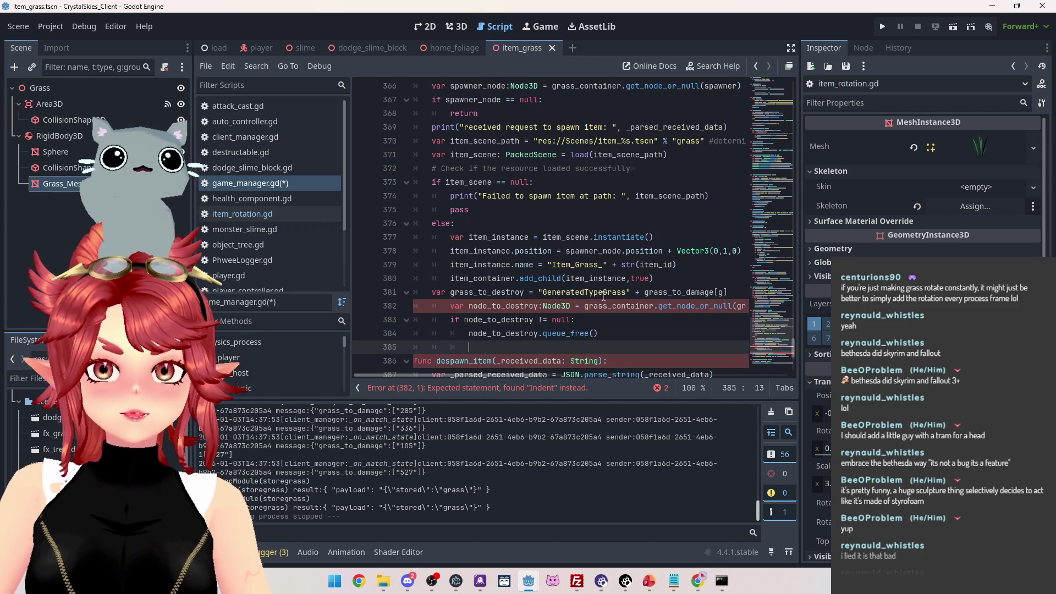
scroll(603, 295, up, 2)
scroll(529, 325, down, 3)
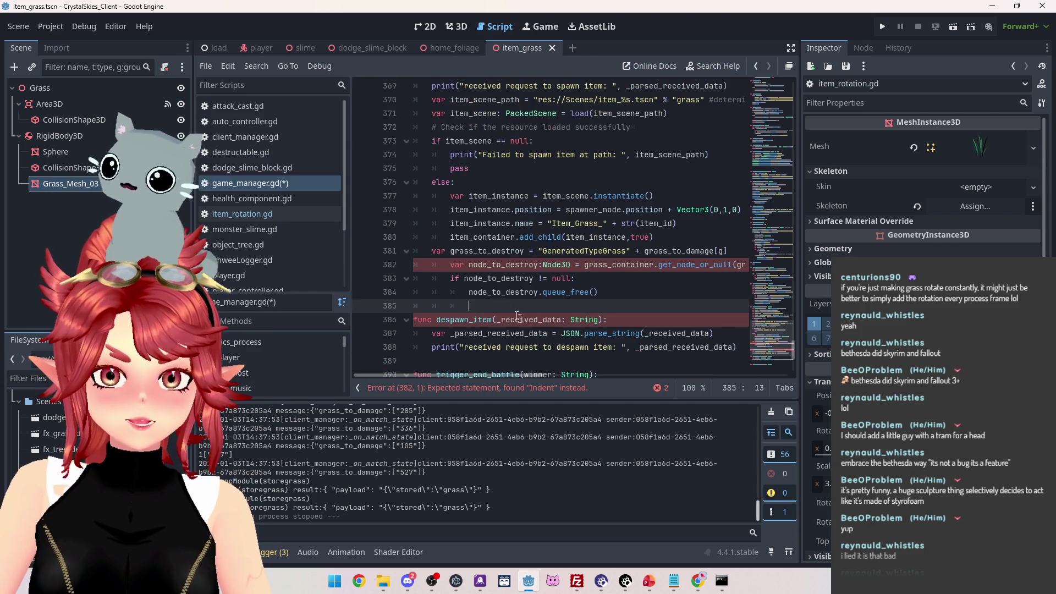
scroll(541, 290, up, 3)
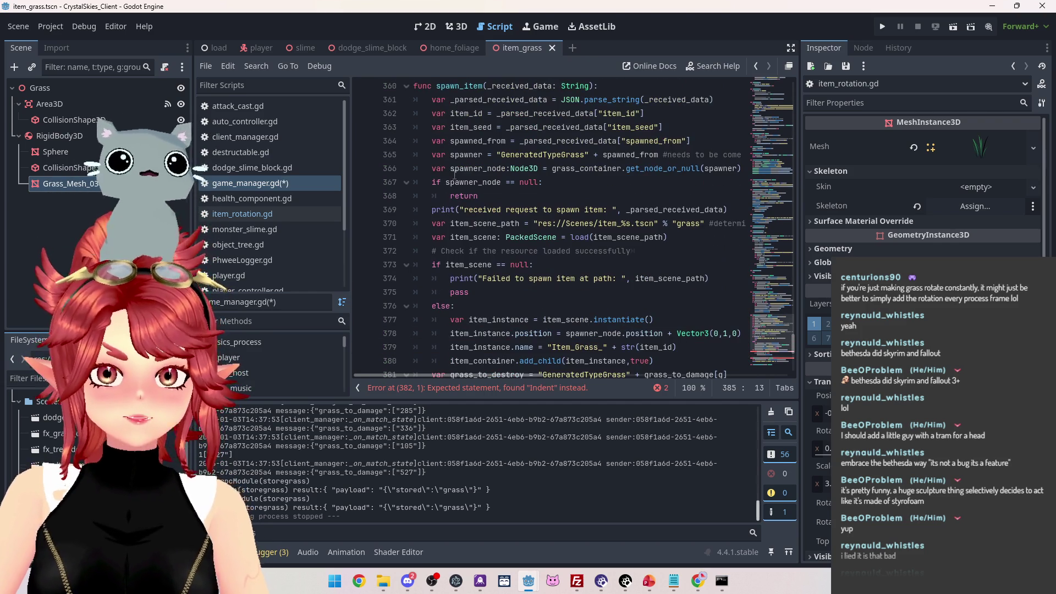
drag(450, 168, 506, 168)
key(ctrl+c)
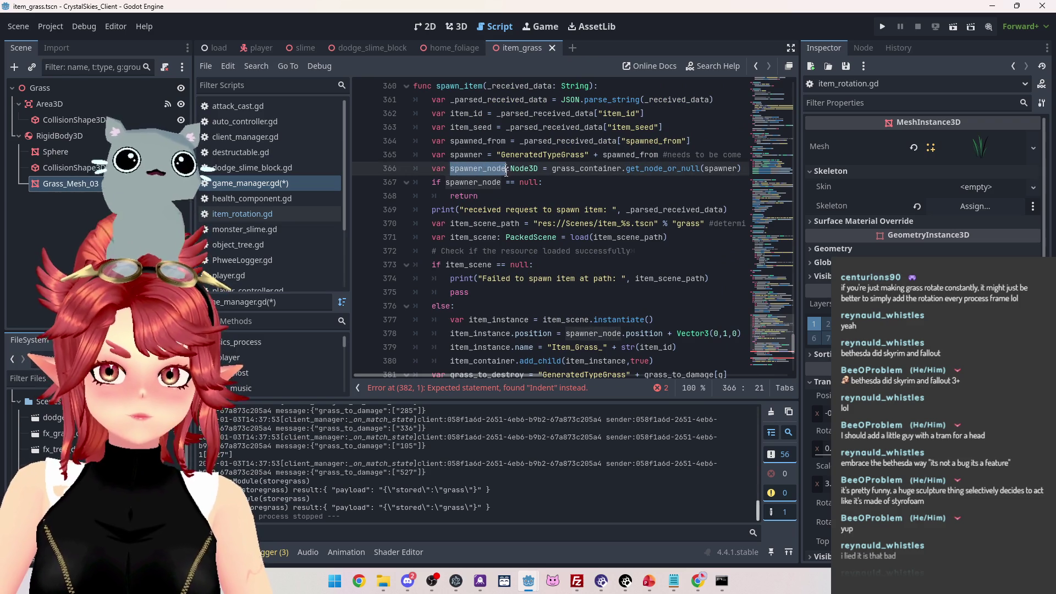
scroll(557, 244, down, 3)
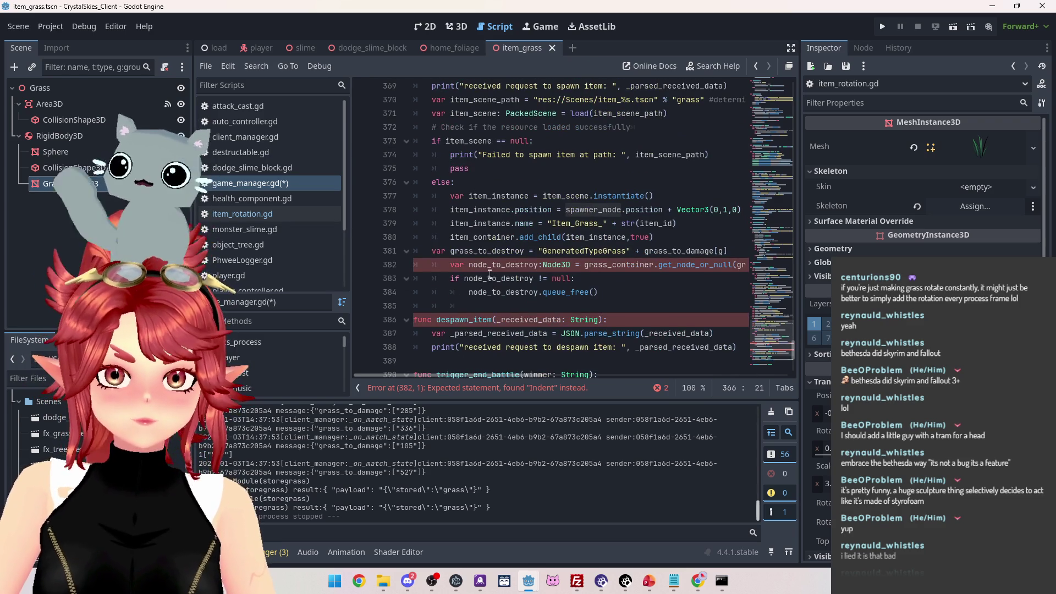
drag(465, 278, 533, 279)
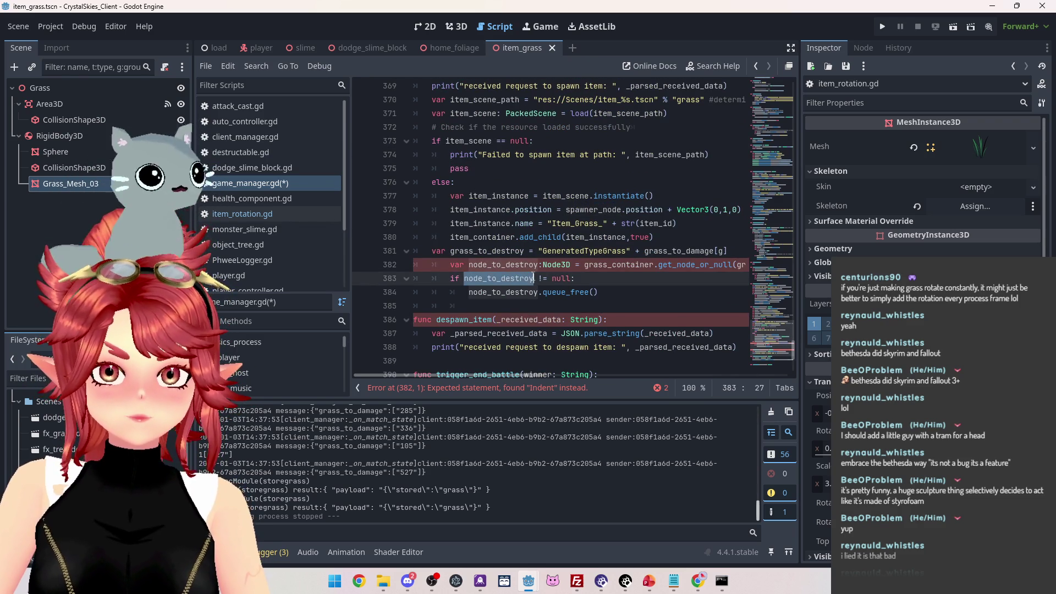
scroll(528, 272, up, 2)
scroll(528, 272, up, 2)
scroll(522, 220, down, 2)
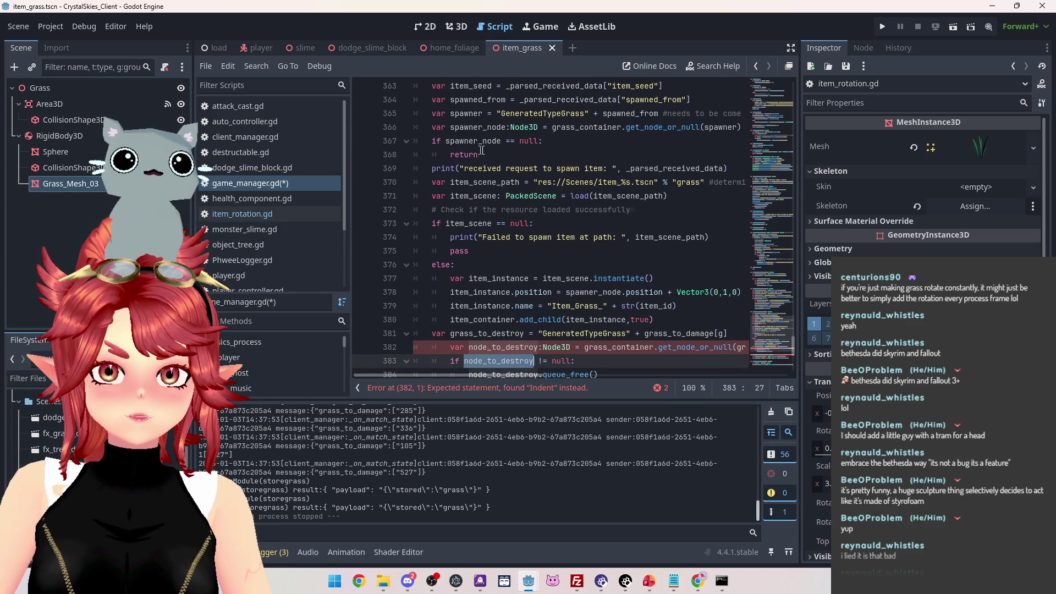
Step: Delete the leftover grass_to_destroy and node_to_destroy variable lines from the pasted code
key(ctrl+v)
scroll(462, 271, down, 2)
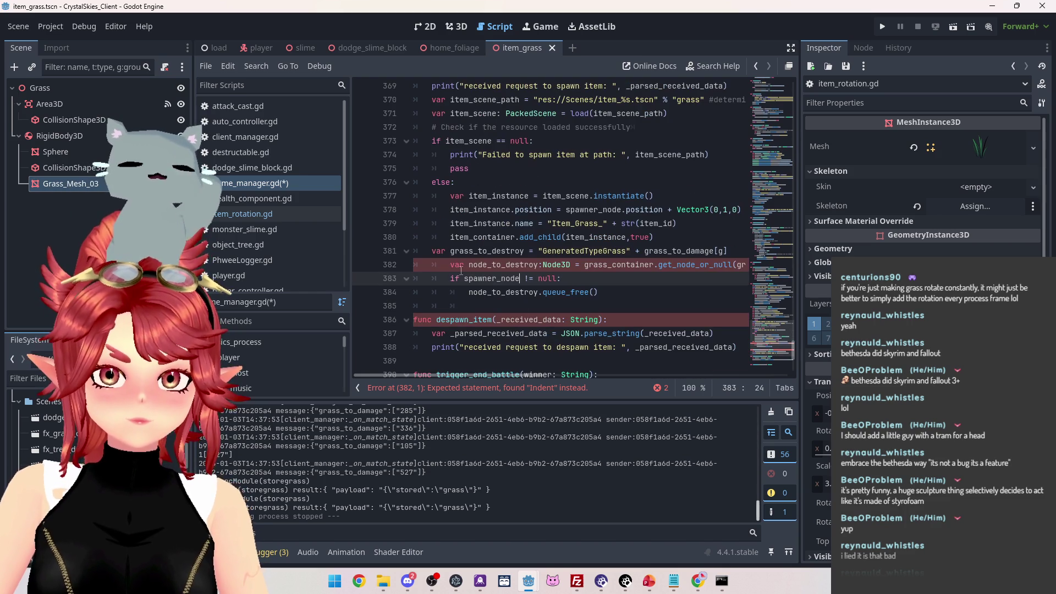
drag(432, 251, 758, 266)
key(Home)
drag(503, 375, 465, 375)
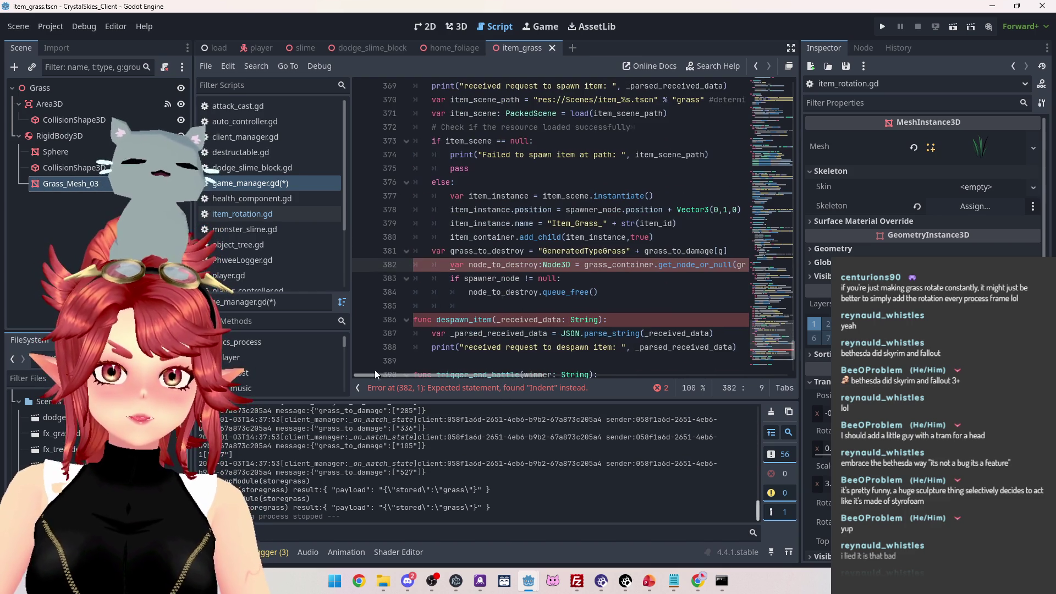
drag(432, 251, 733, 268)
key(shift+End)
key(BackSpace)
key(BackSpace)
key(BackSpace)
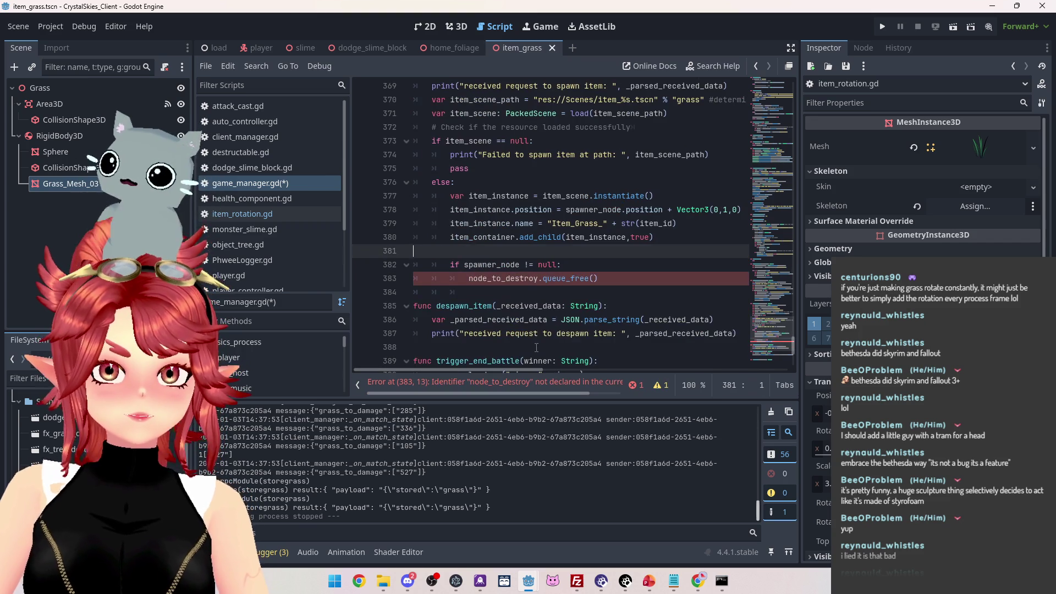
Step: Unindent the null check and queue_free lines by one level
drag(454, 254, 477, 265)
key(shift+Tab)
click(534, 261)
key(Down)
key(Home)
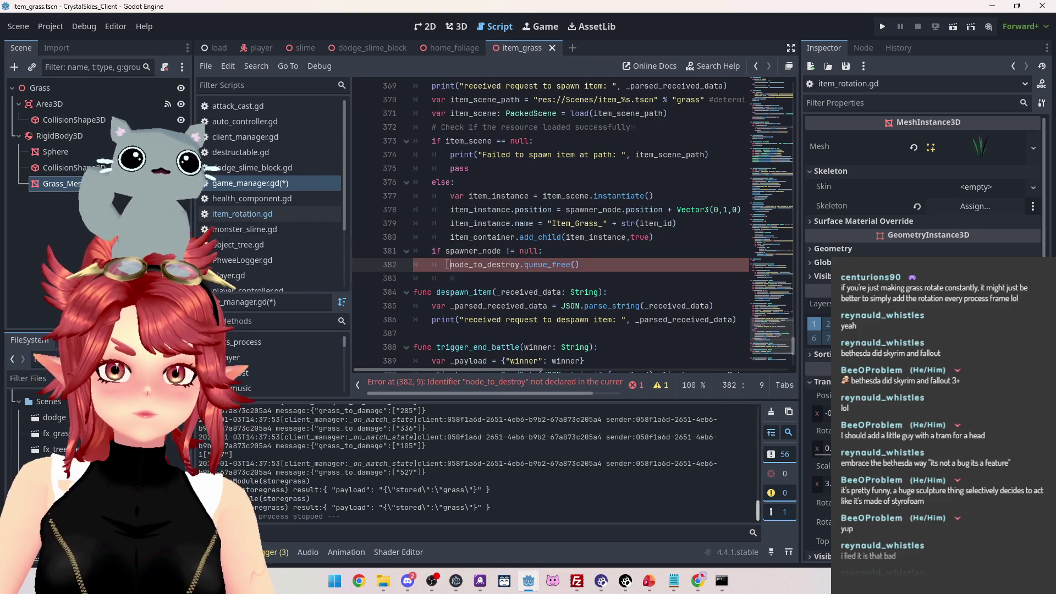
scroll(500, 278, up, 2)
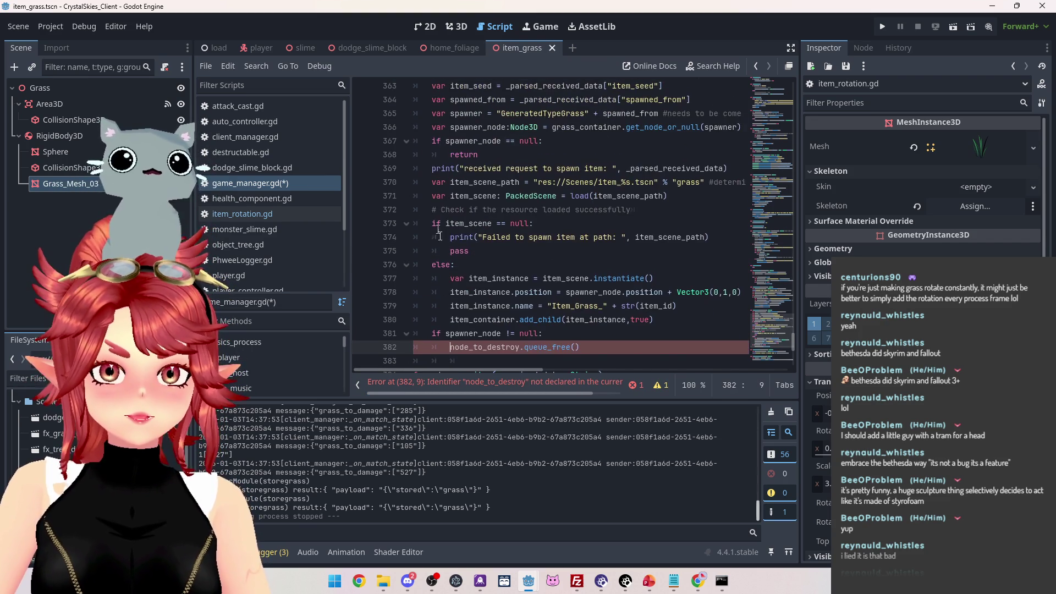
scroll(560, 278, down, 2)
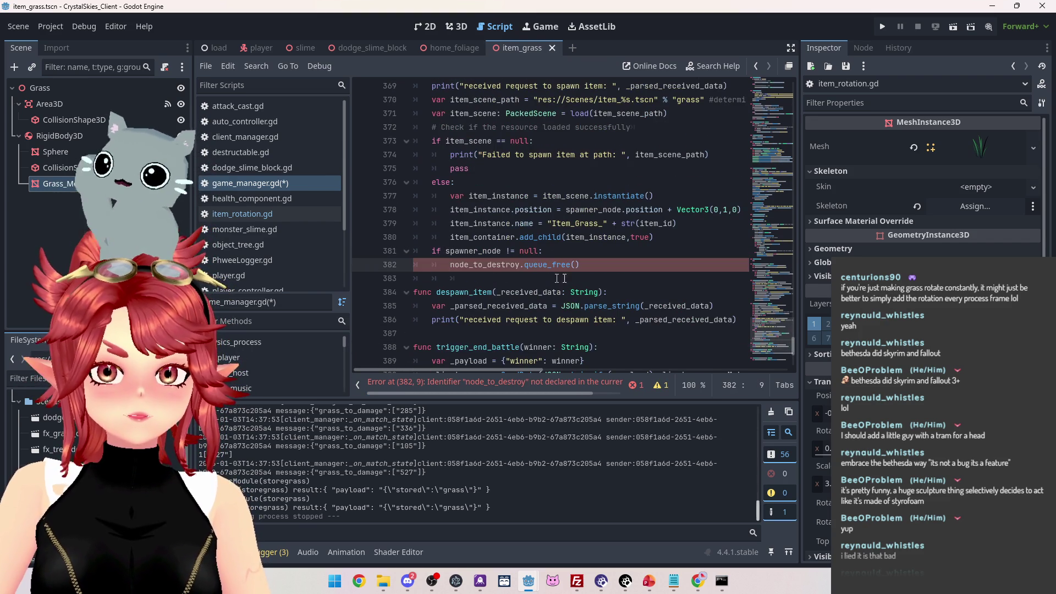
scroll(554, 266, up, 1)
scroll(550, 264, down, 1)
Step: Replace node_to_destroy with spawner_node on the queue_free line and save game_manager.gd
drag(446, 251, 483, 251)
double_click(490, 251)
key(ctrl+c)
double_click(451, 265)
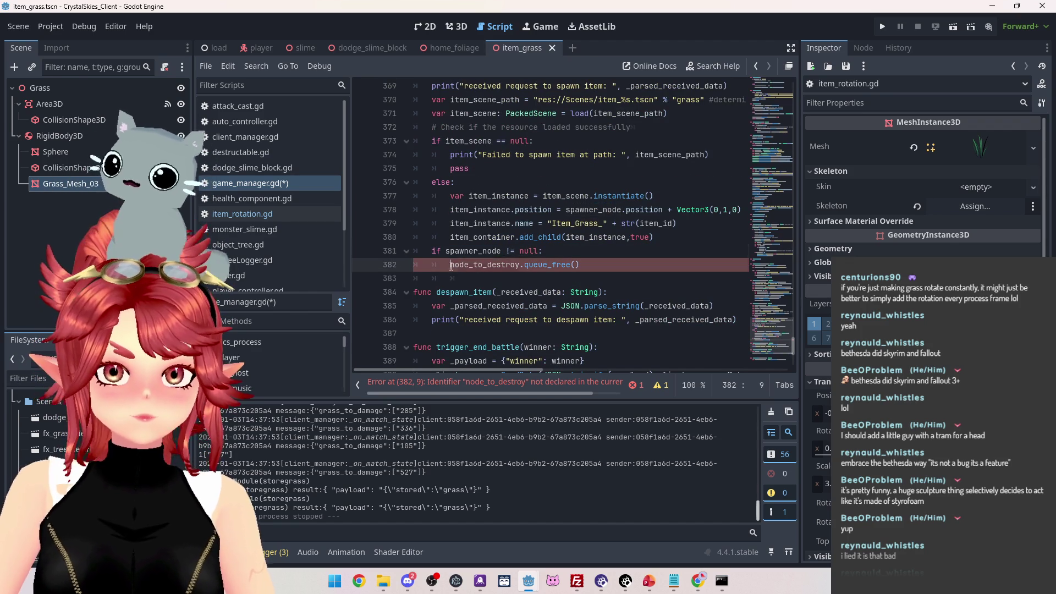
key(ctrl+v)
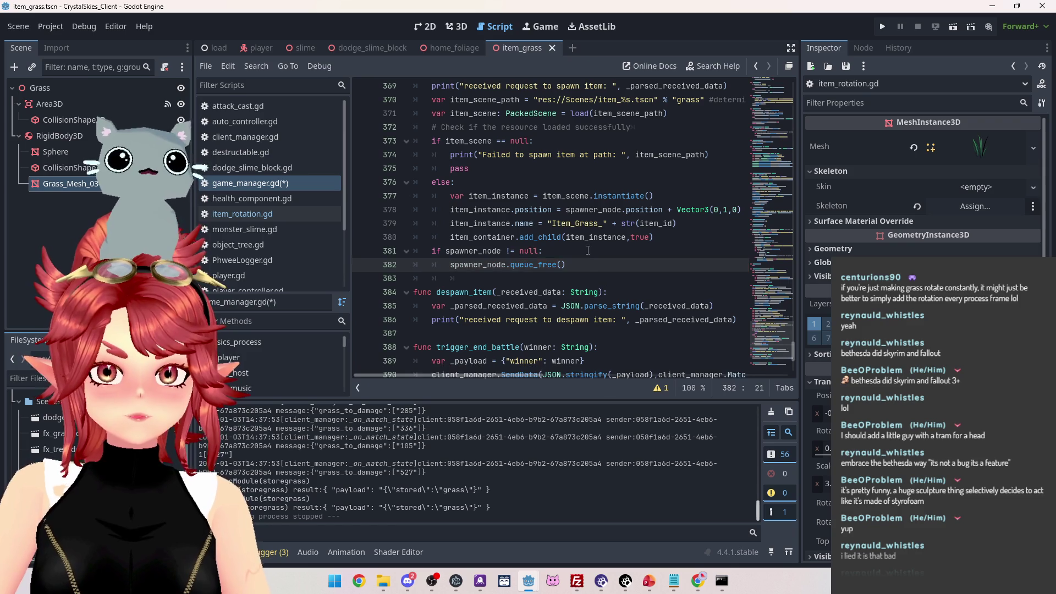
click(587, 250)
key(ctrl+s)
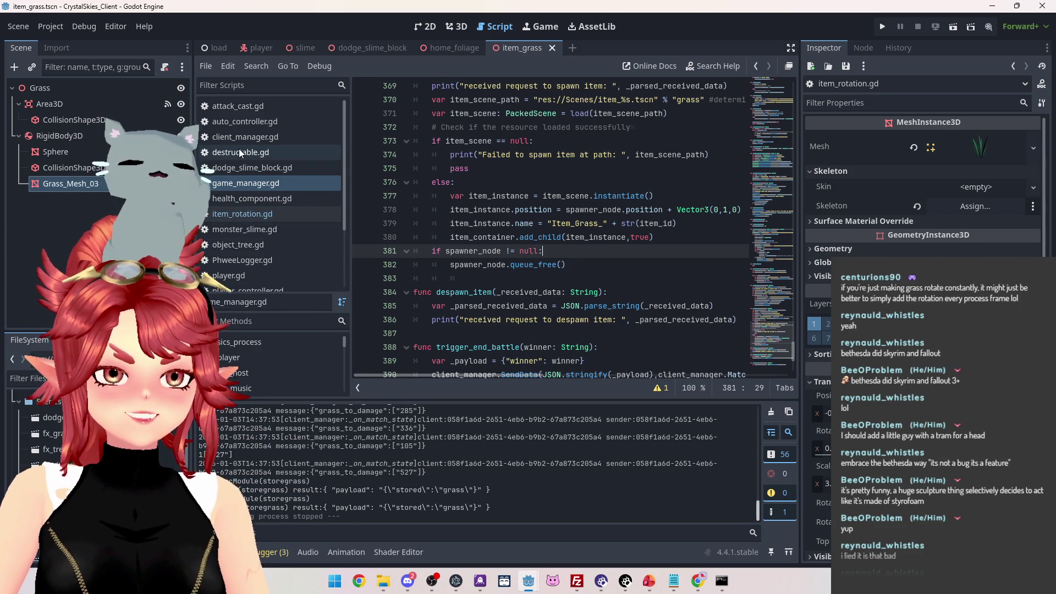
click(253, 212)
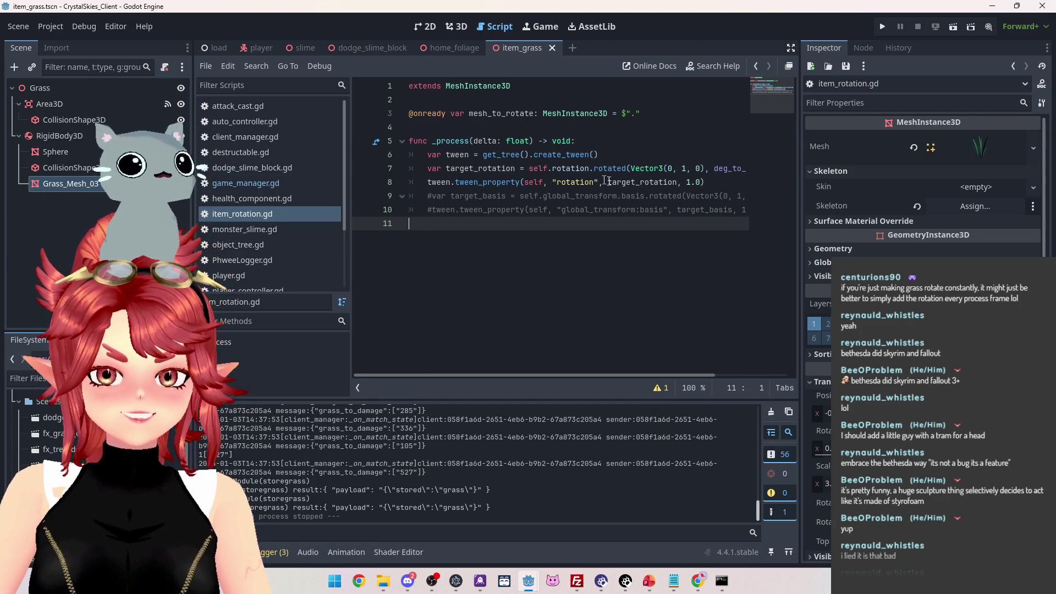
drag(457, 374, 547, 387)
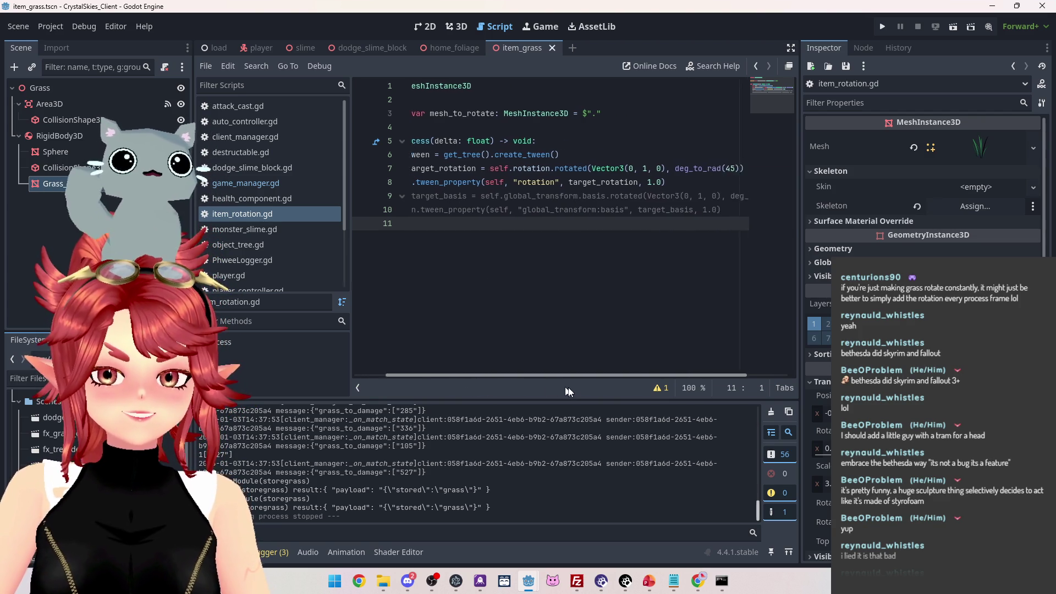
drag(481, 374, 462, 372)
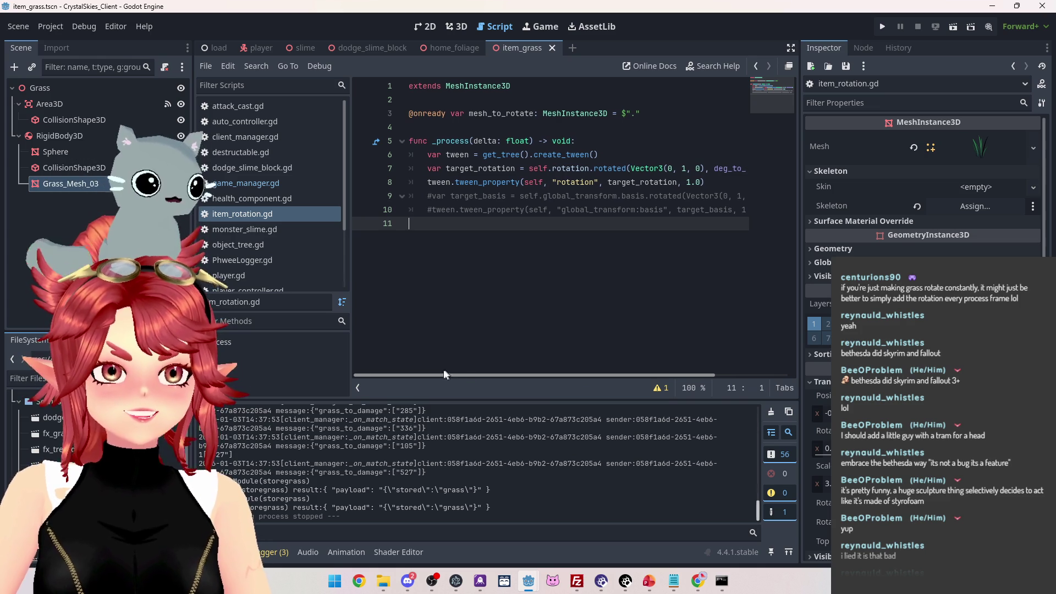
drag(440, 225, 428, 155)
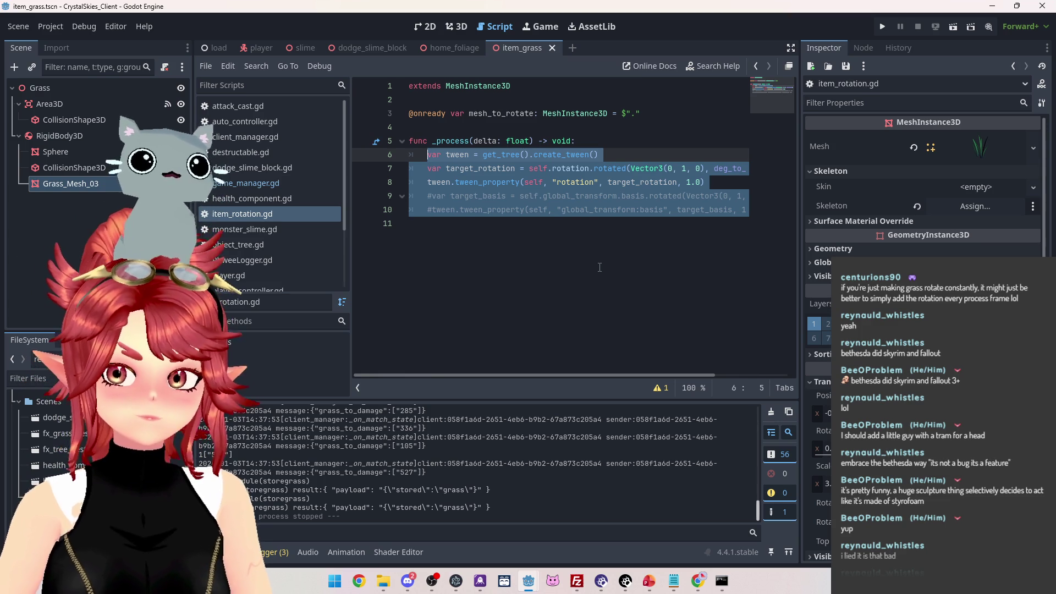
click(621, 113)
key(shift+Home)
key(BackSpace)
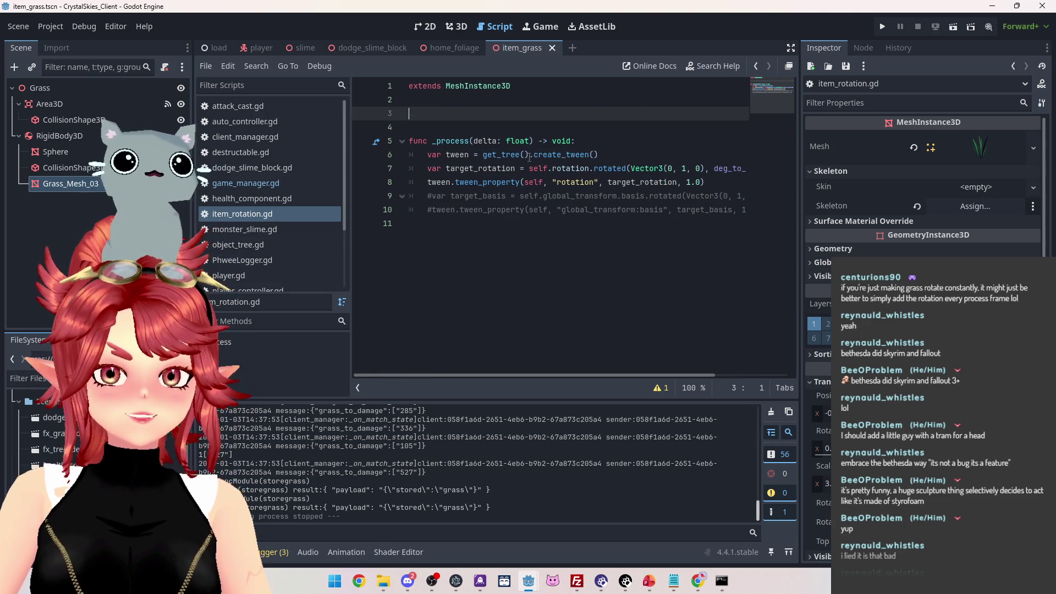
key(BackSpace)
Step: Replace the tween-based _process body with 'rotation += Vector3(0,,0)', clearing the y value
drag(440, 209, 425, 144)
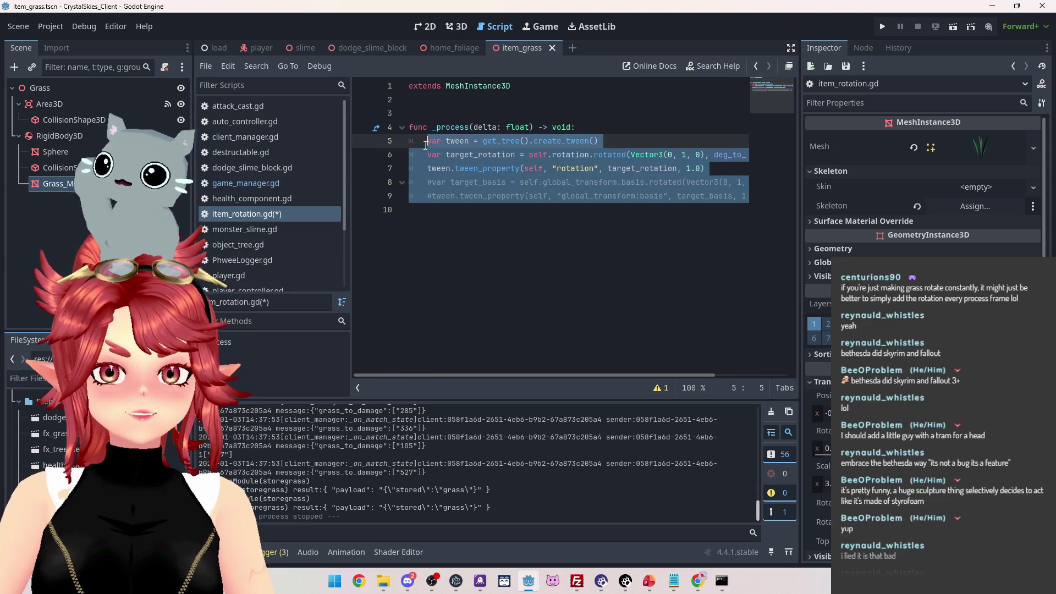
text(rotation =)
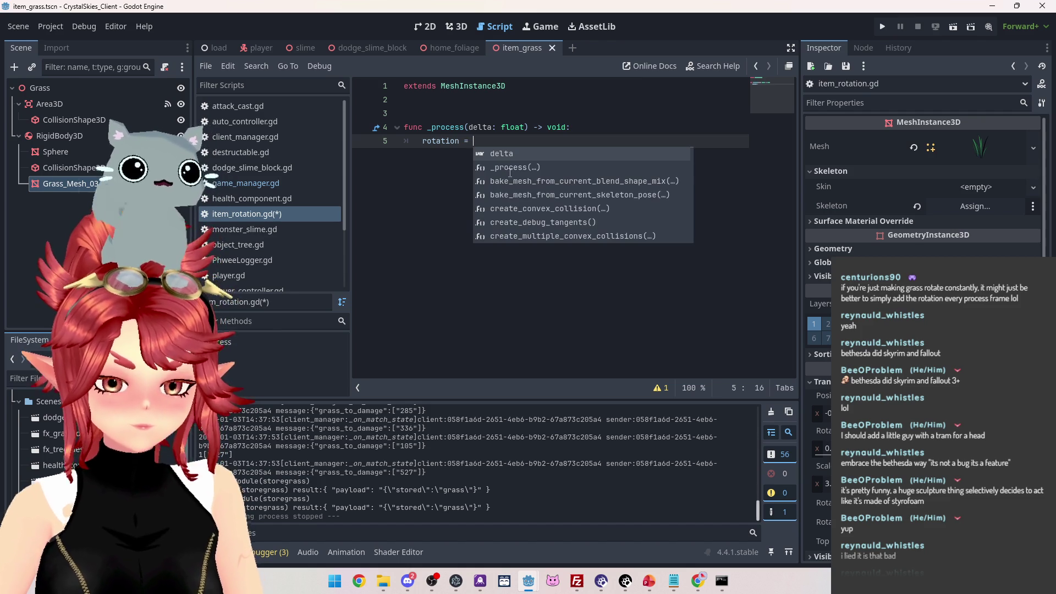
key(BackSpace)
key(BackSpace)
text(+)
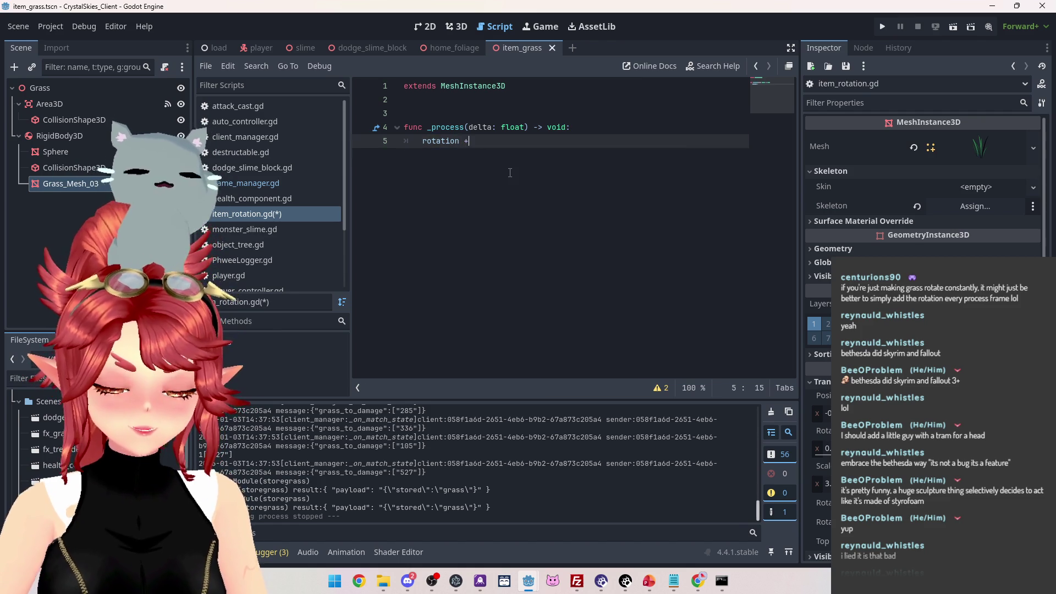
text(= Vec)
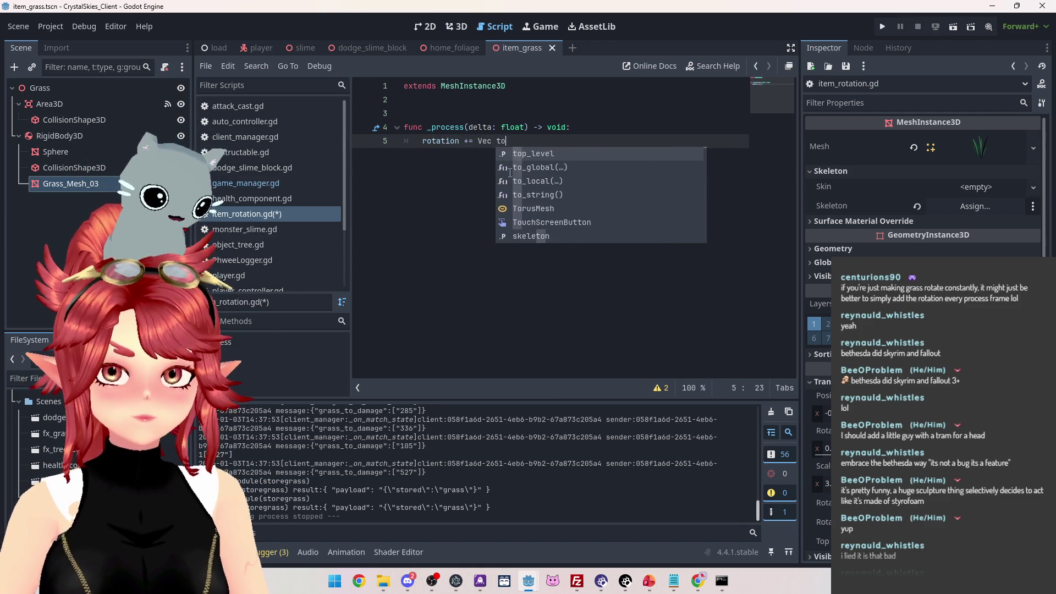
text(to)
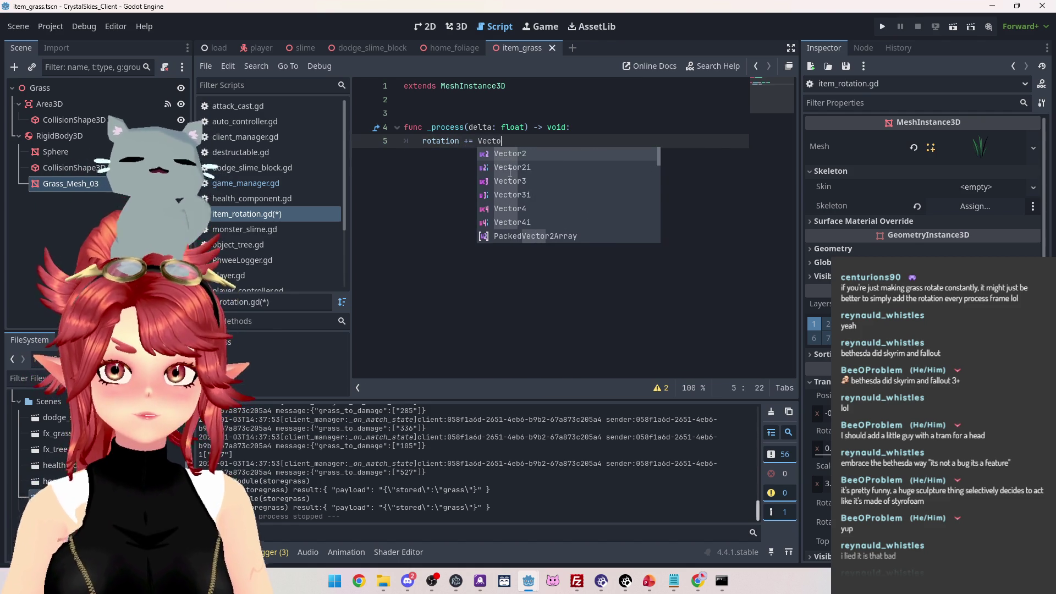
key(Return)
text())
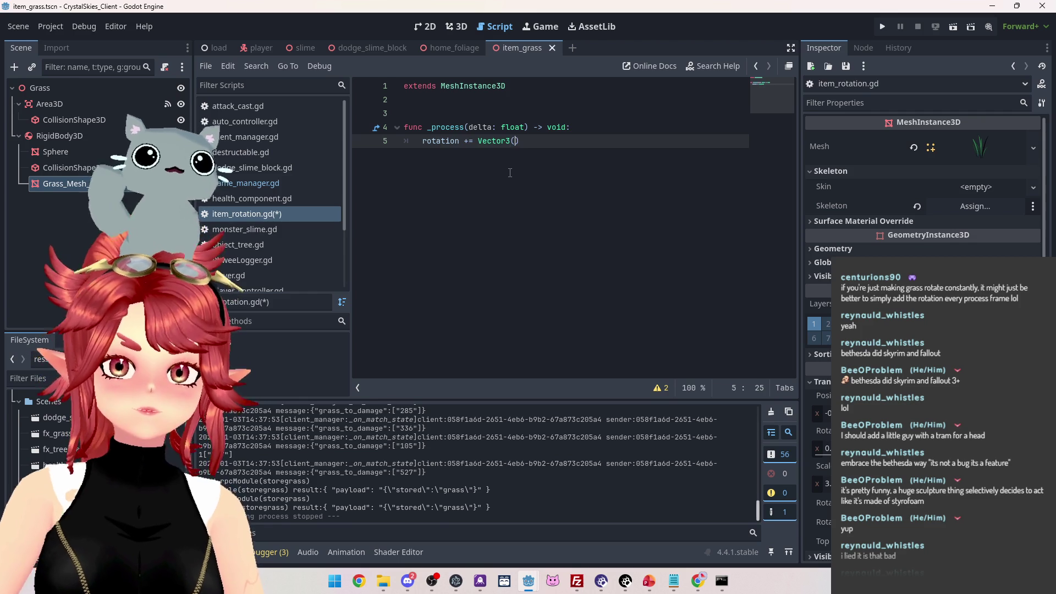
text(0,)
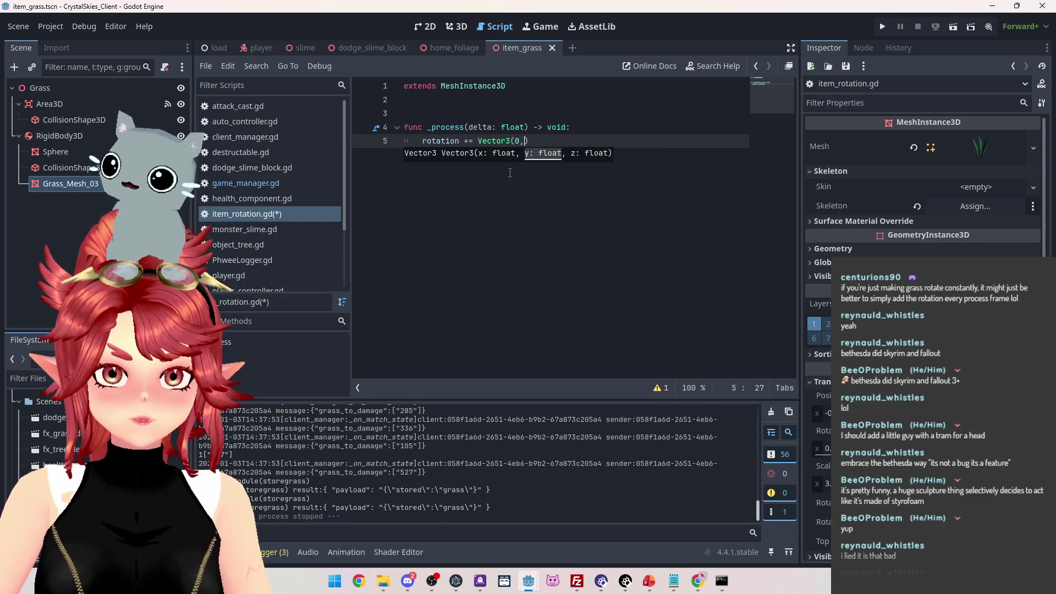
text(0.1,0)
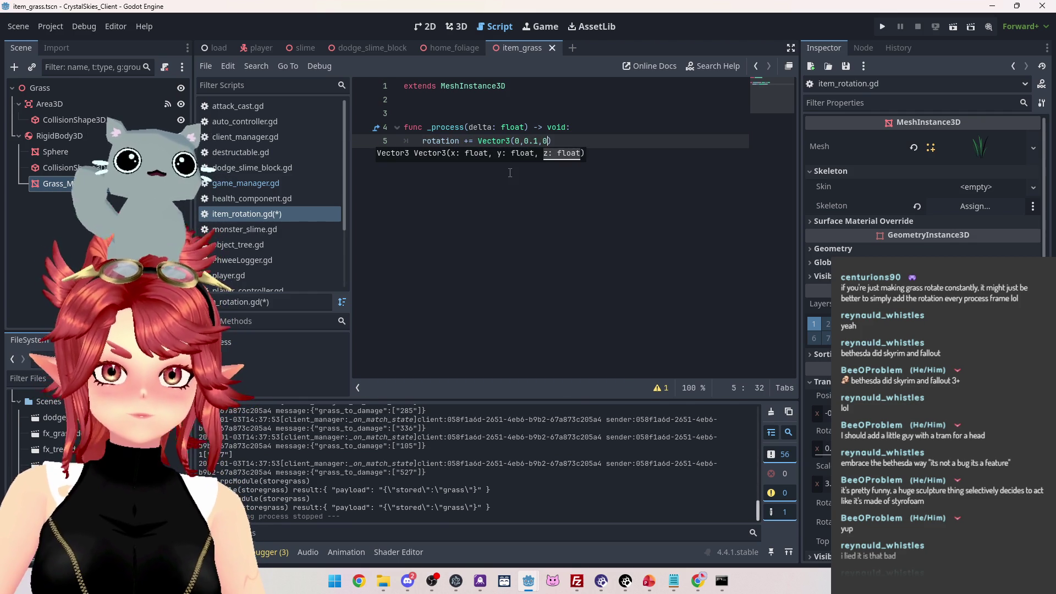
key(Delete)
text(5)
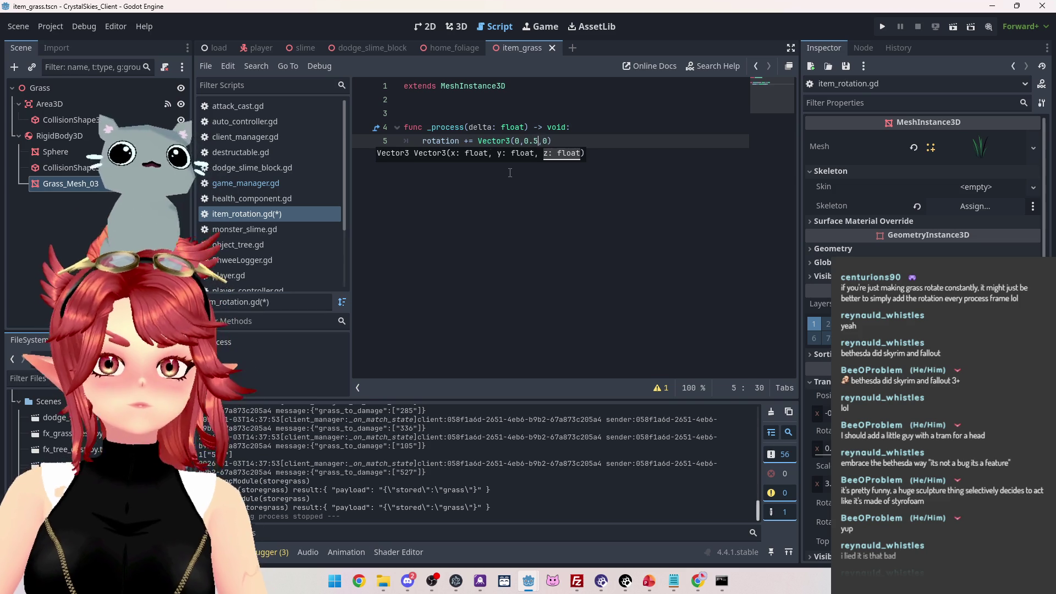
key(BackSpace)
key(BackSpace)
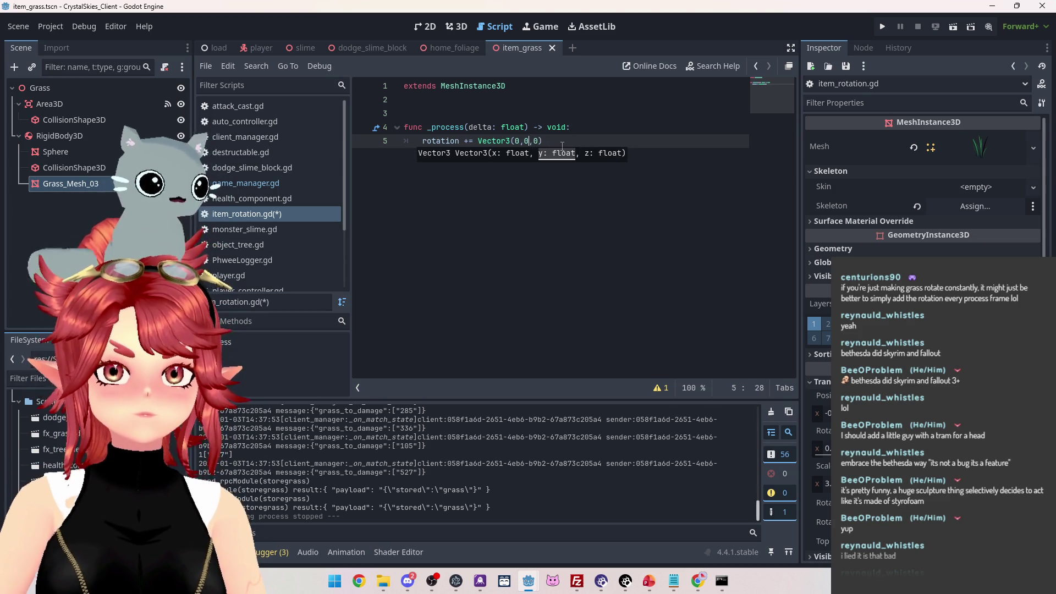
key(BackSpace)
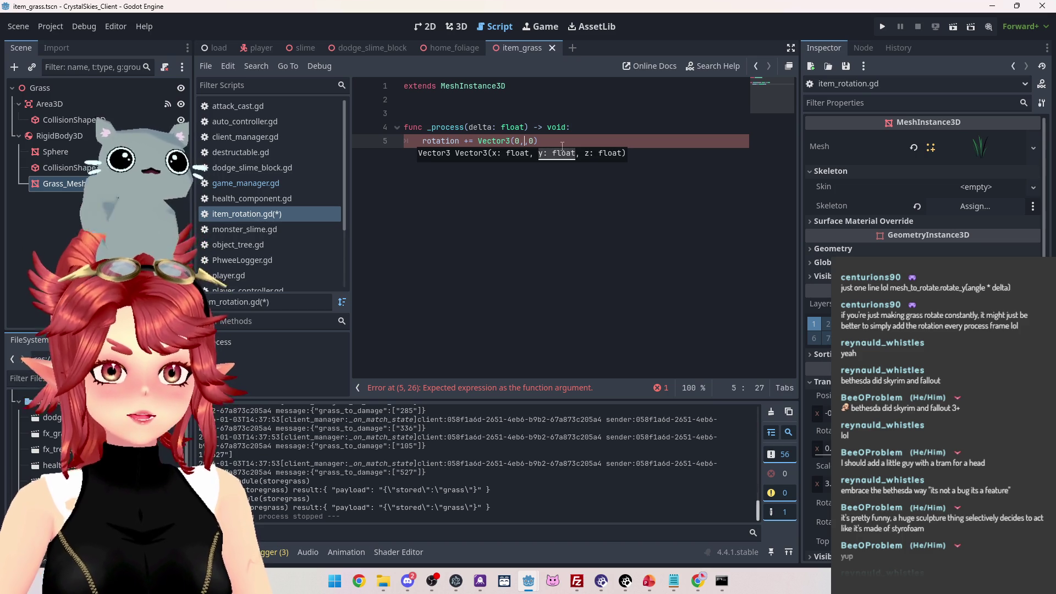
mouse_move(562, 144)
mouse_down()
mouse_move(422, 142)
mouse_move(451, 141)
mouse_up()
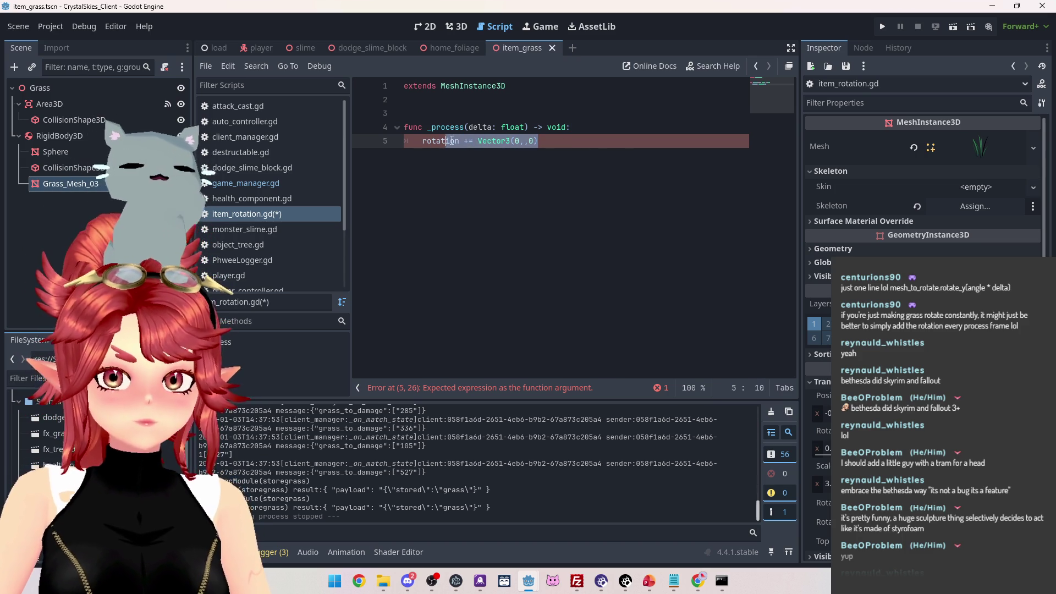
Step: Rewrite line 5 as self.rotate_y(5 * delta), fixing the 'seldf' typo, and save
text(e)
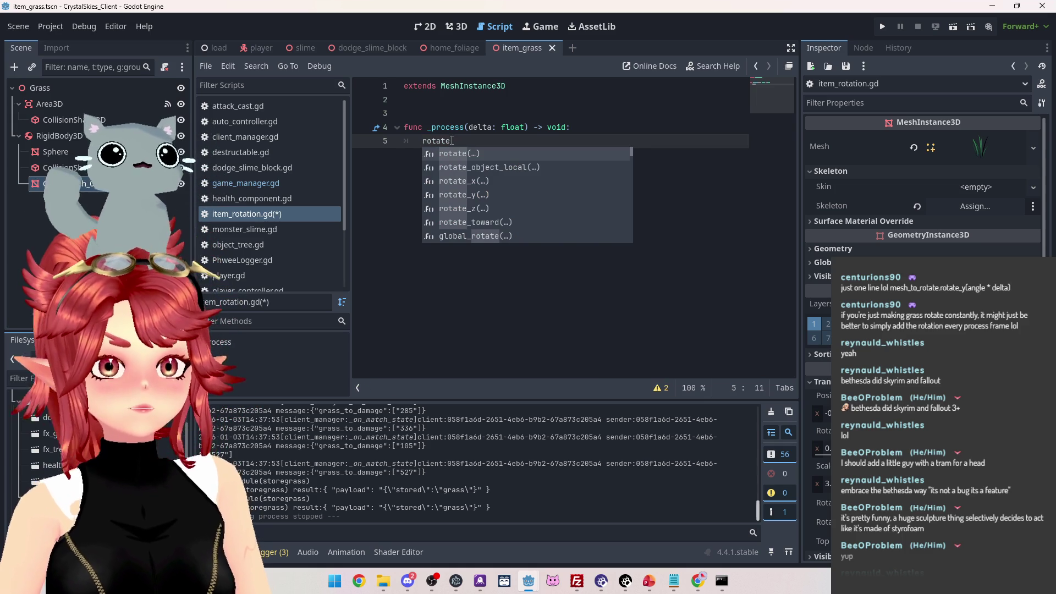
text(_y)
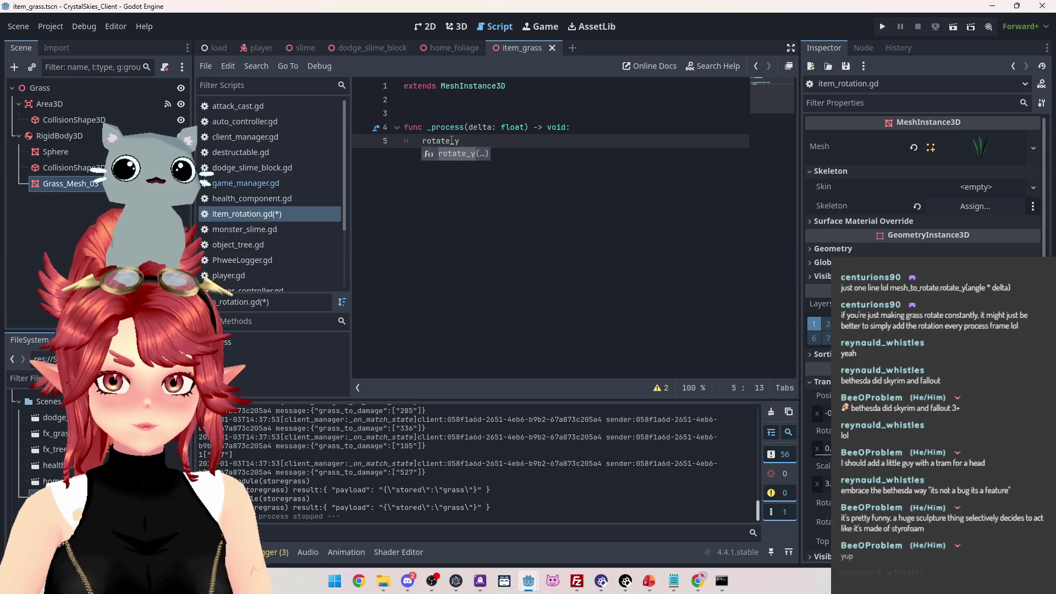
key(Return)
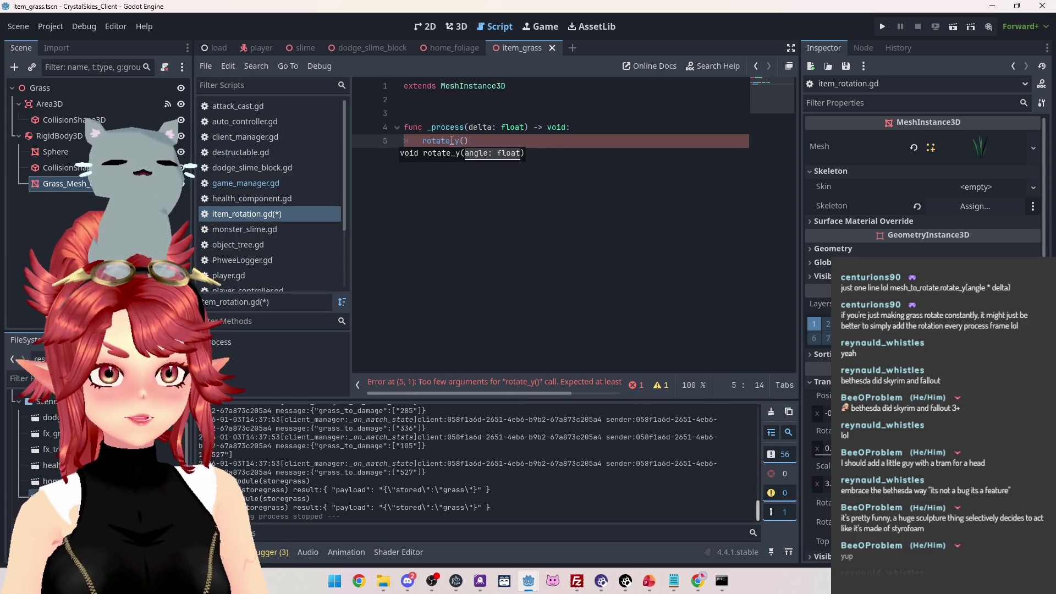
click(423, 141)
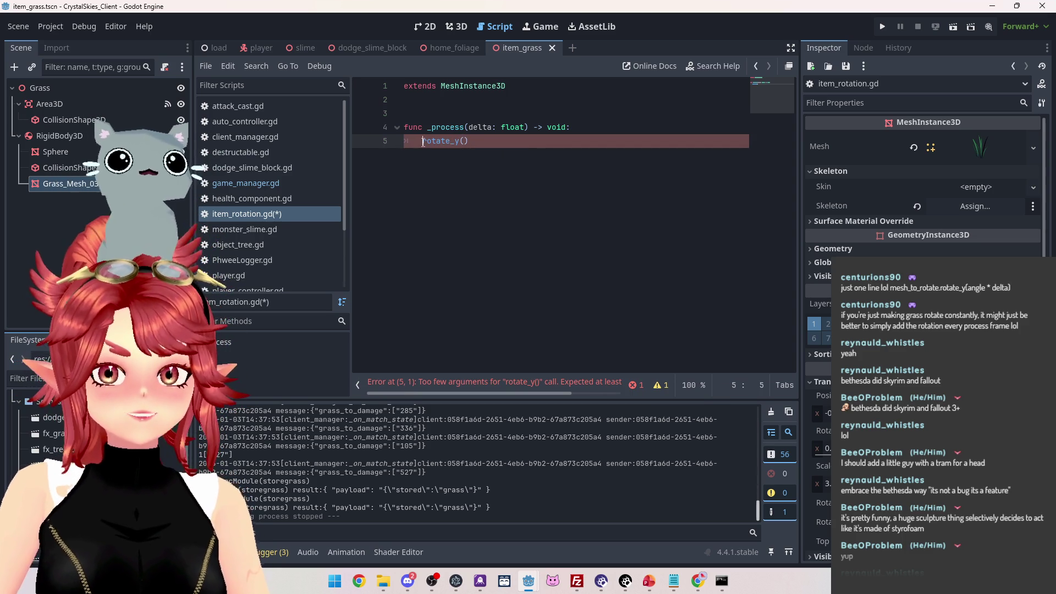
text(seldf.)
key(BackSpace)
key(BackSpace)
key(BackSpace)
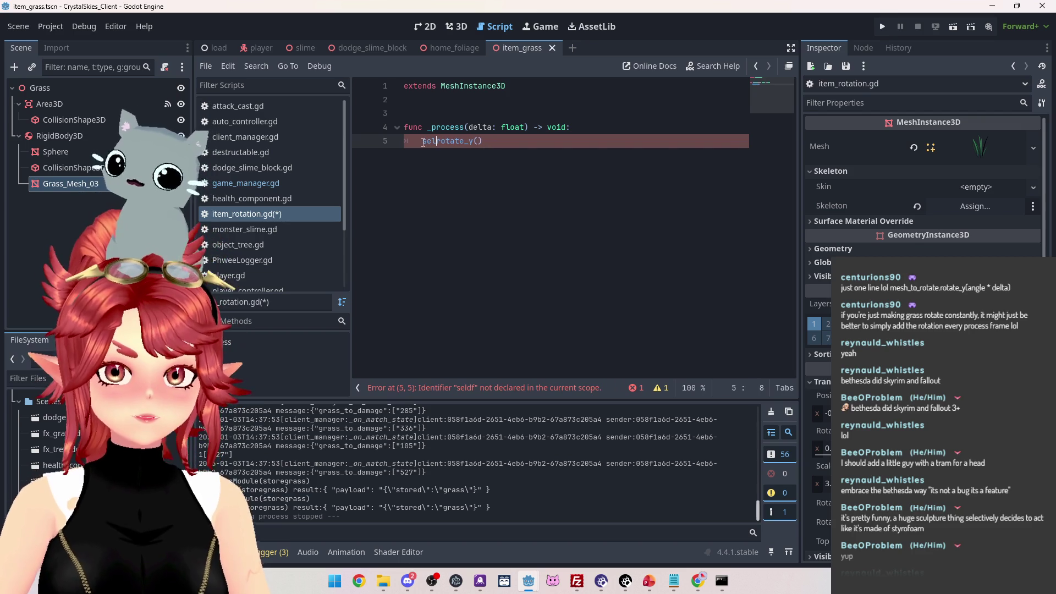
text(f.)
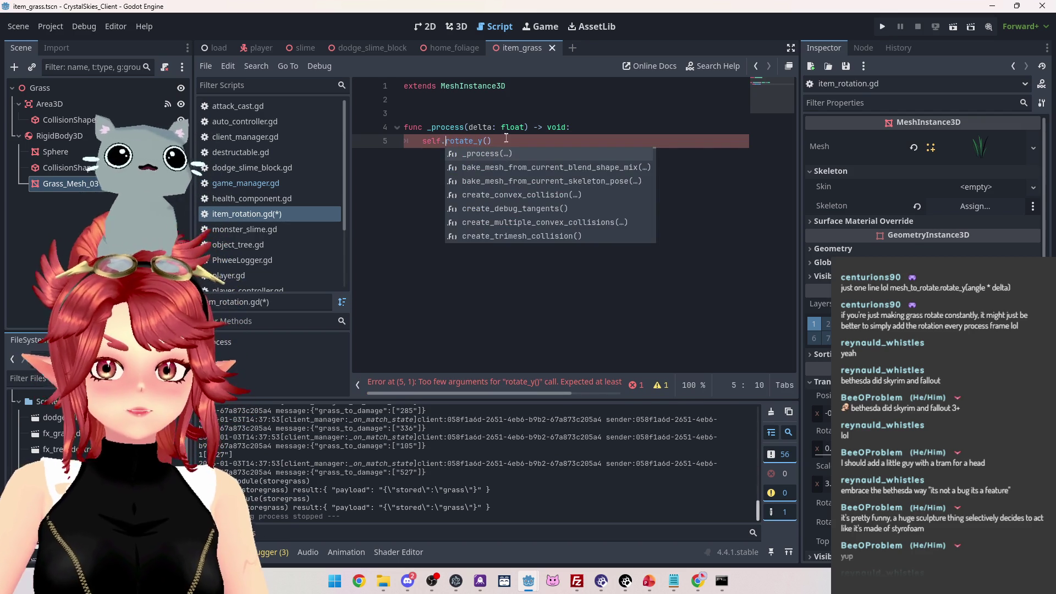
click(504, 141)
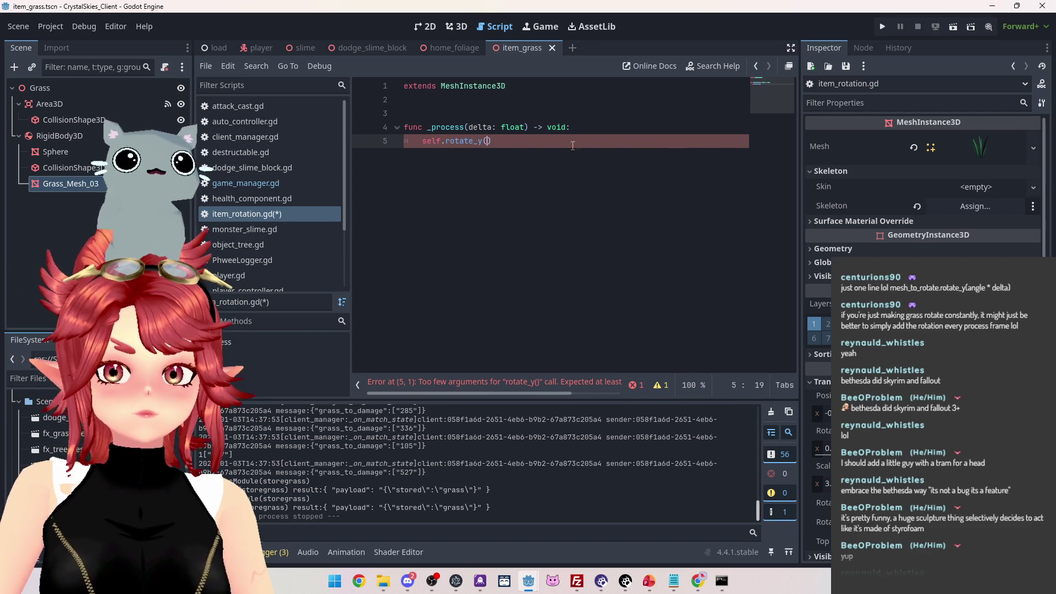
text(5 * d)
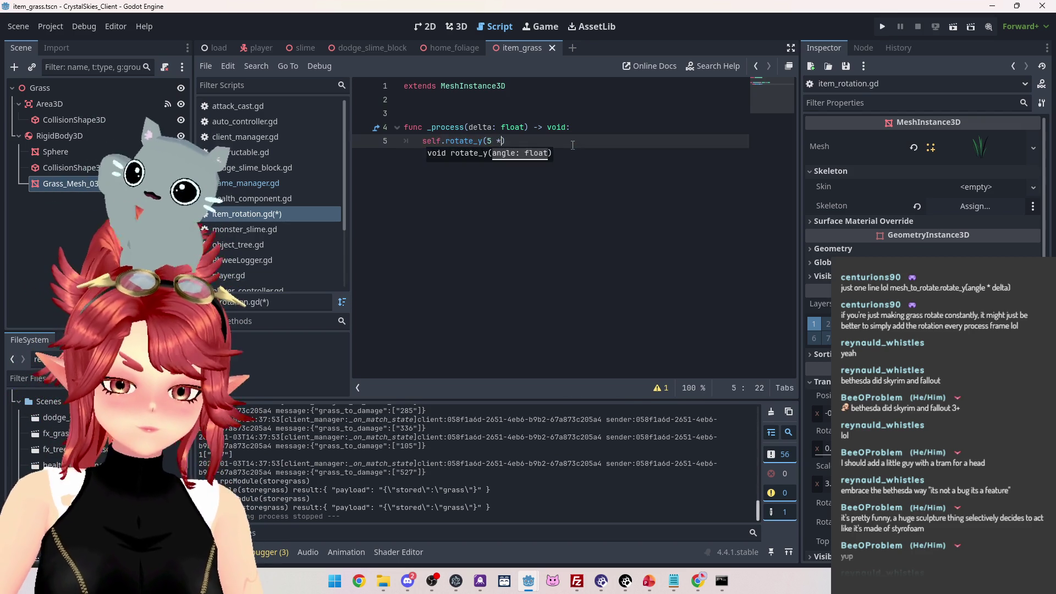
text(elta)
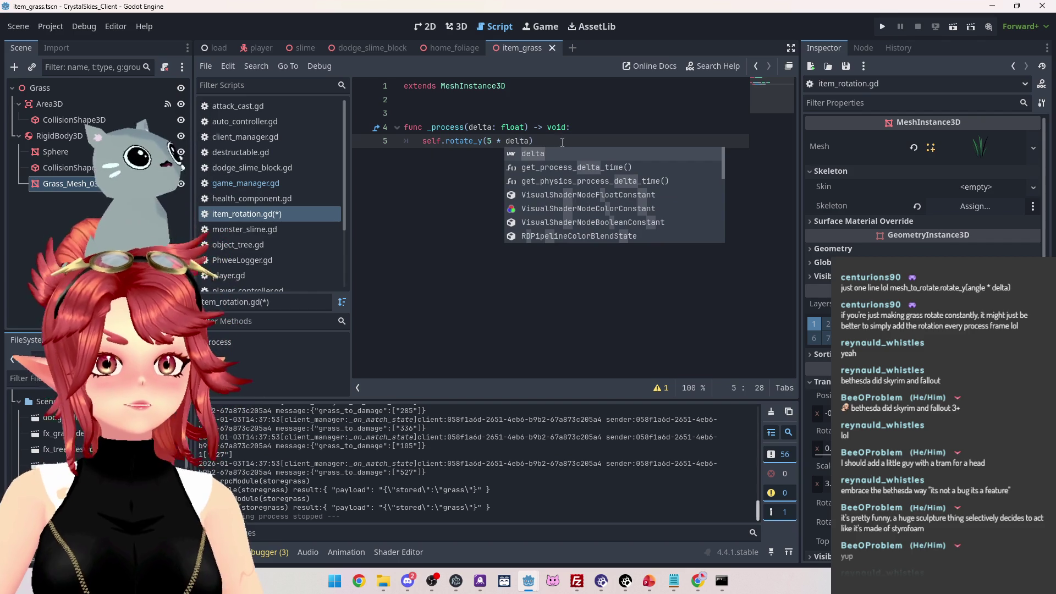
click(575, 113)
key(ctrl+s)
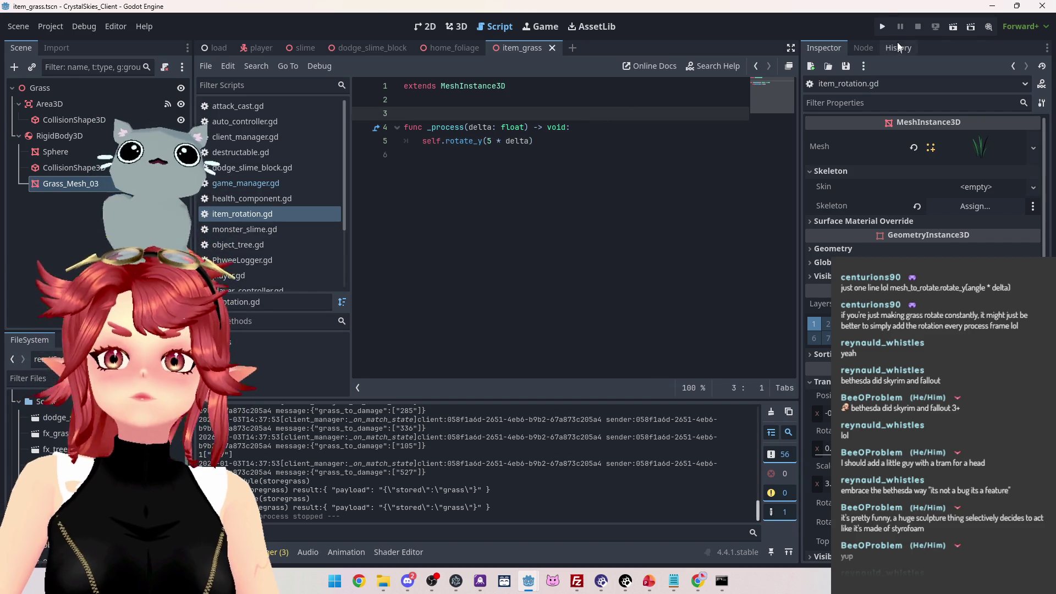
click(880, 29)
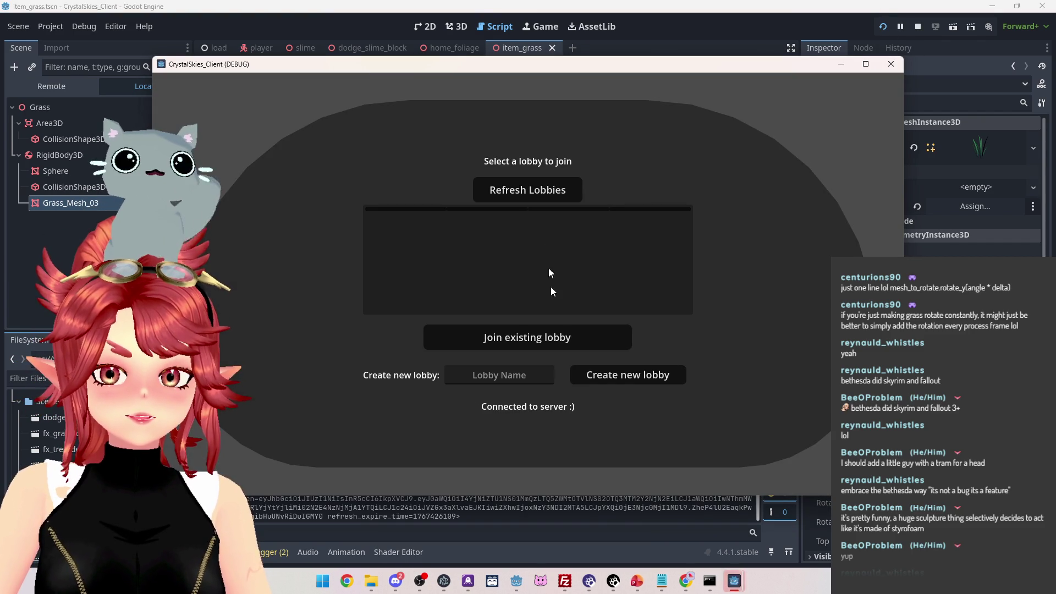
click(542, 375)
text(asd)
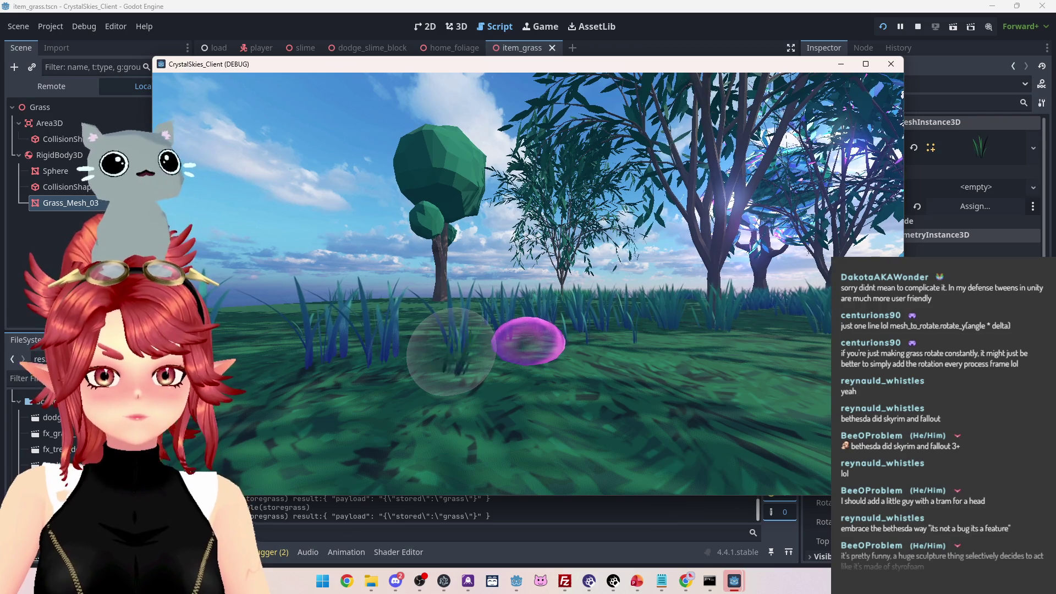
key(w)
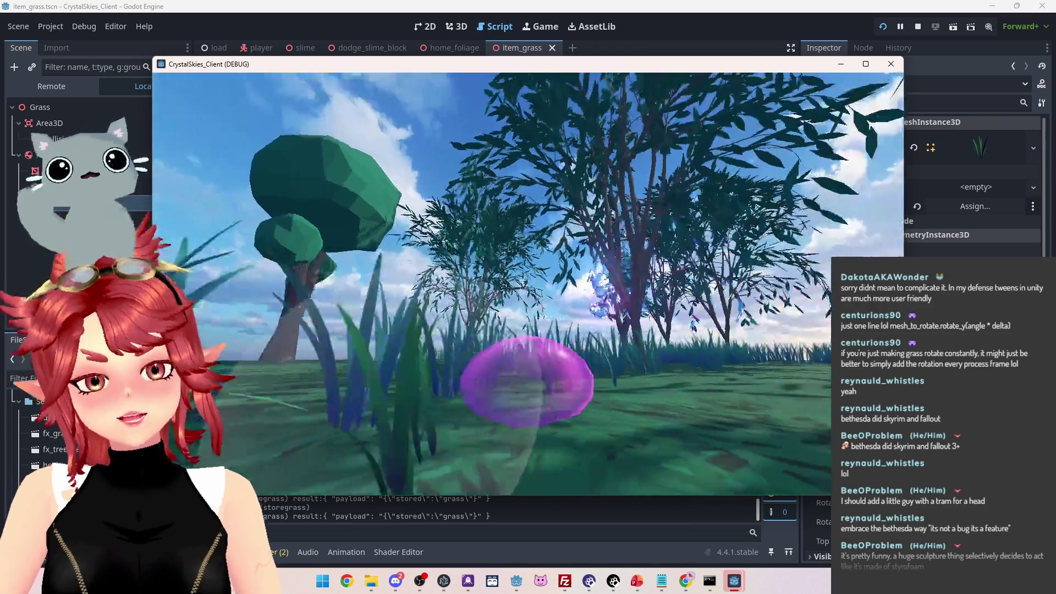
key(s)
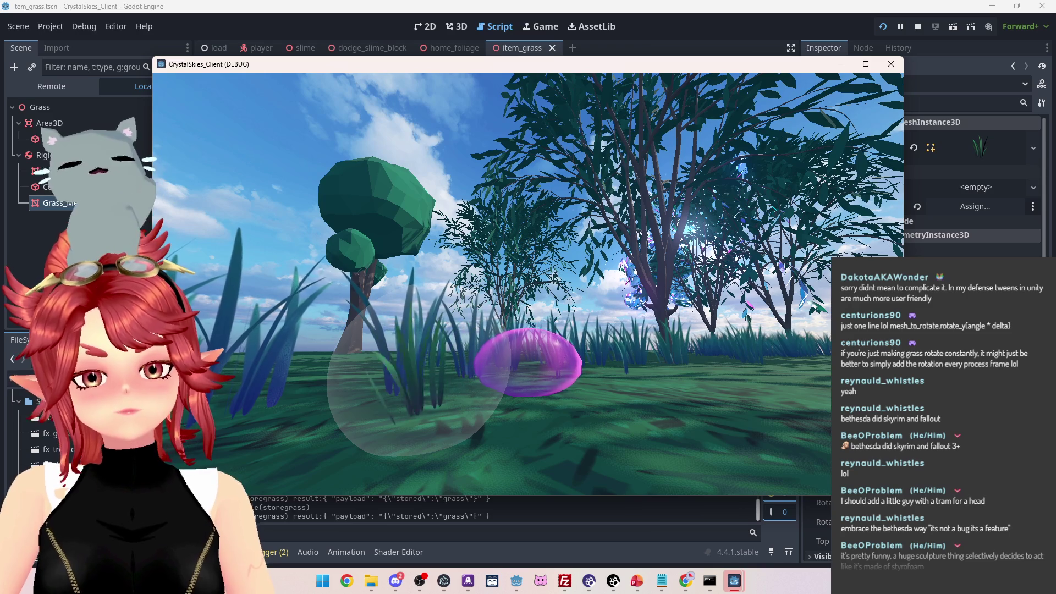
key(Escape)
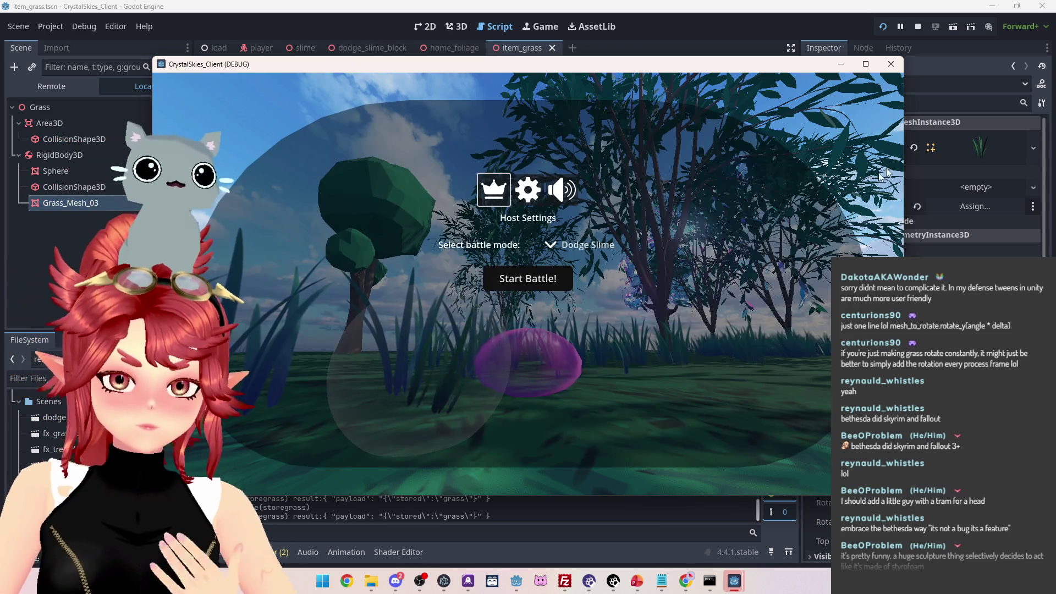
click(920, 28)
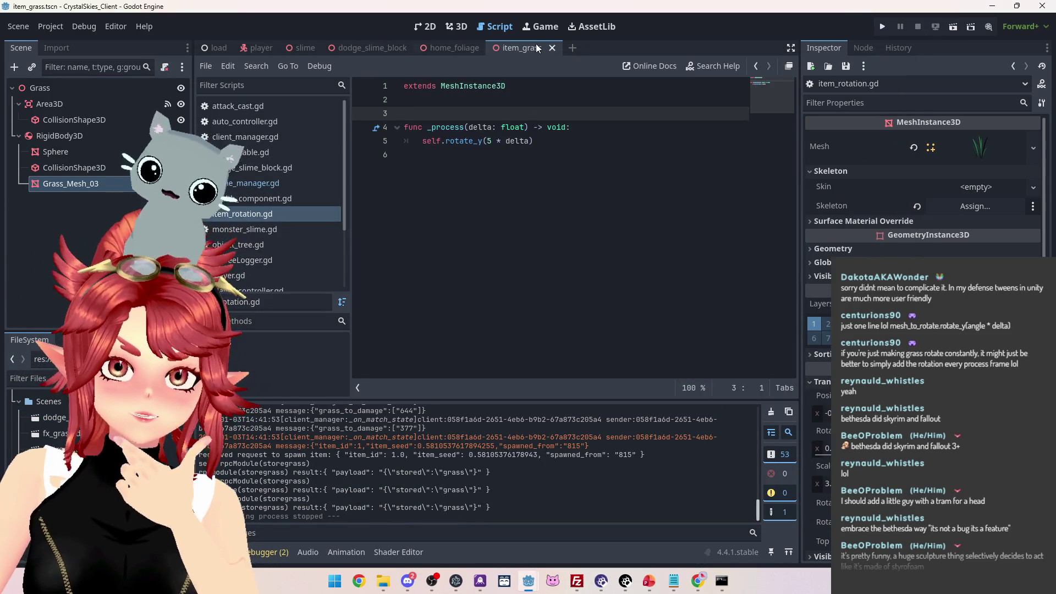
Step: Lower the grass spin to rotate_y(0.5 * delta) and launch the project with F5
click(460, 27)
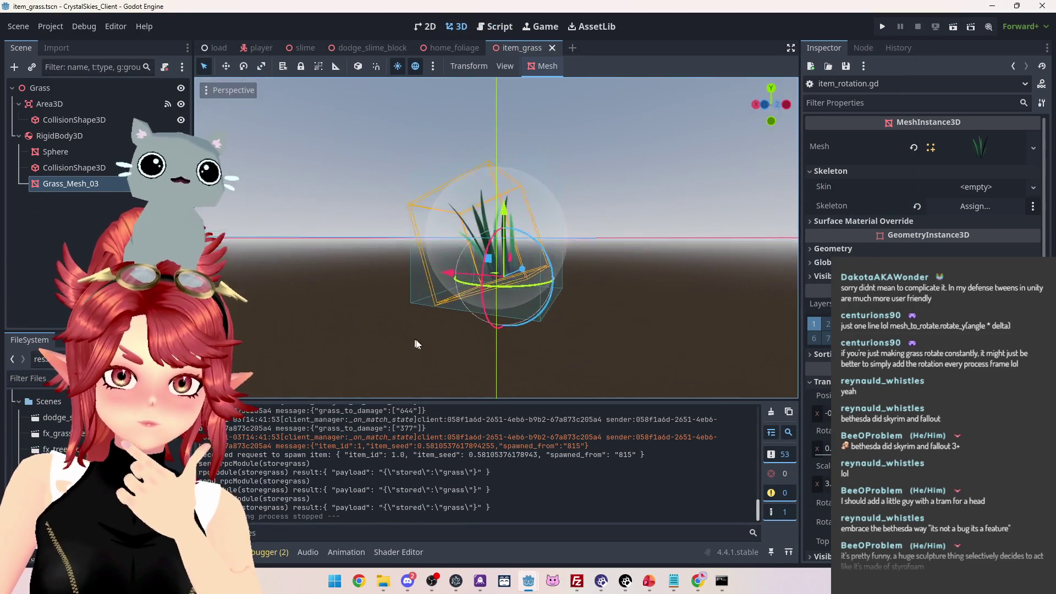
mouse_move(454, 368)
mouse_down()
mouse_move(451, 298)
mouse_move(414, 330)
mouse_move(443, 317)
mouse_move(453, 331)
mouse_move(421, 376)
mouse_move(439, 325)
mouse_up()
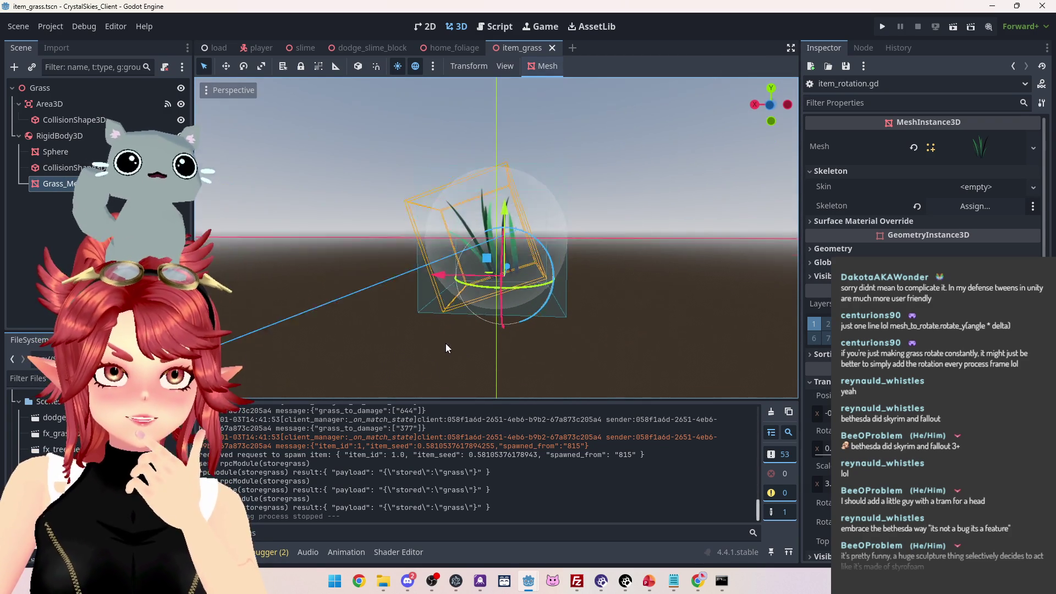
click(507, 27)
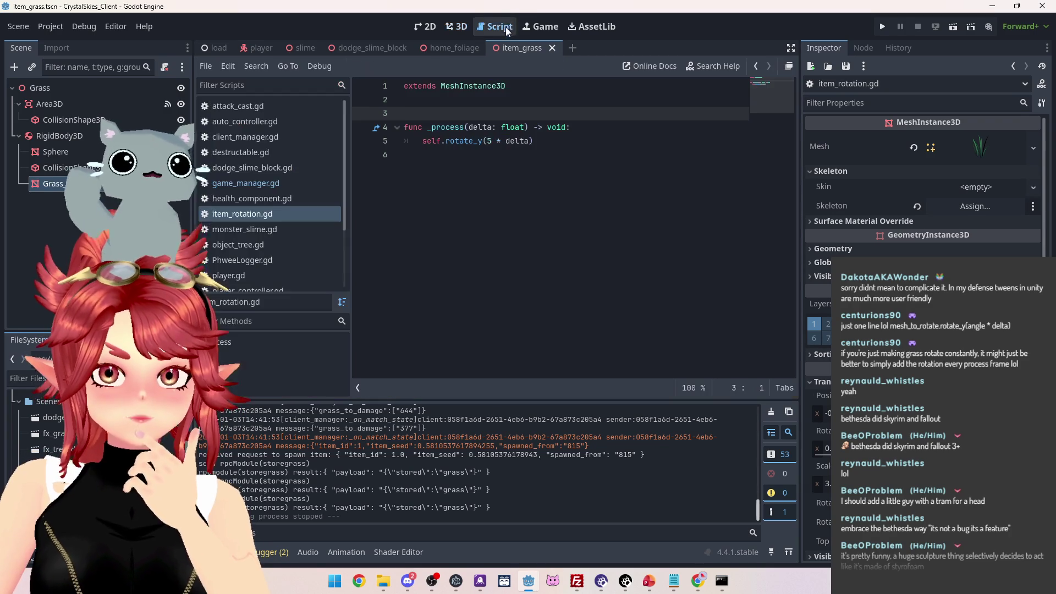
double_click(489, 141)
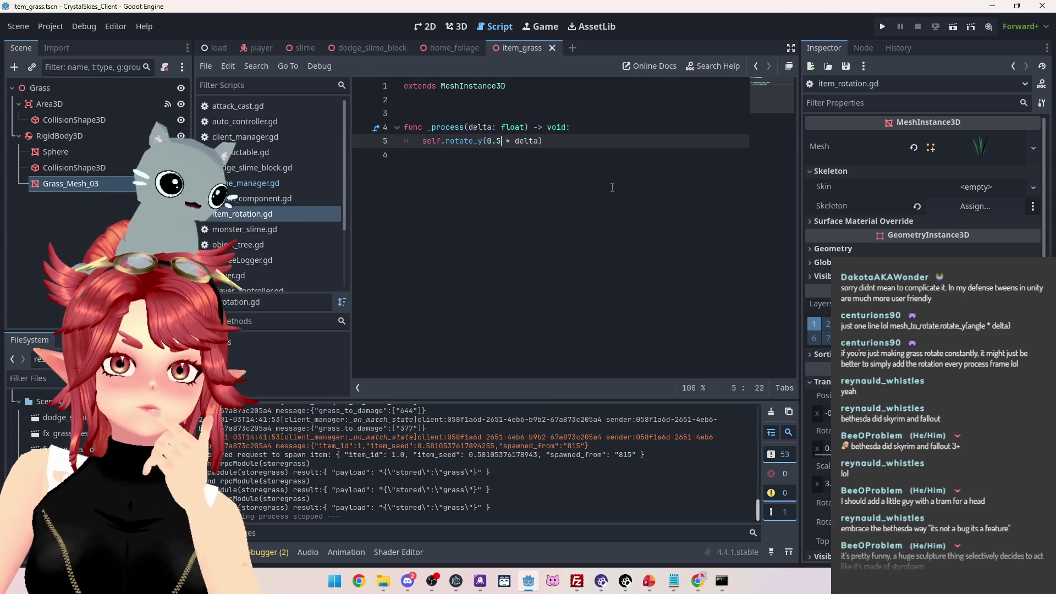
key(F5)
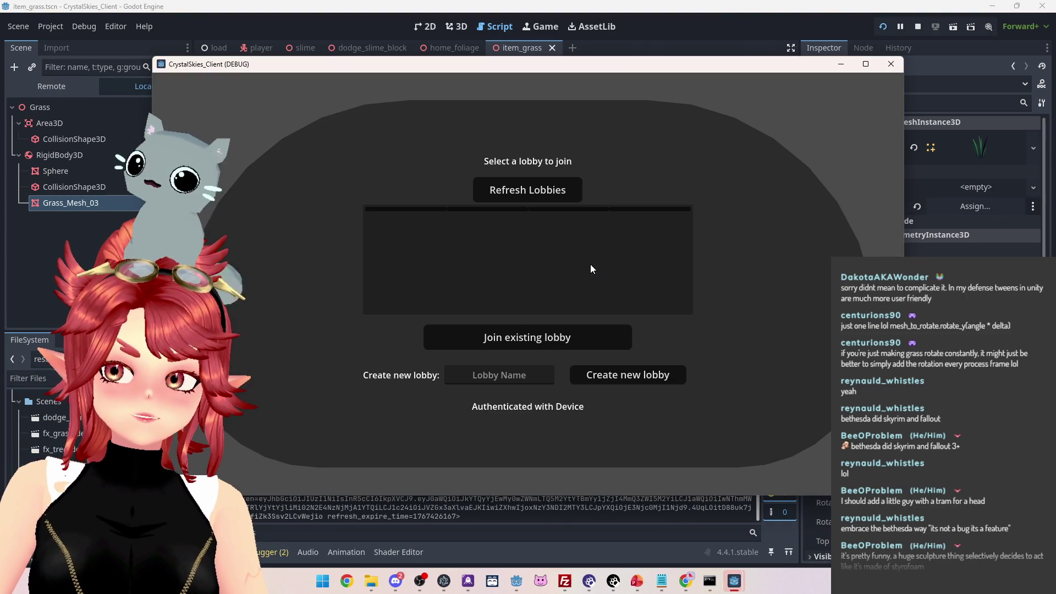
Step: Create a lobby named 'asd' and walk the slime around to watch the spinning grass orb
text(asd)
click(601, 375)
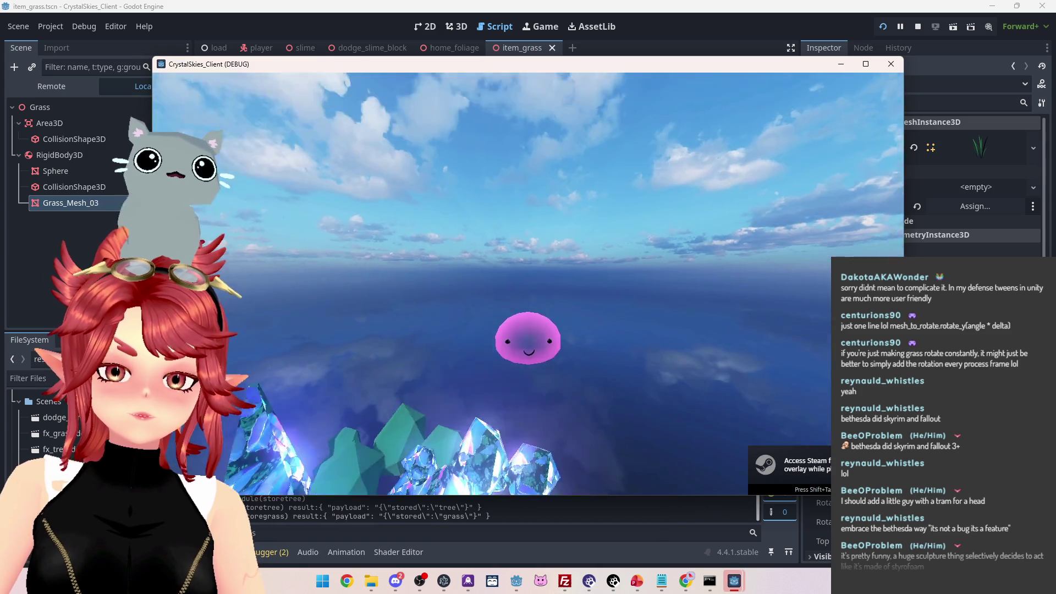
key(w)
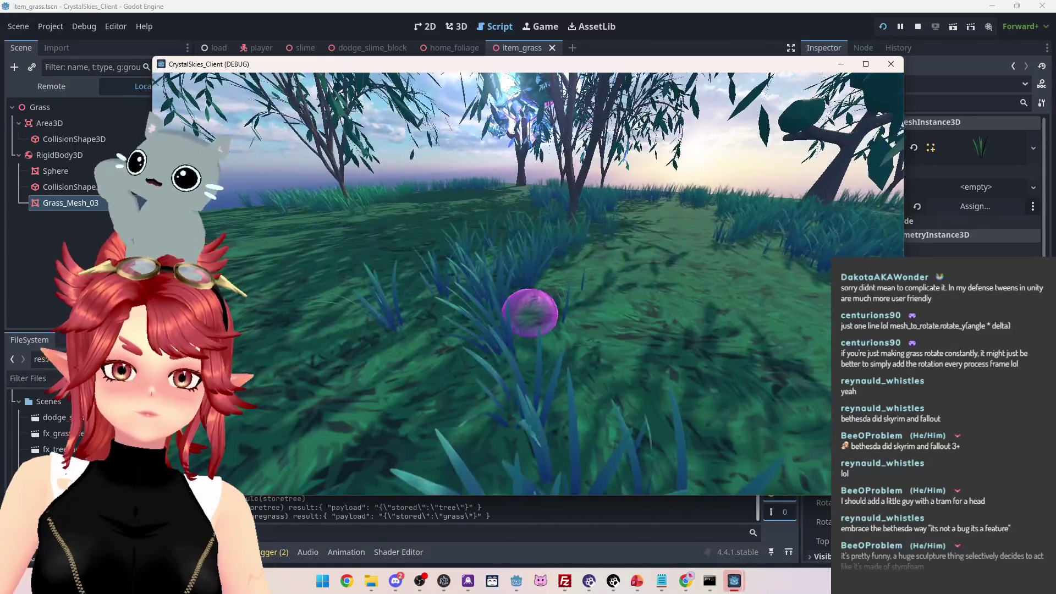
key(w)
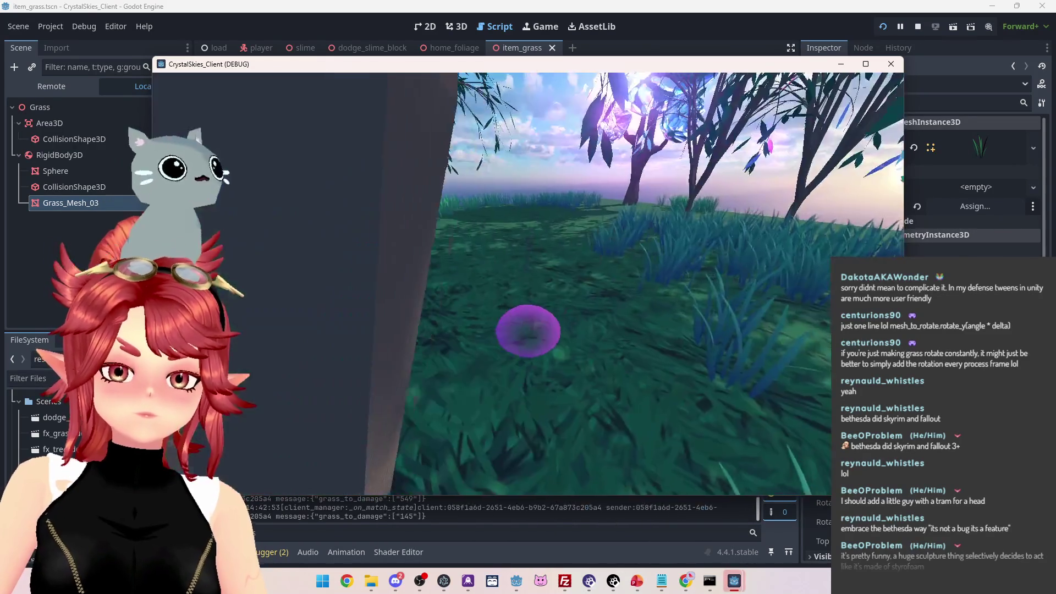
key(w)
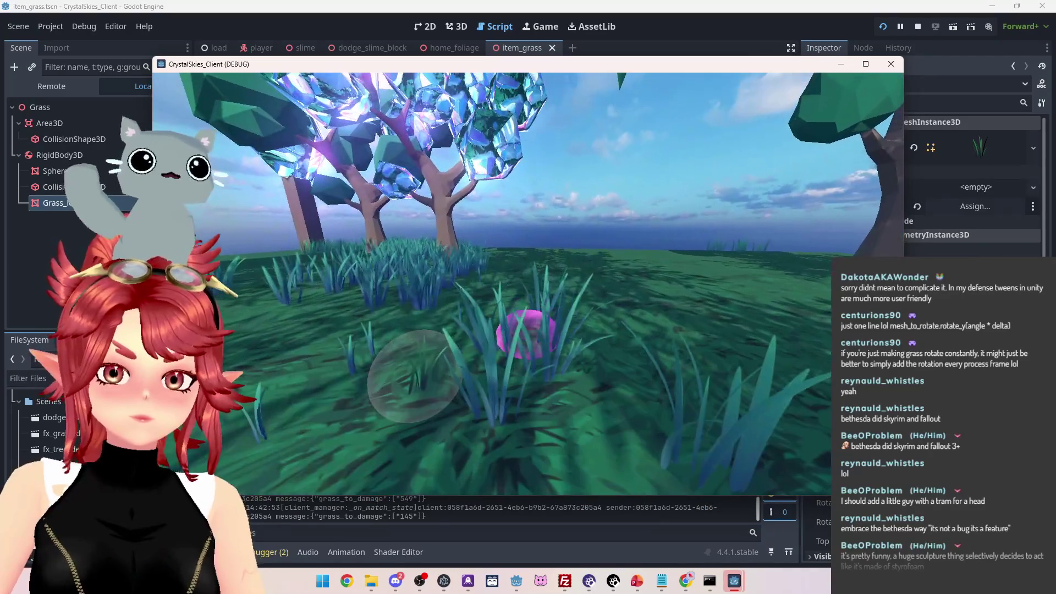
key(a)
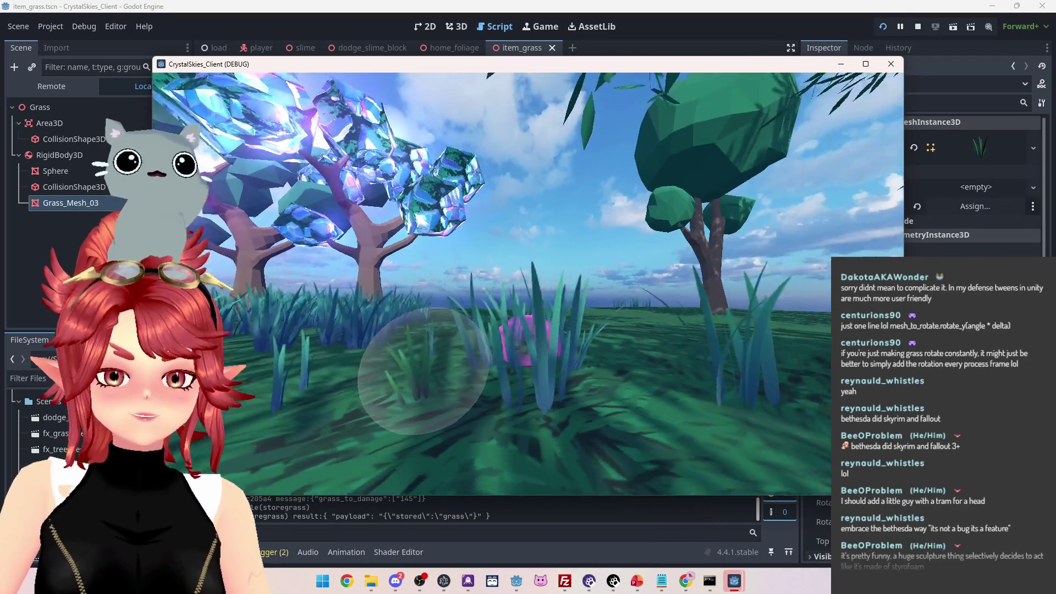
key(a)
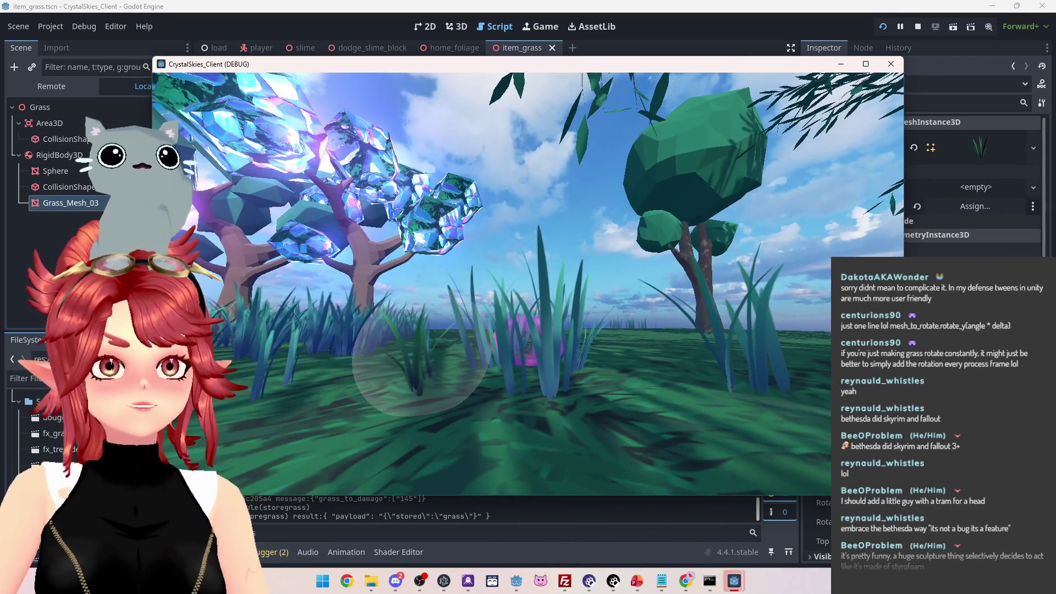
key(d)
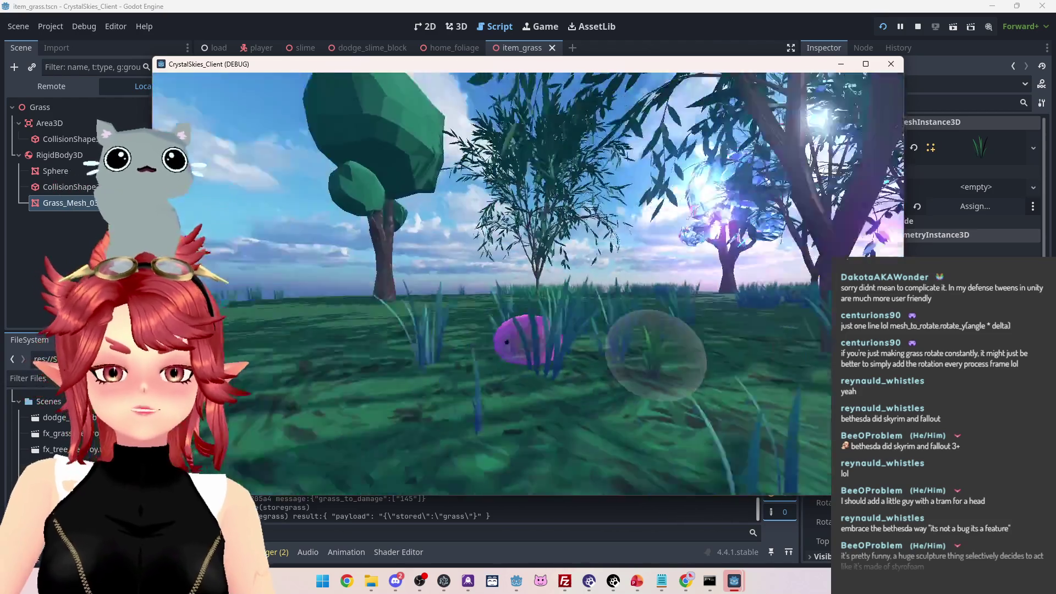
key(d)
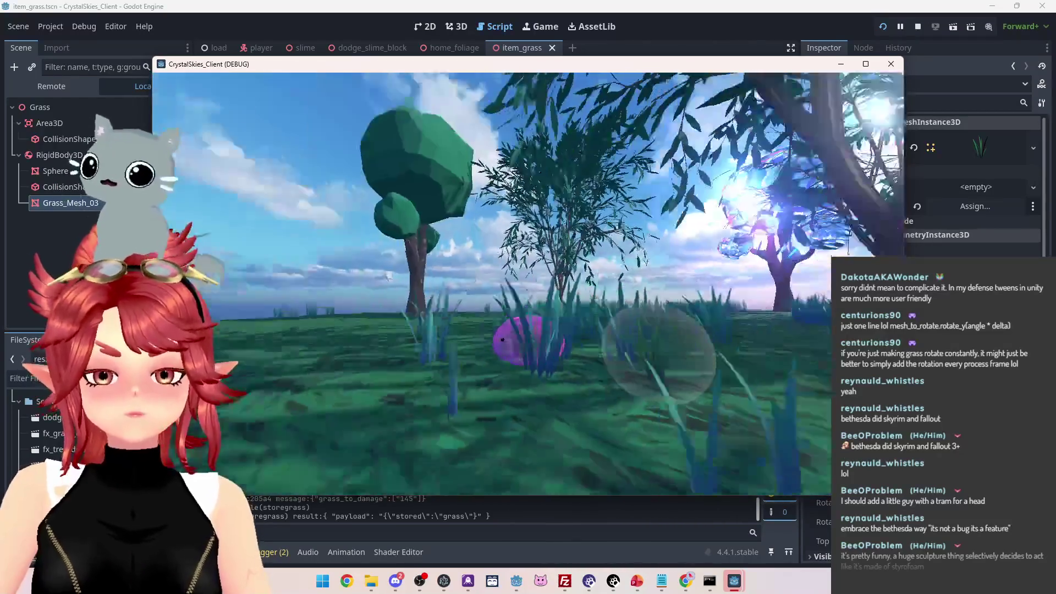
key(a)
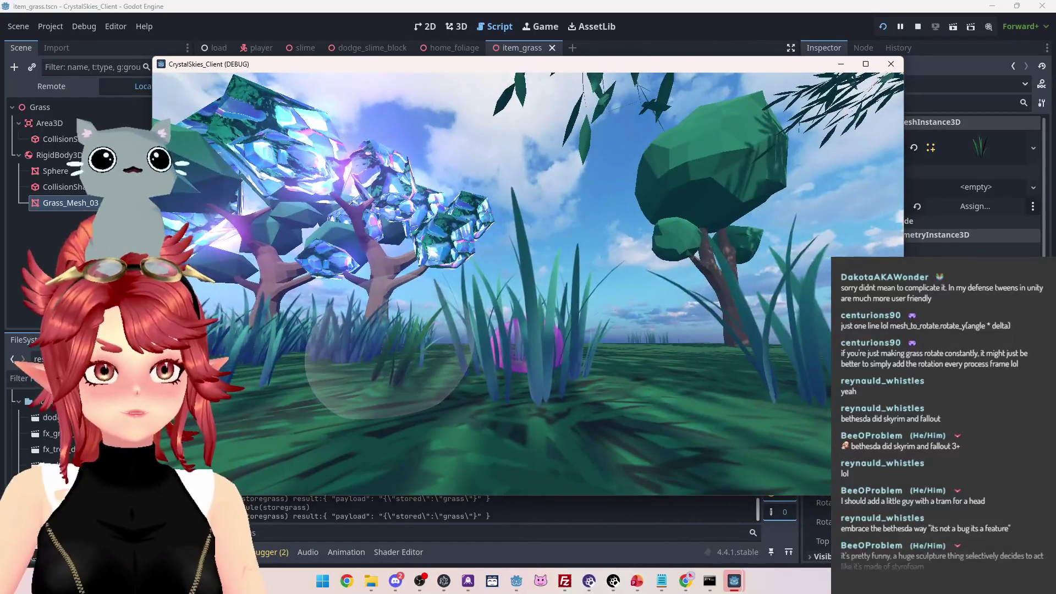
key(d)
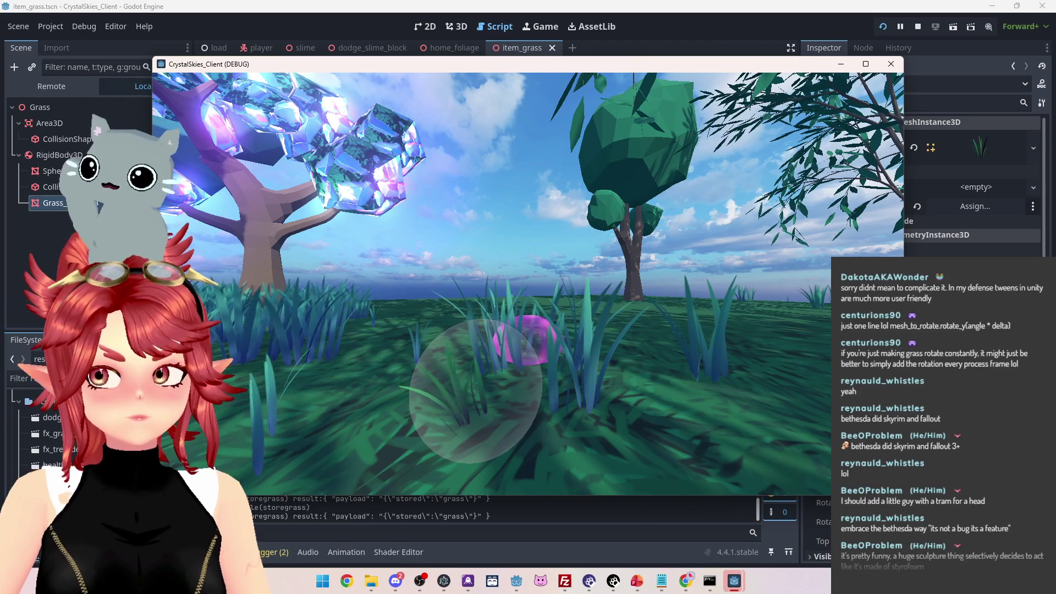
Step: Stop the running game and return to the item_grass scene
key(Escape)
click(919, 27)
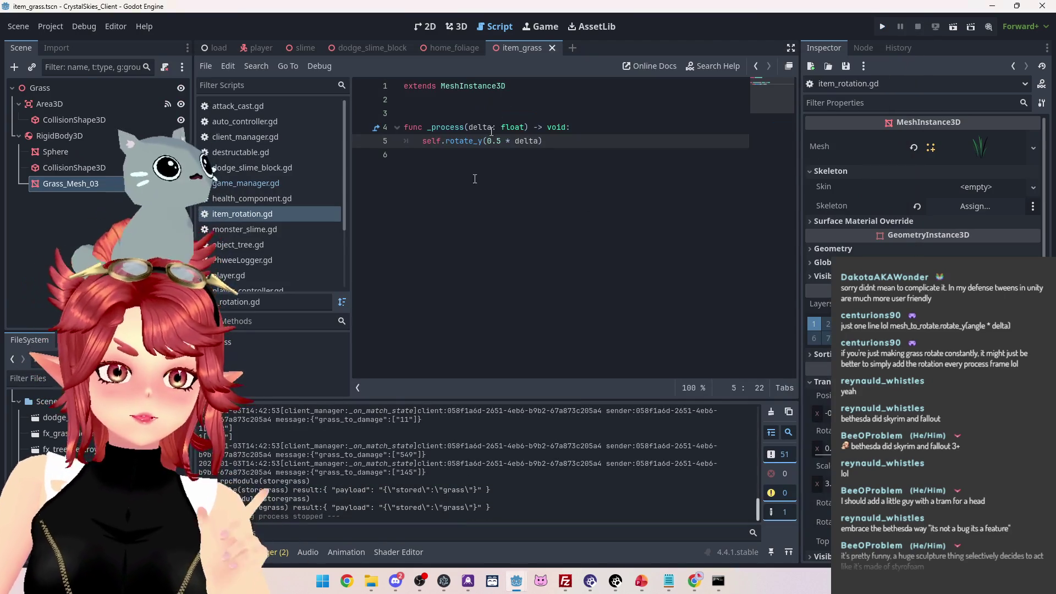
click(460, 48)
click(525, 50)
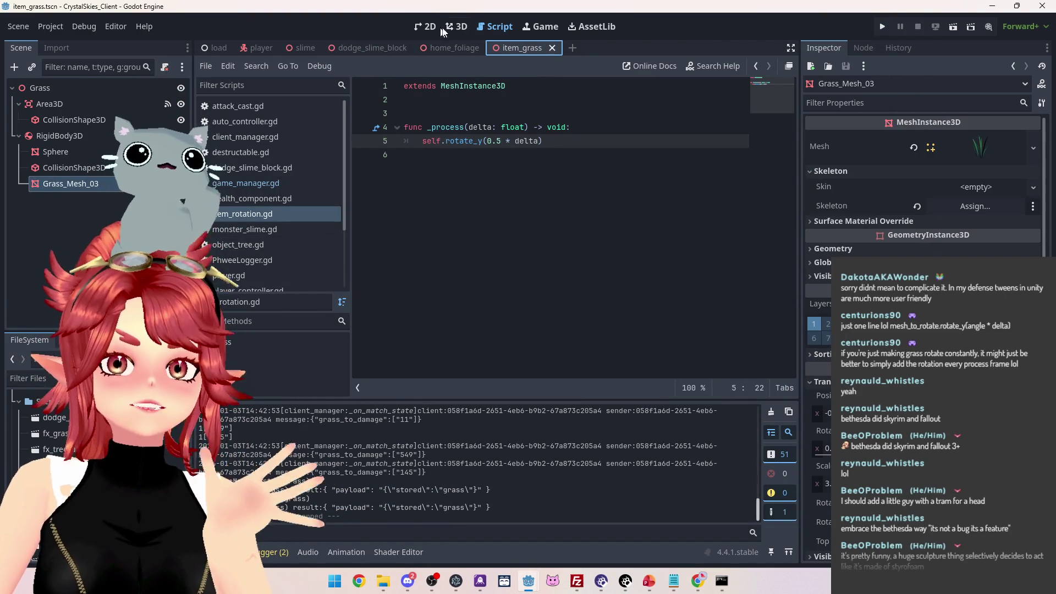
Step: Rotate Grass_Mesh_03 in the 3D view, undo and redo it, and add a Node under RigidBody3D
click(456, 27)
mouse_move(538, 297)
mouse_down()
mouse_move(712, 345)
mouse_move(747, 294)
mouse_move(365, 275)
mouse_move(612, 284)
mouse_move(350, 287)
mouse_move(592, 303)
mouse_move(800, 279)
mouse_up()
drag(527, 261, 1047, 234)
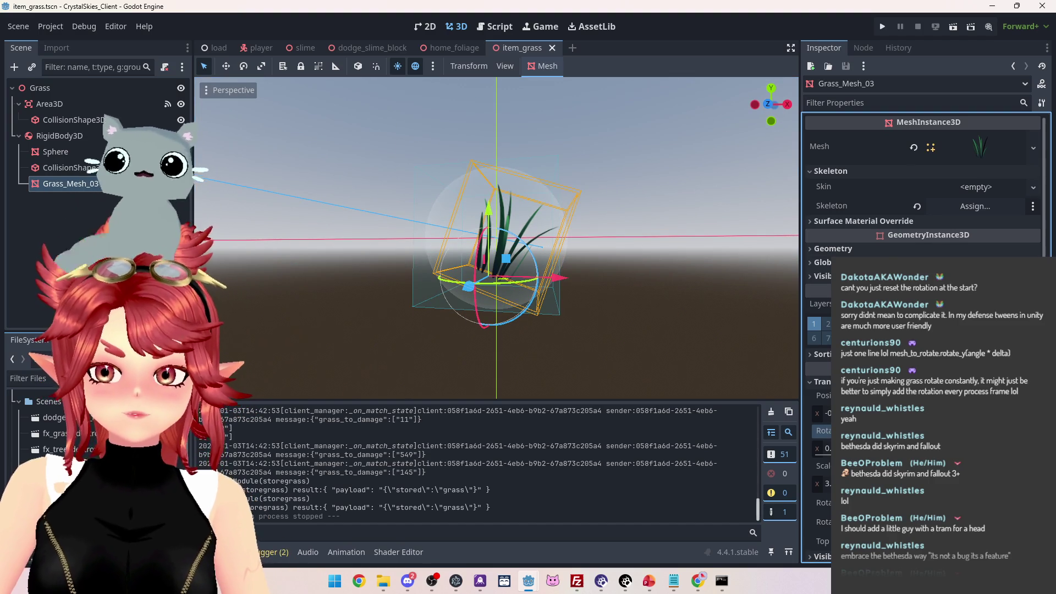
key(ctrl+z)
mouse_move(512, 357)
mouse_down()
mouse_move(636, 390)
mouse_move(576, 354)
mouse_up()
key(ctrl+shift+z)
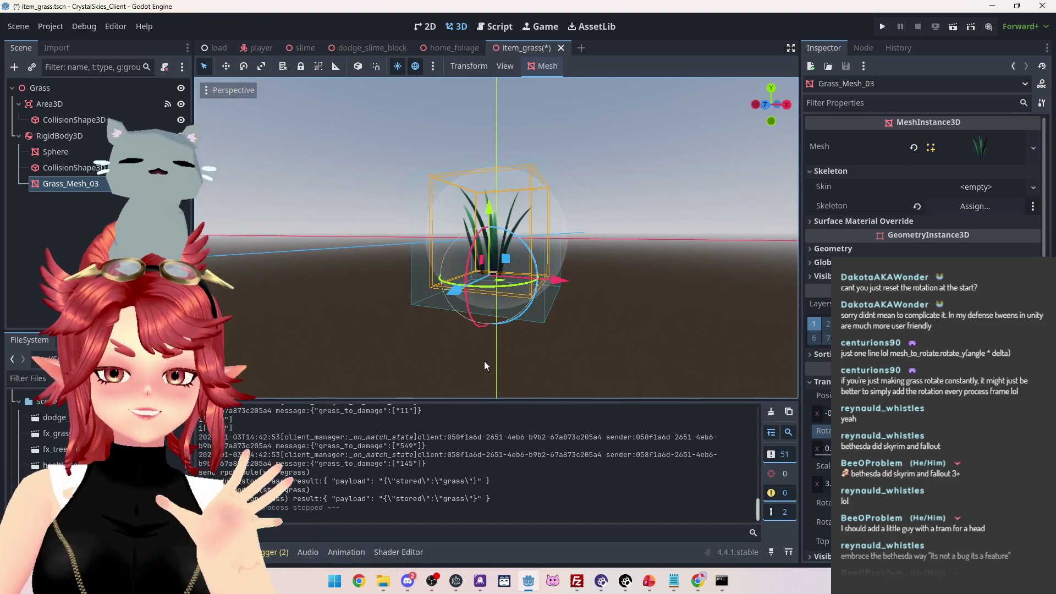
mouse_move(573, 330)
mouse_down()
mouse_move(358, 312)
mouse_move(605, 302)
mouse_move(585, 313)
mouse_move(338, 292)
mouse_move(593, 298)
mouse_move(553, 315)
mouse_up()
key(ctrl+shift+z)
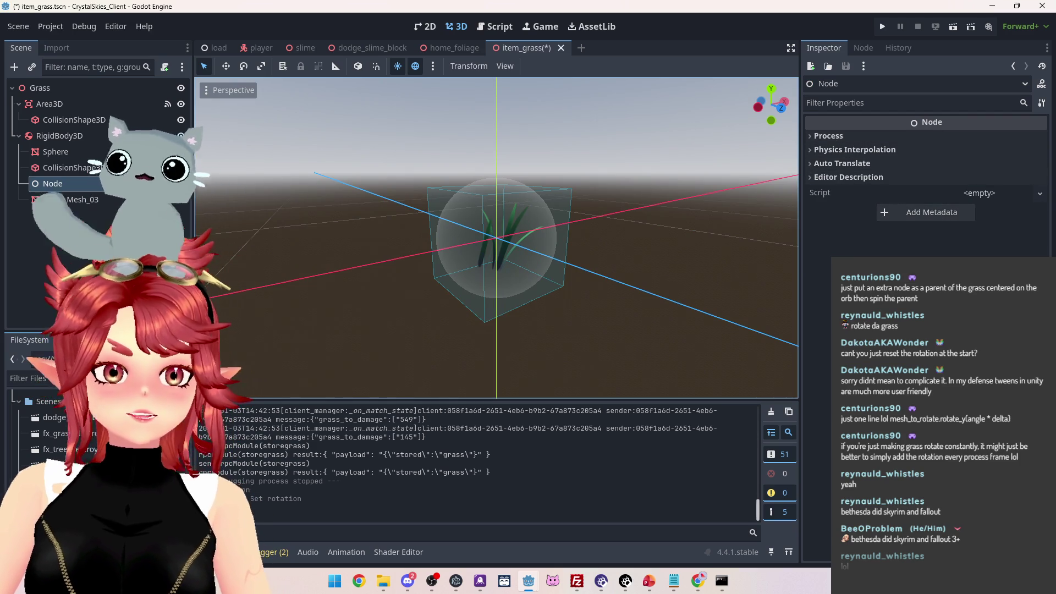
Step: Delete the plain Node from under RigidBody3D
click(58, 136)
click(66, 184)
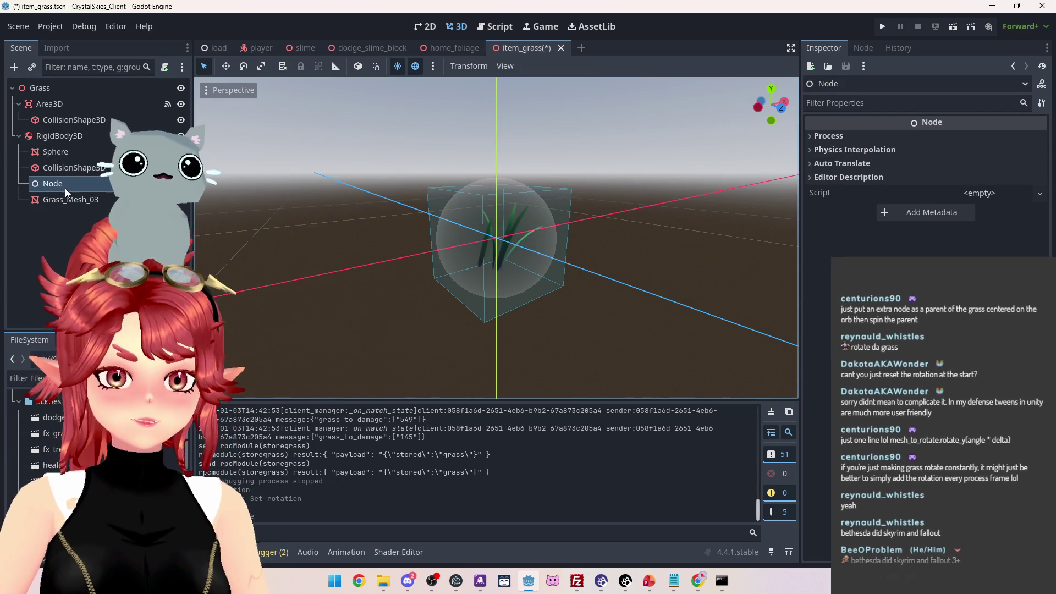
key(Delete)
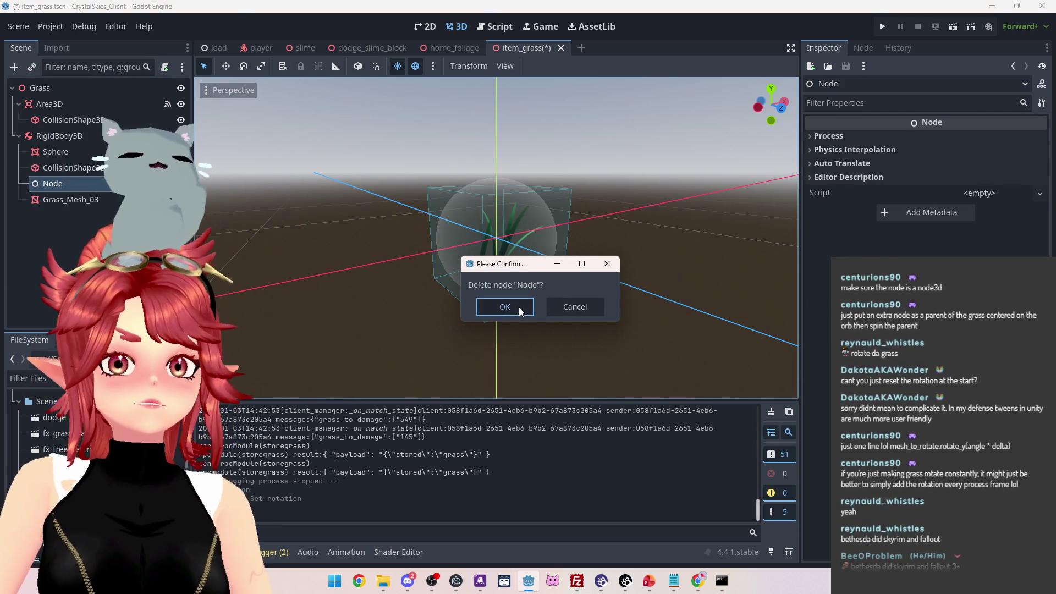
click(519, 307)
Step: Add a Node3D child to RigidBody3D
right_click(54, 133)
click(106, 143)
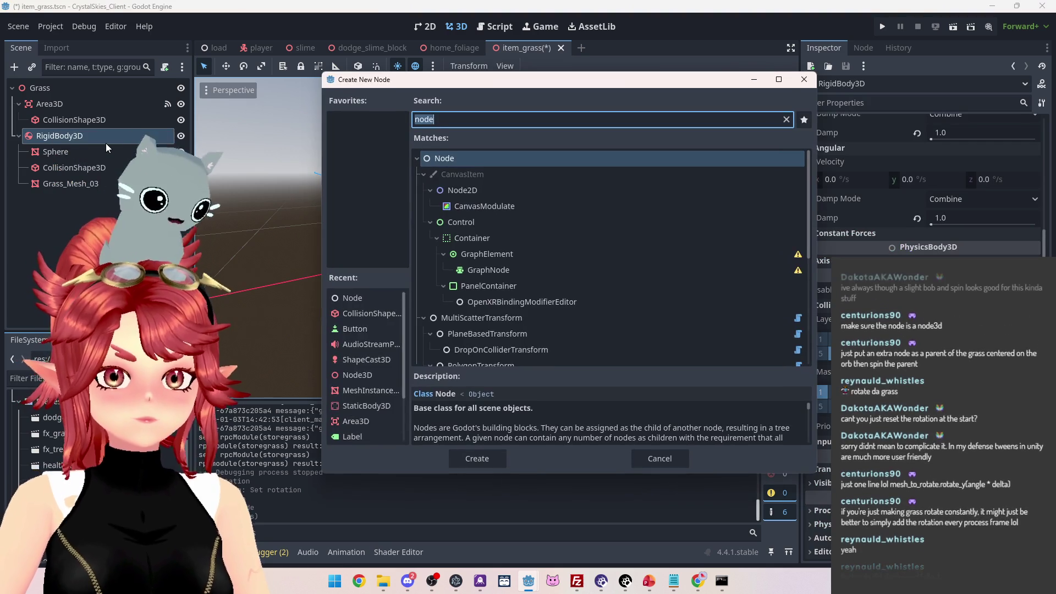
text(node3d)
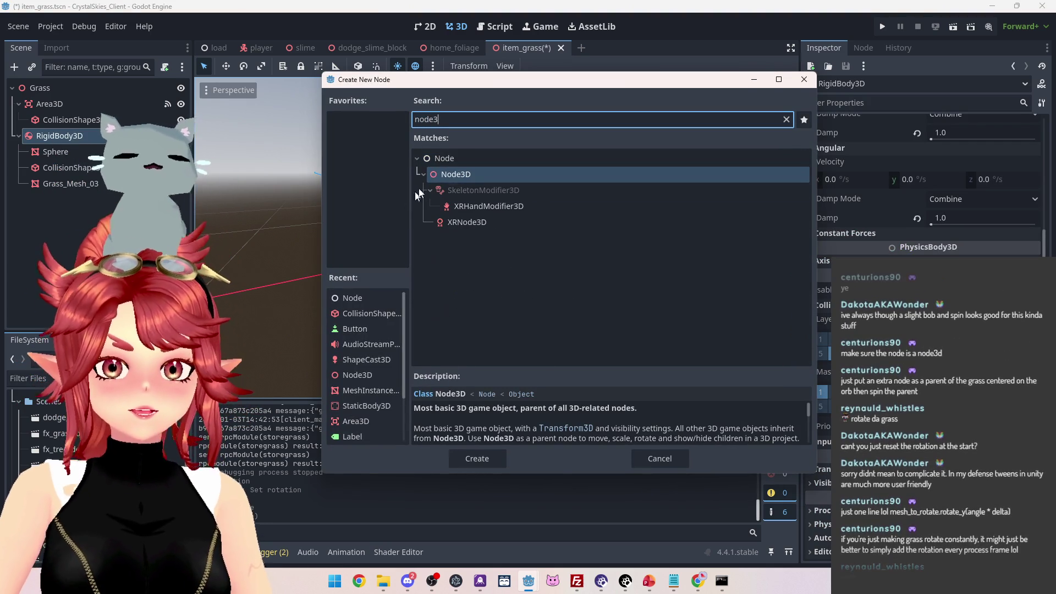
key(Return)
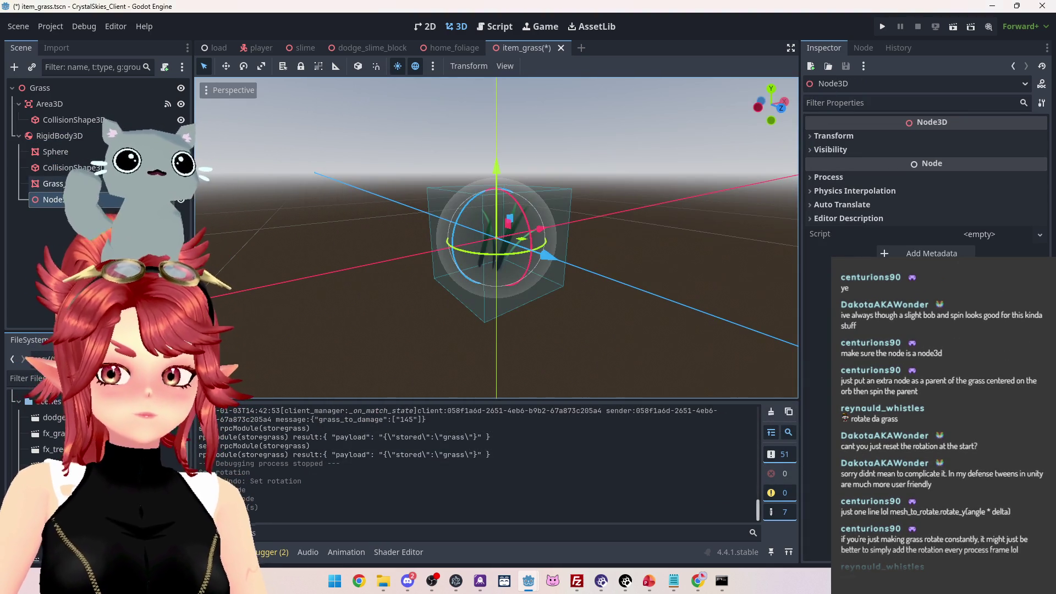
Step: Move Grass_Mesh_03 into the new Node3D and rename it 'Mesh'
drag(529, 308, 633, 307)
drag(72, 183, 72, 199)
double_click(77, 183)
text(Mesh)
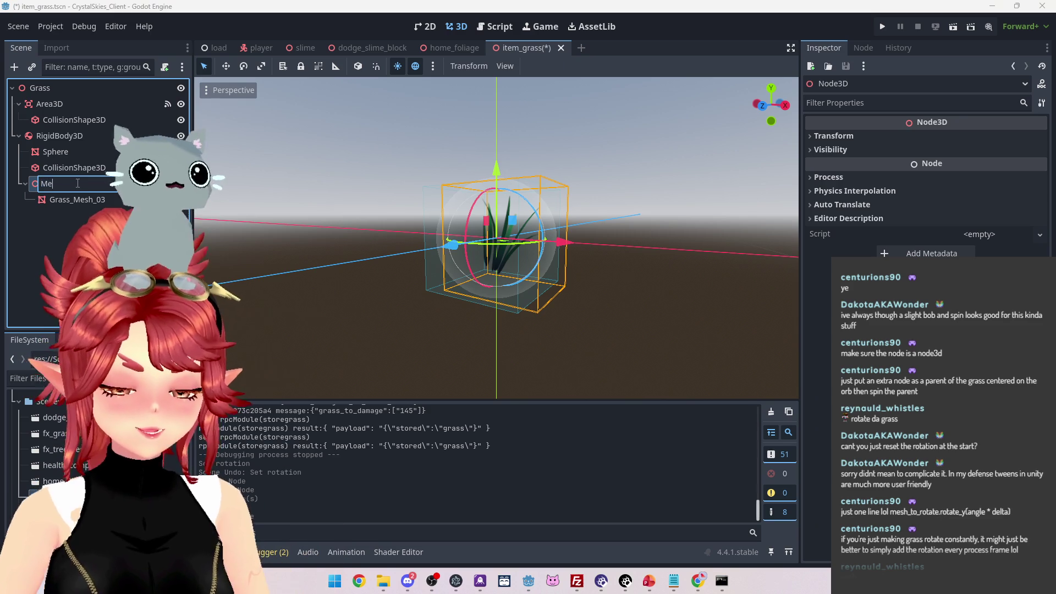
click(180, 201)
click(180, 201)
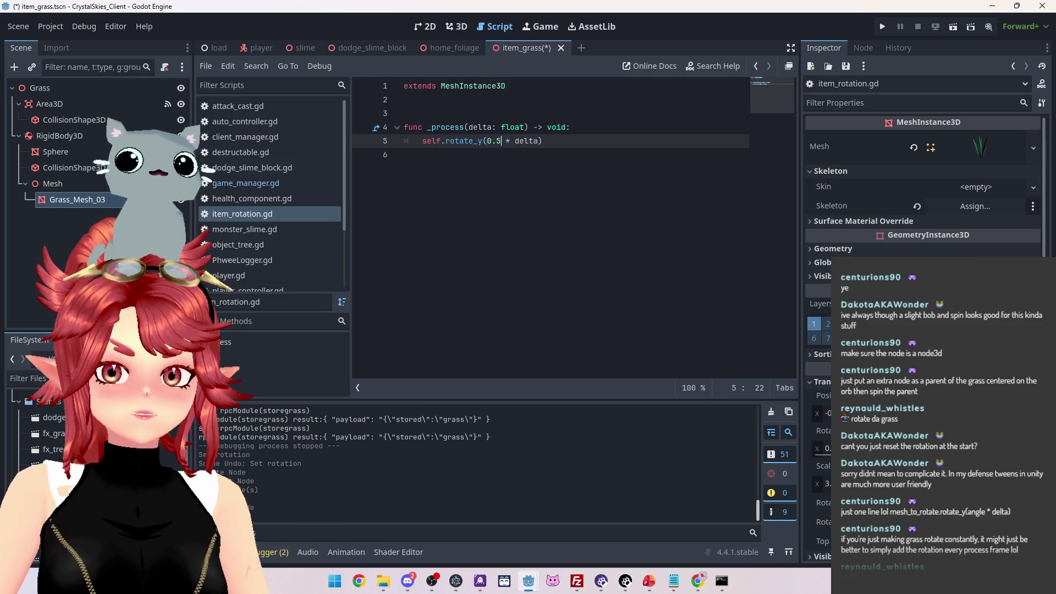
Step: Attach the existing res://Scripts/item_rotation.gd script to the Mesh node
right_click(141, 199)
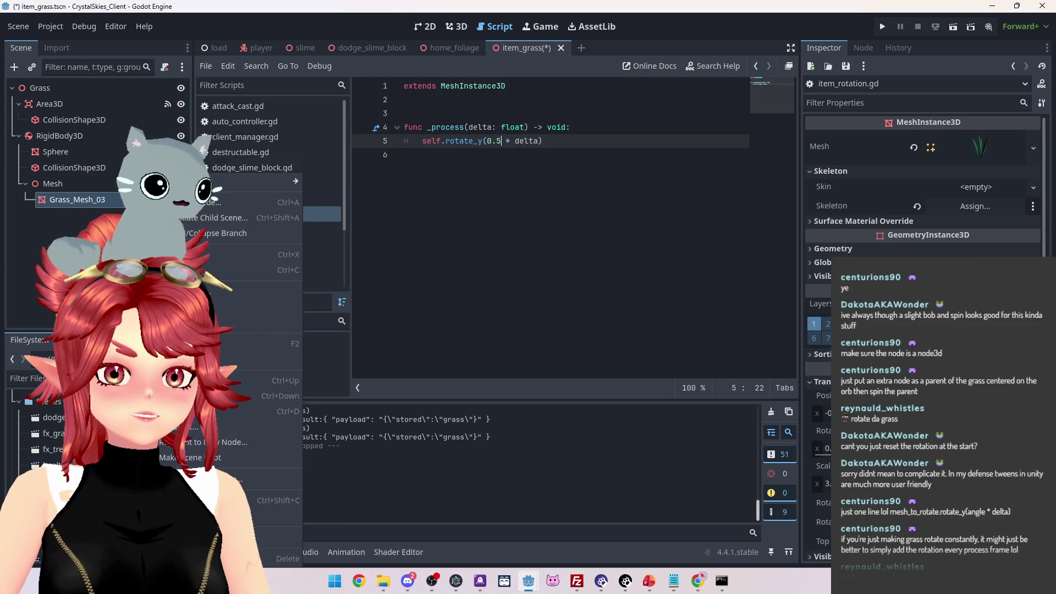
click(100, 184)
click(100, 184)
right_click(87, 185)
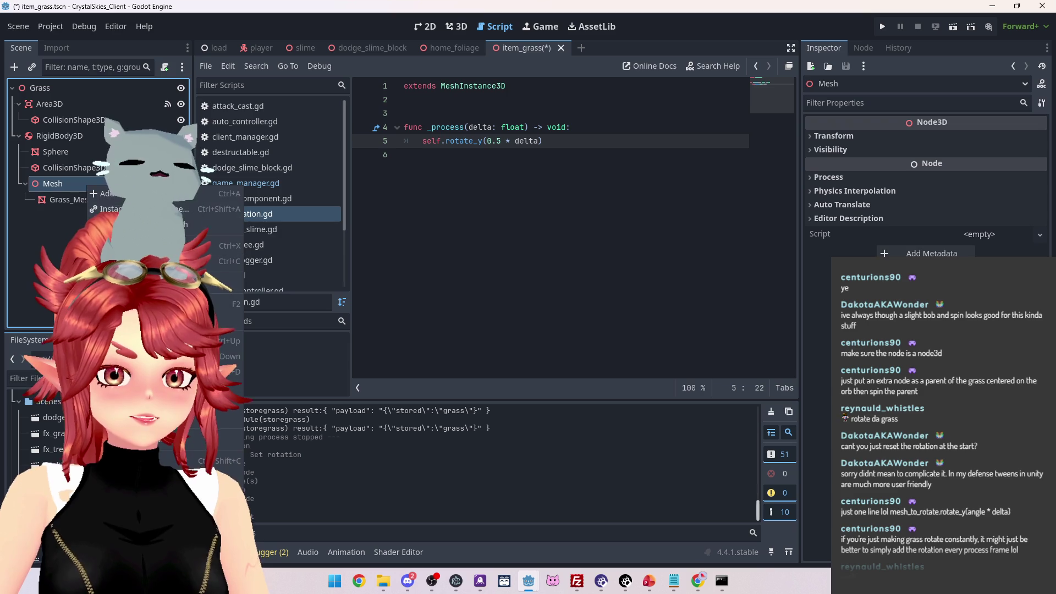
click(225, 282)
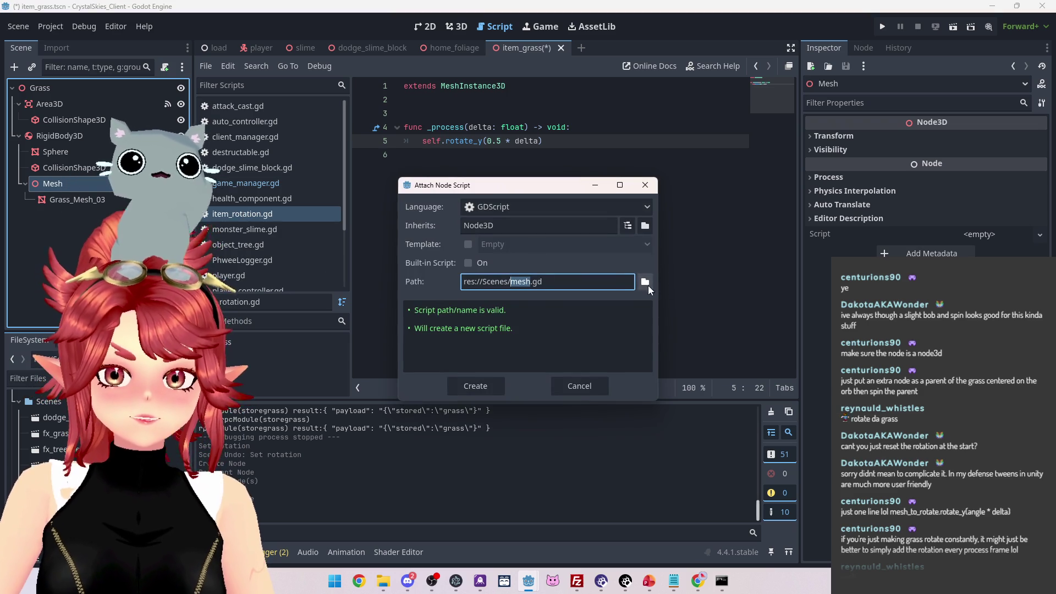
click(645, 280)
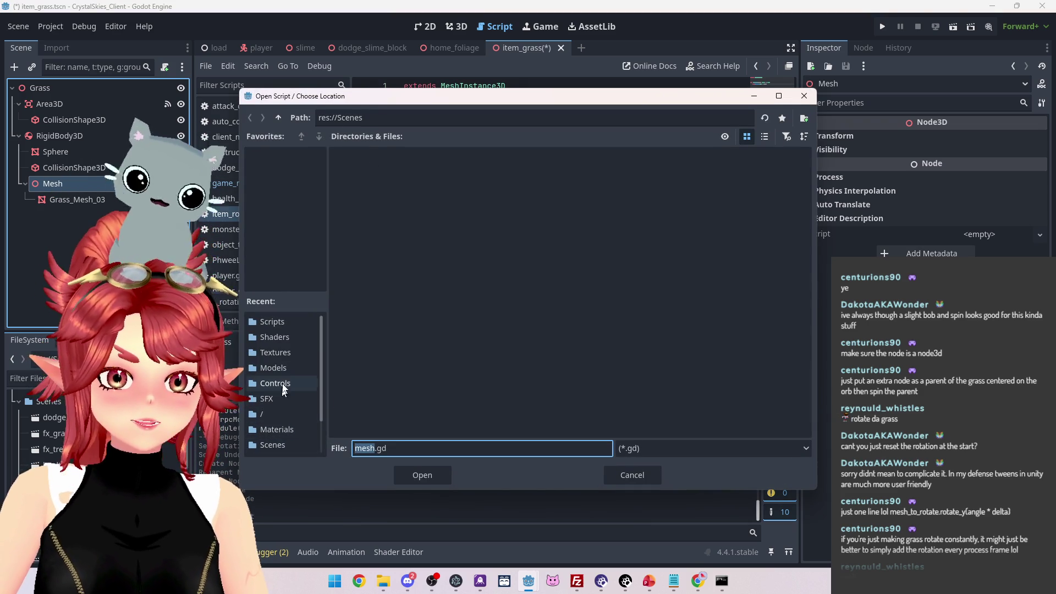
click(282, 325)
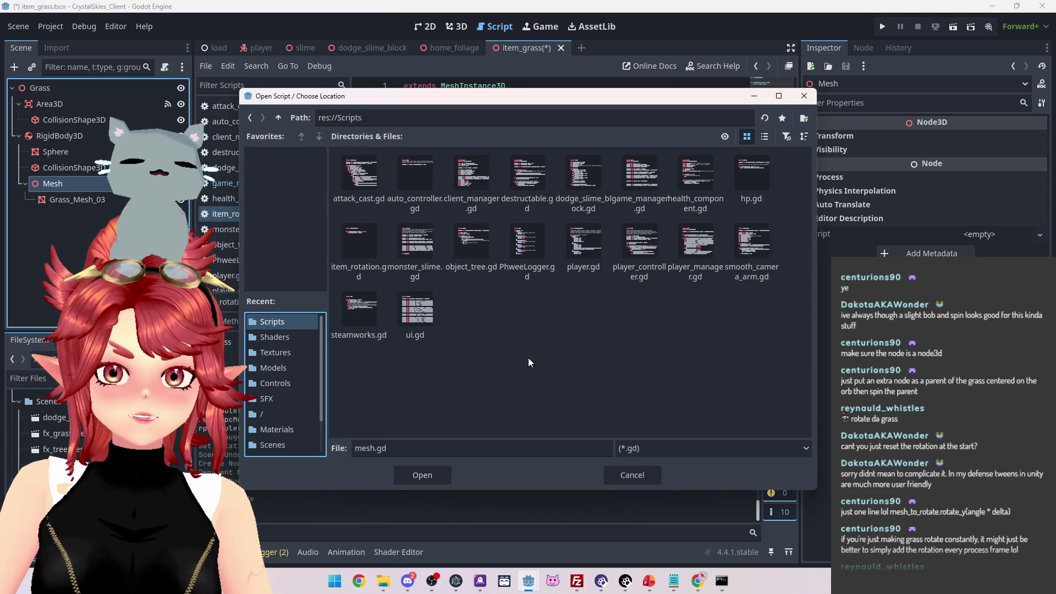
click(355, 250)
click(421, 474)
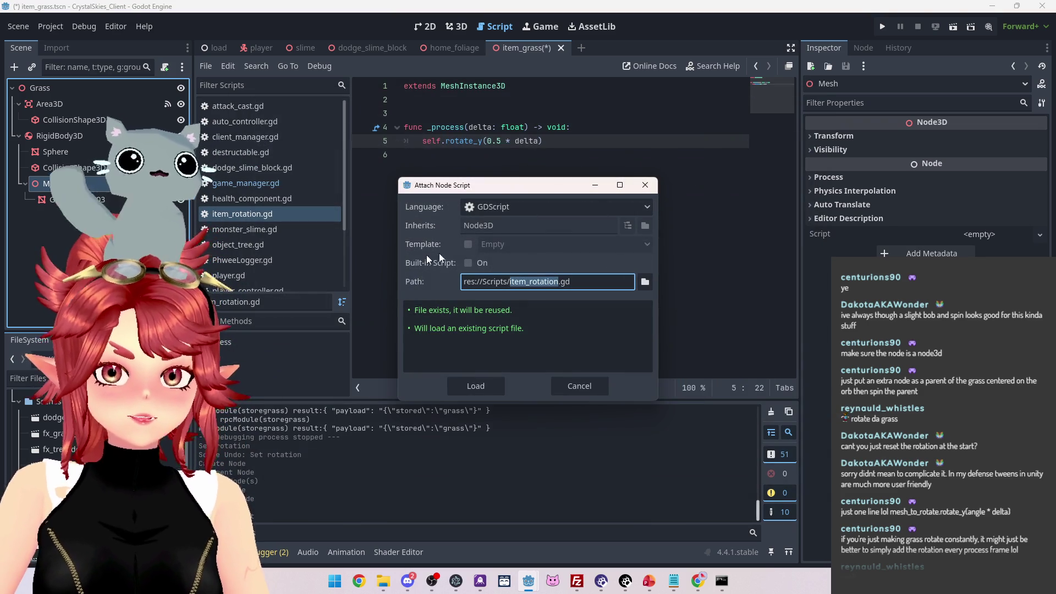
click(482, 386)
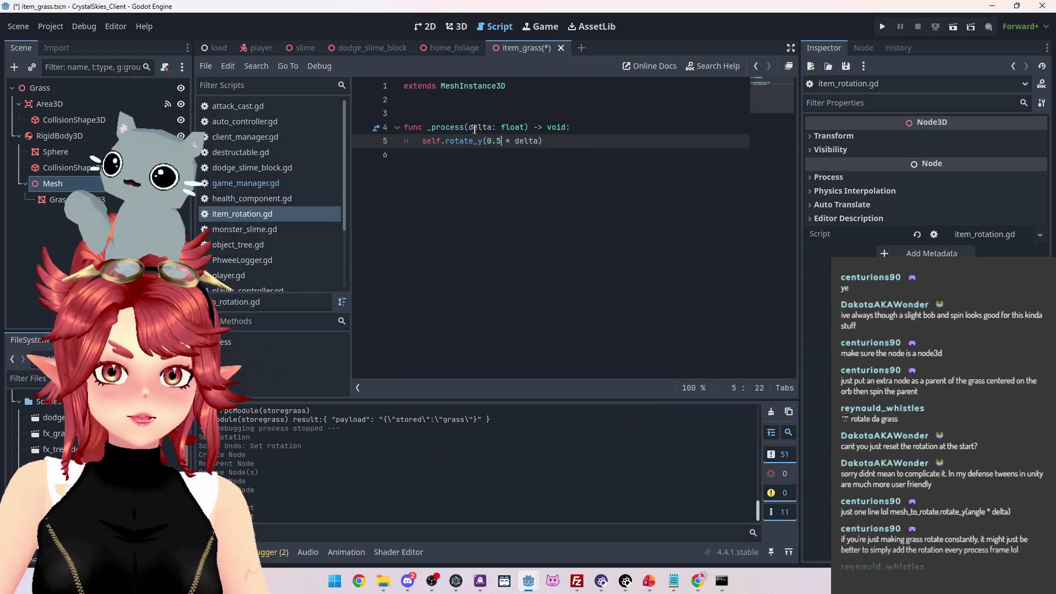
Step: Change the script to 'extends Node3D', remove the blank line, save, and run the game
drag(442, 88, 497, 87)
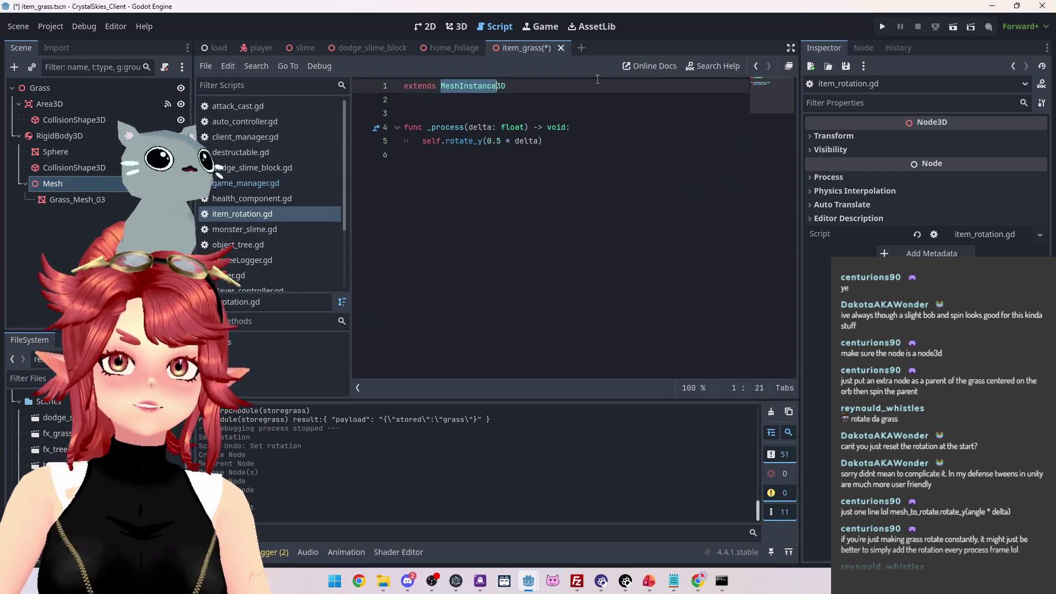
text(Node3D)
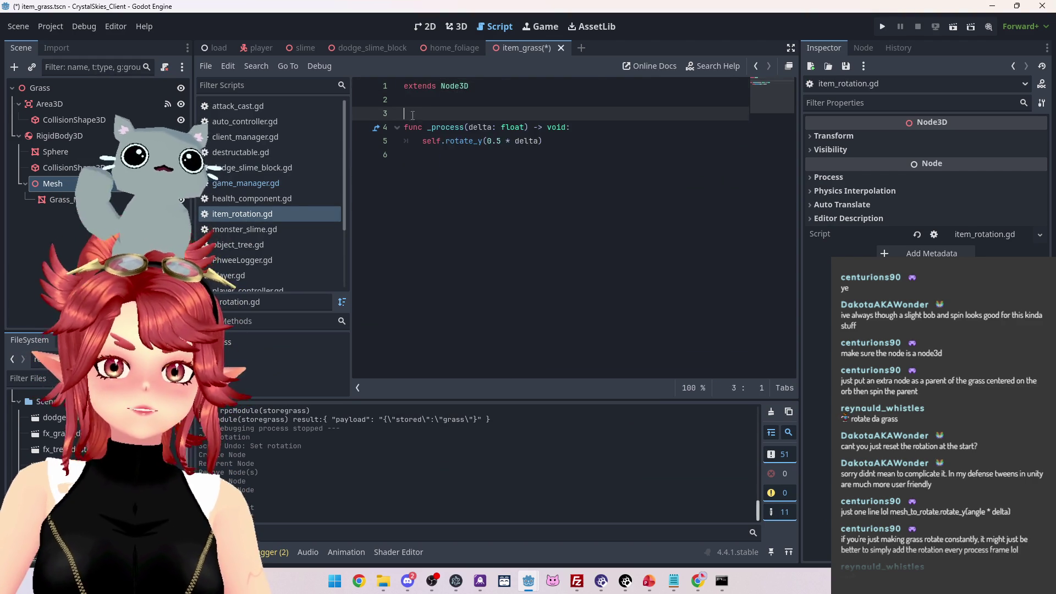
click(506, 114)
key(BackSpace)
click(507, 141)
key(ctrl+s)
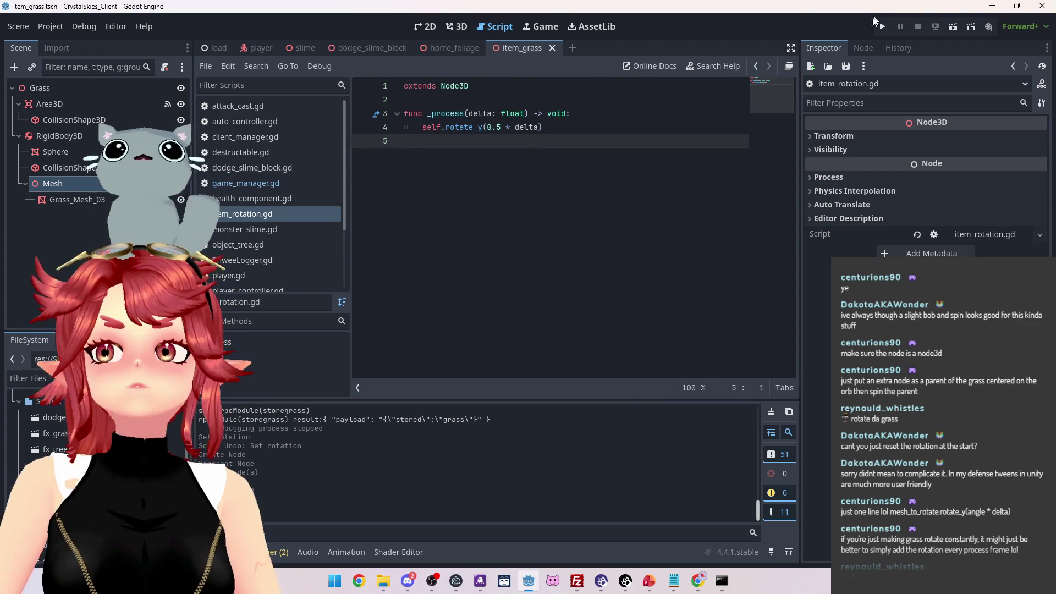
key(F5)
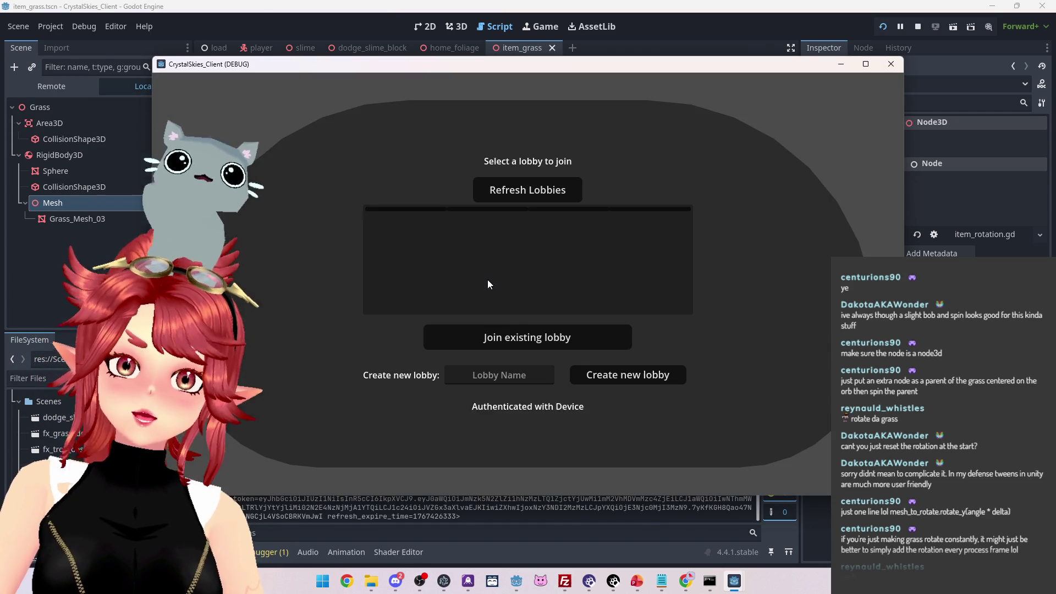
click(621, 375)
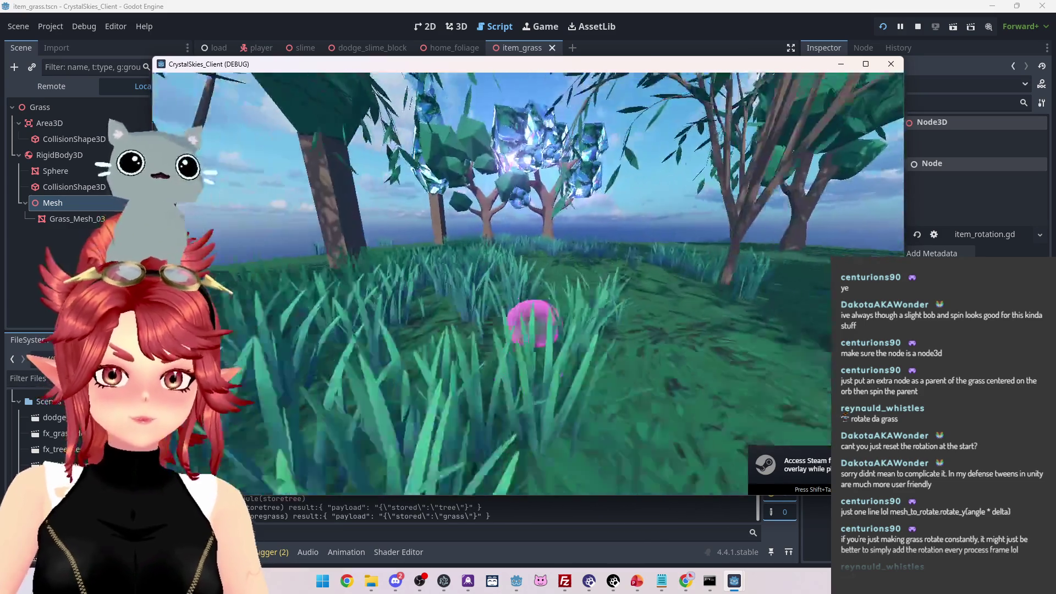
key(w)
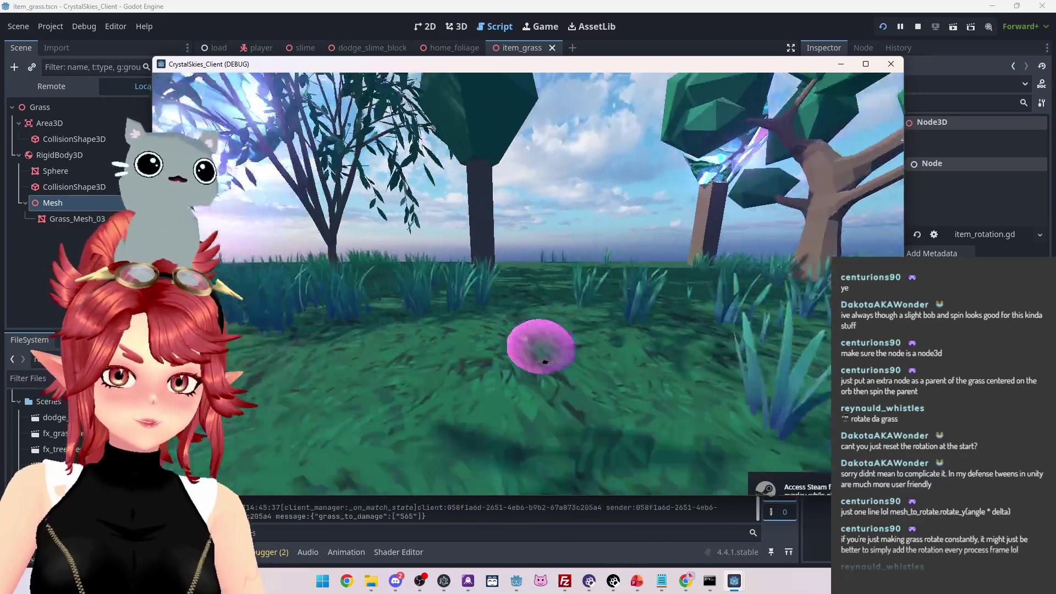
key(w)
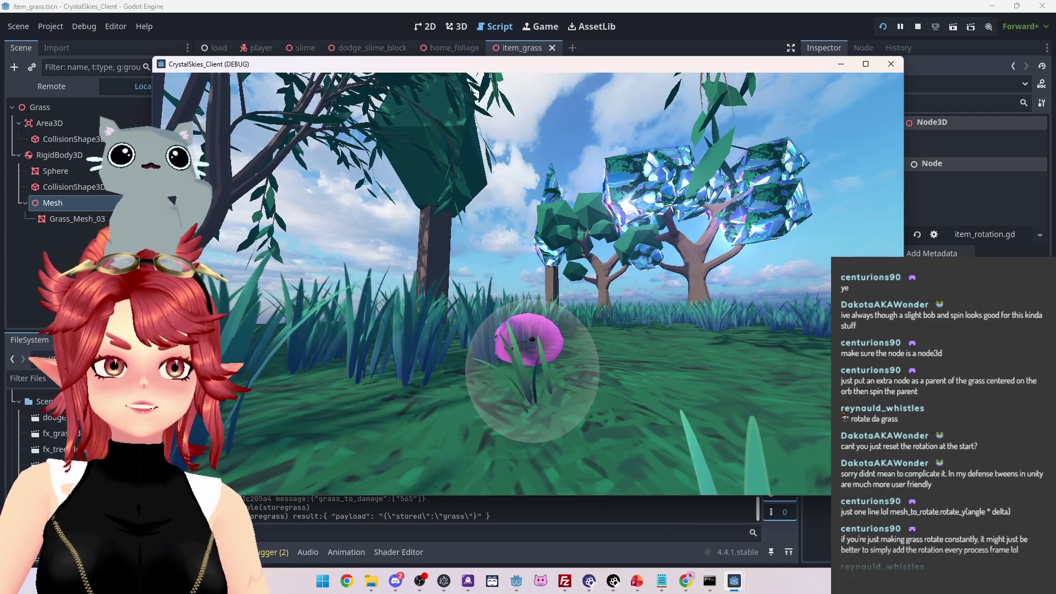
key(a)
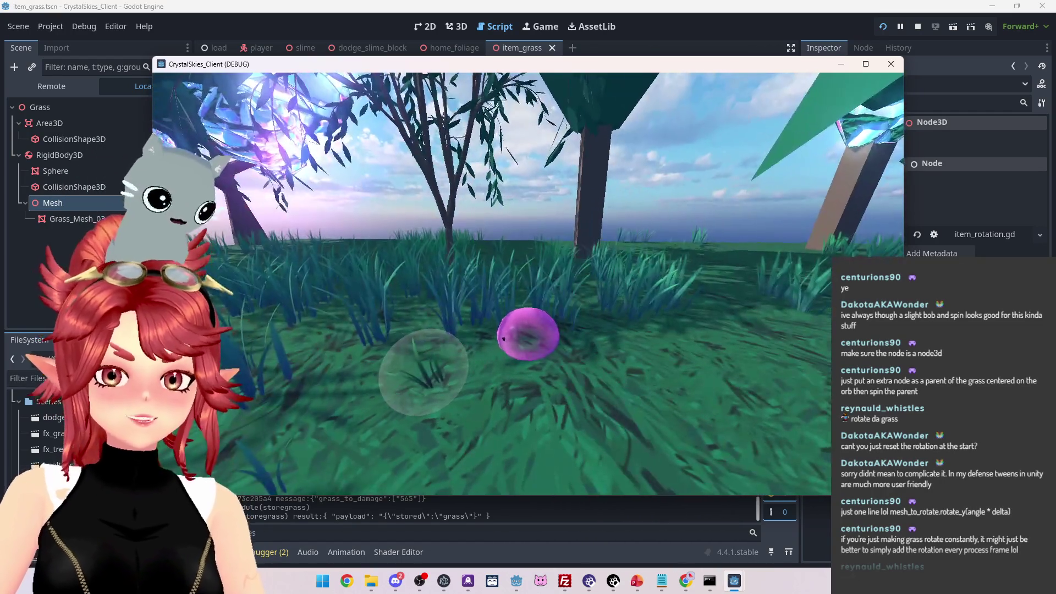
key(w)
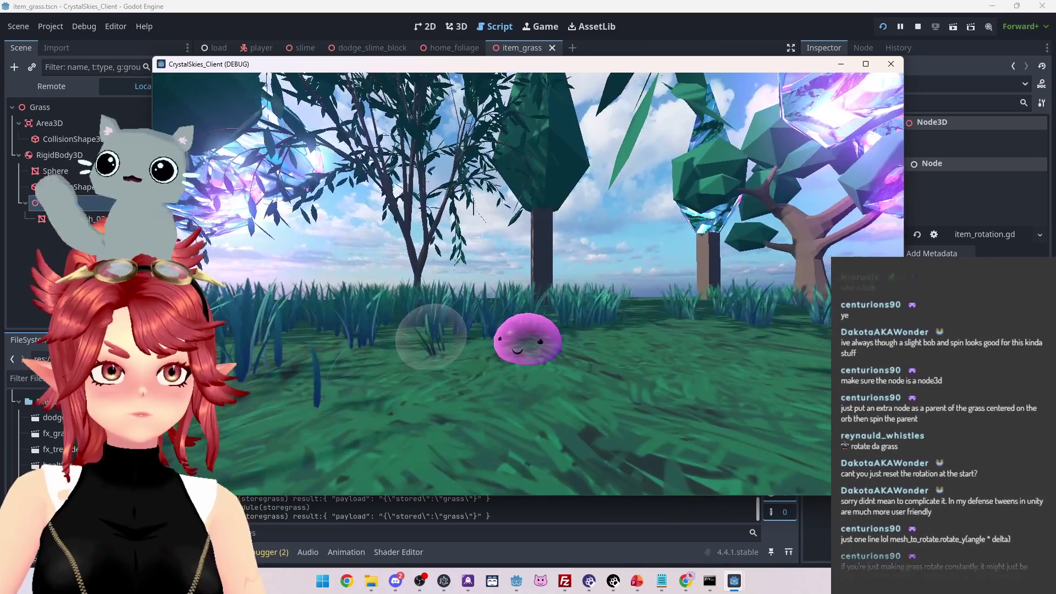
key(Escape)
click(918, 27)
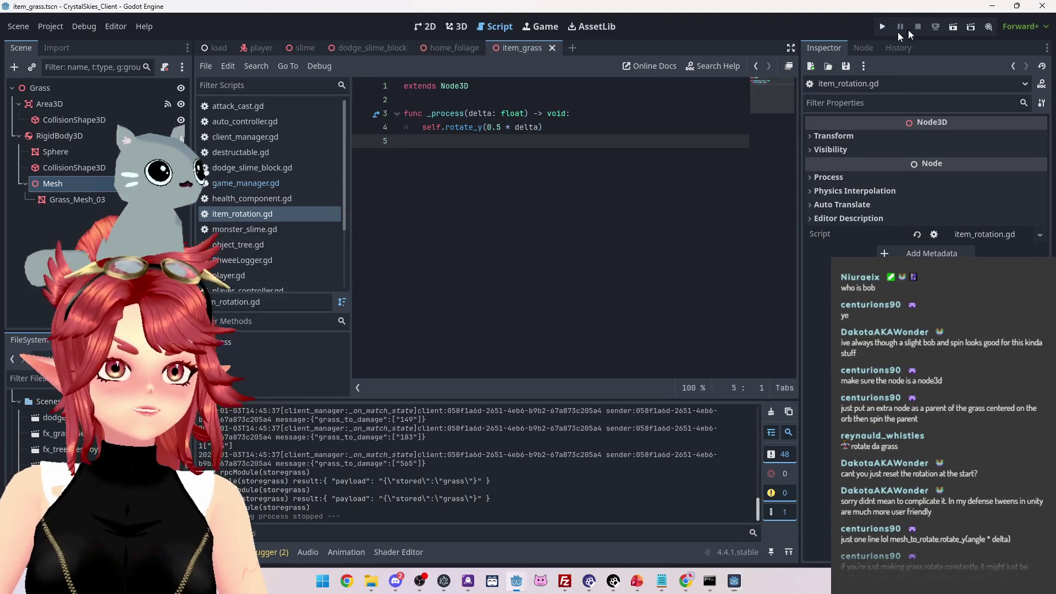
Step: Inspect the grass item's CollisionShape3D in 3D, save item_grass, and run the game again
click(455, 27)
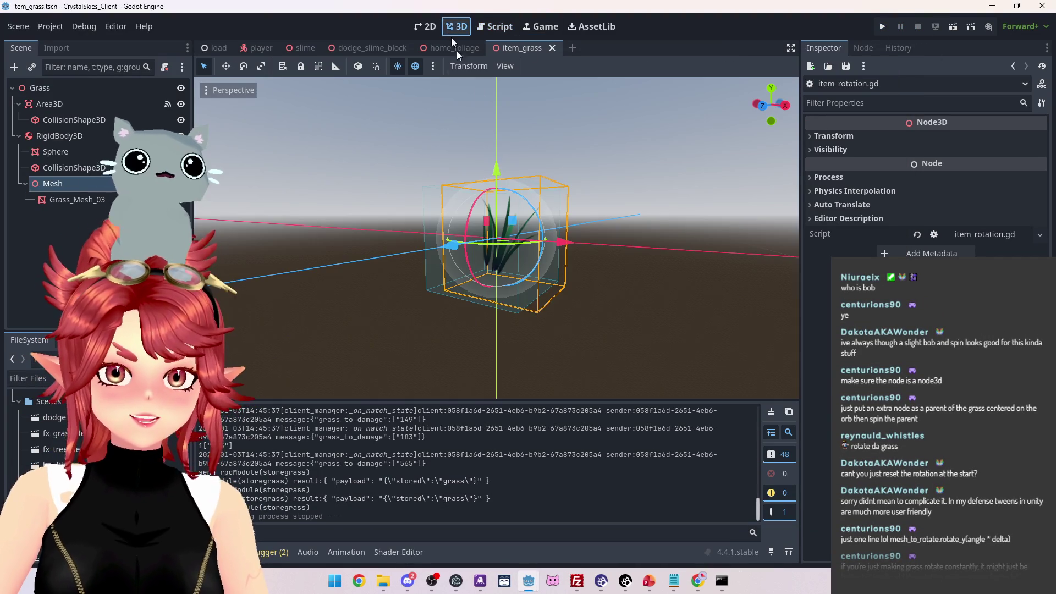
drag(474, 267, 439, 264)
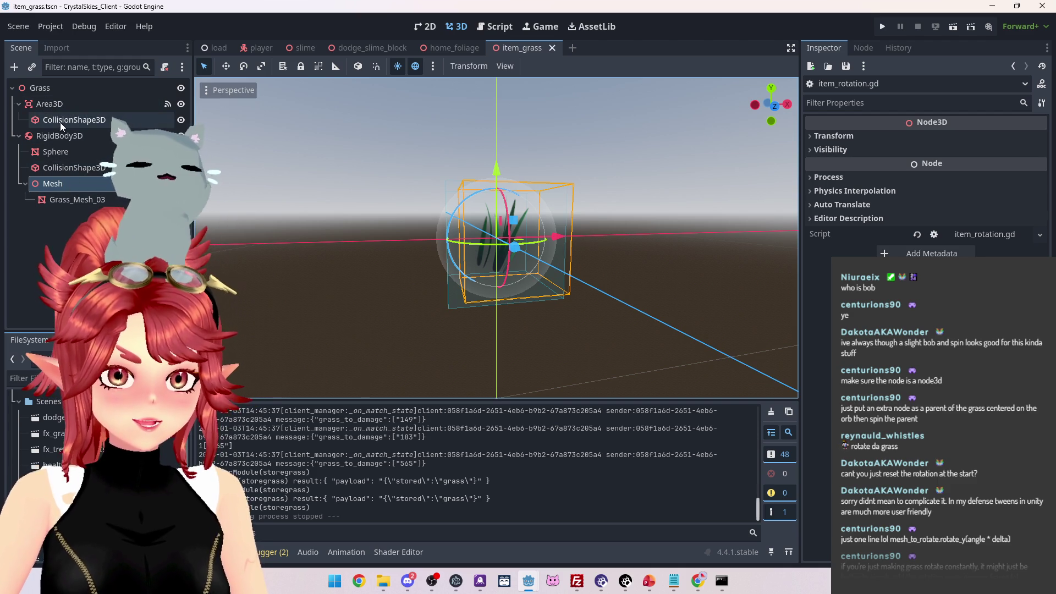
click(68, 169)
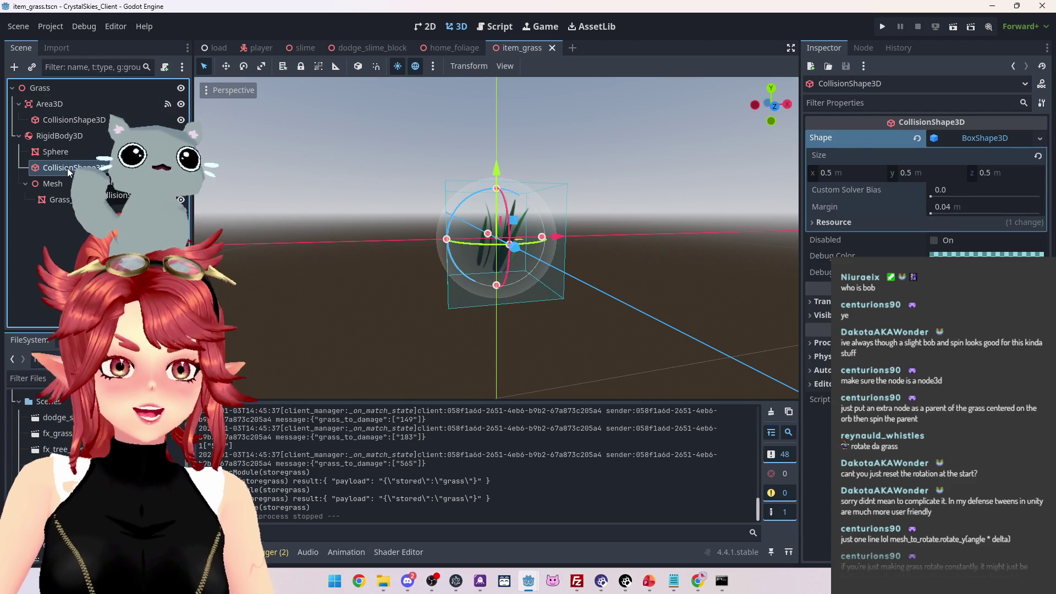
mouse_move(392, 235)
mouse_down()
mouse_move(331, 243)
mouse_move(498, 173)
mouse_move(501, 189)
mouse_move(438, 338)
mouse_move(347, 320)
mouse_move(415, 325)
mouse_up()
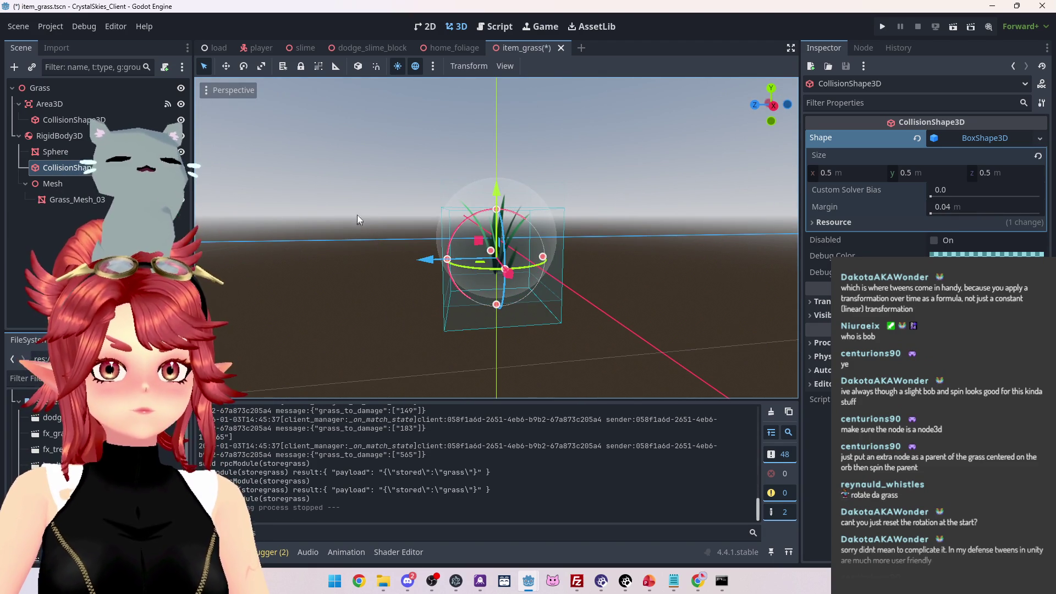
mouse_move(363, 215)
mouse_down()
mouse_move(423, 203)
mouse_move(386, 249)
mouse_move(416, 206)
mouse_move(418, 242)
mouse_up()
key(ctrl+s)
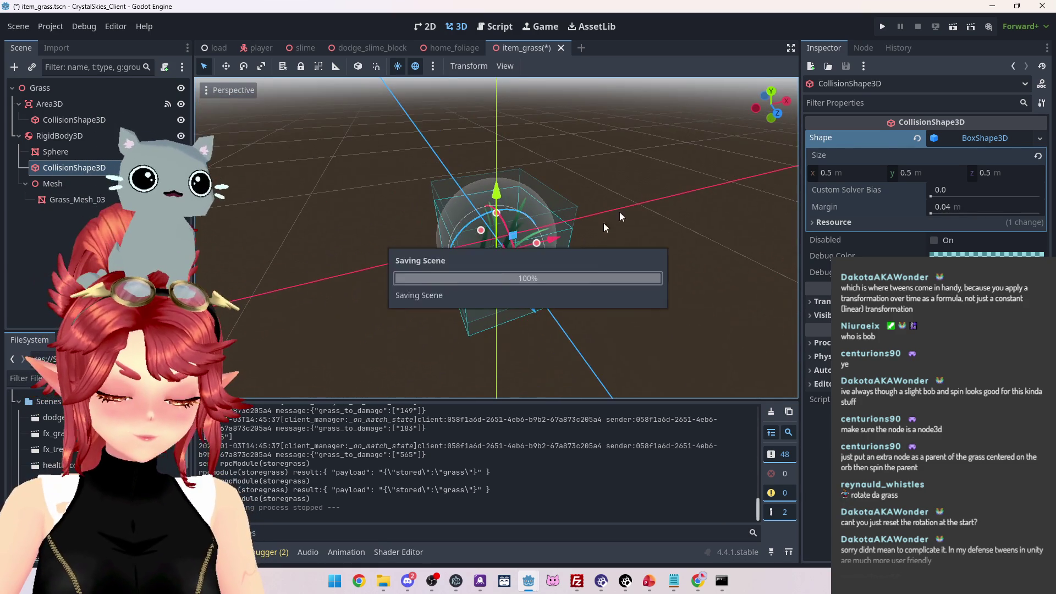
click(881, 26)
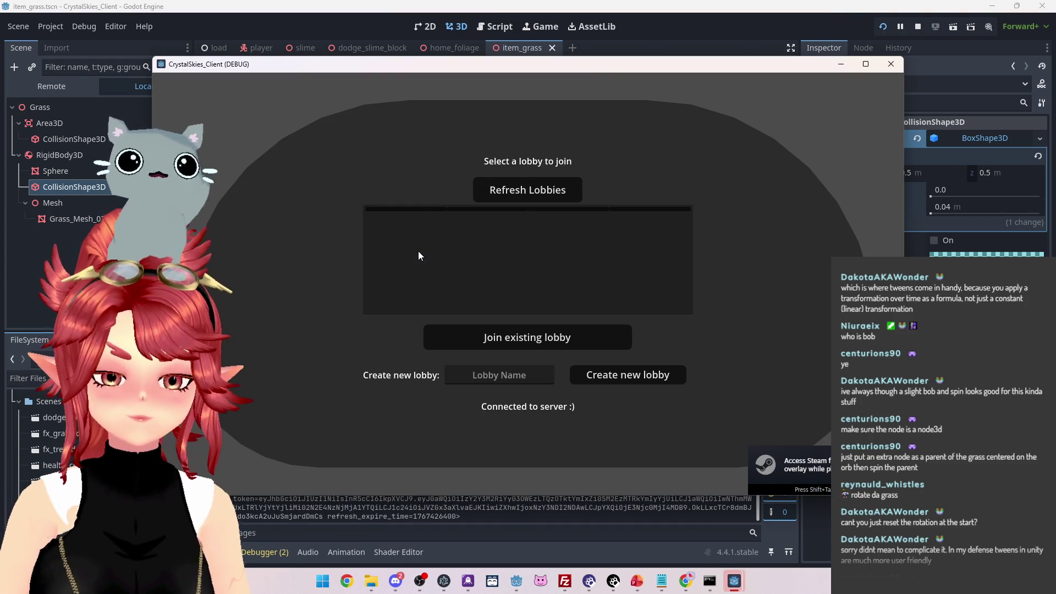
Step: Create a new lobby and walk through the tall grass to the translucent grass bubble
click(520, 375)
click(617, 377)
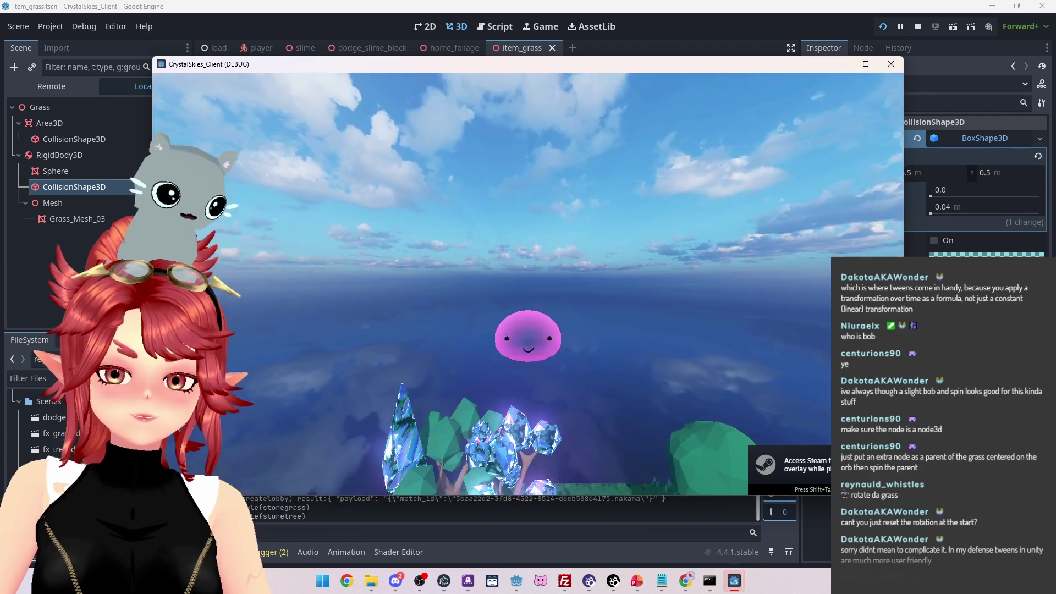
key(w)
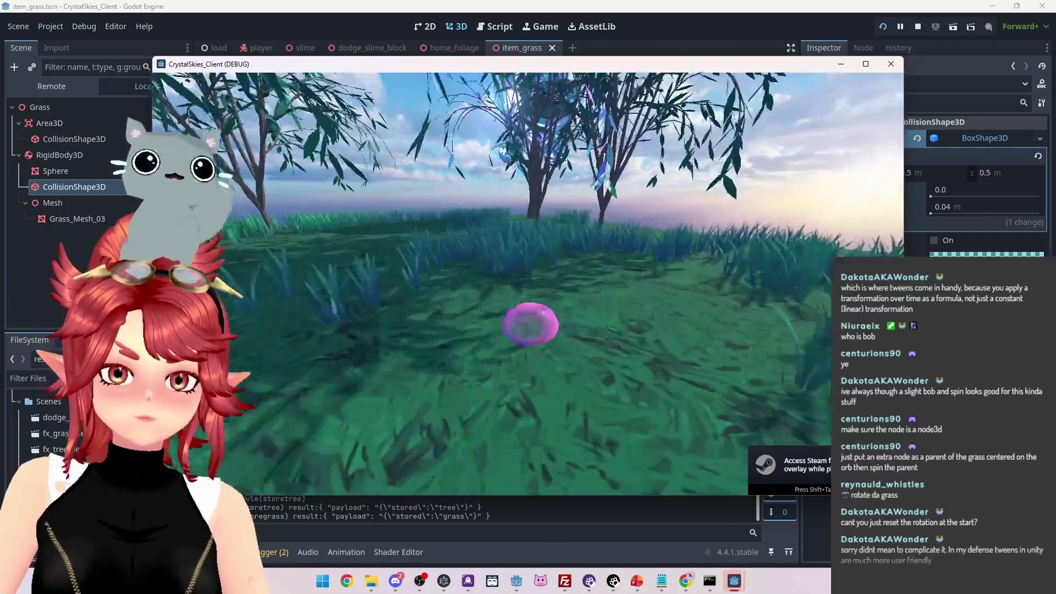
key(w)
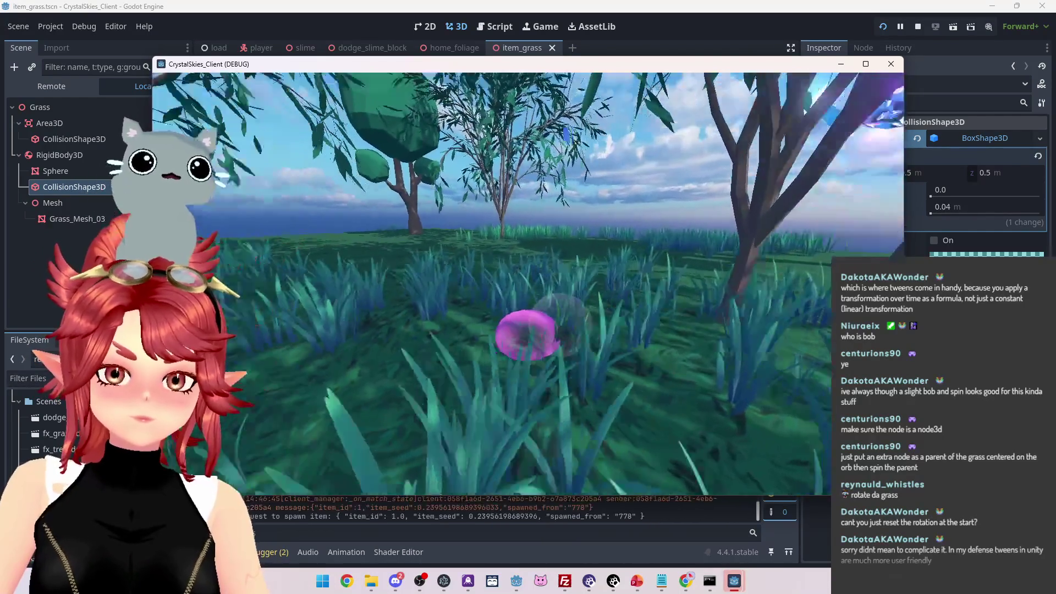
key(s)
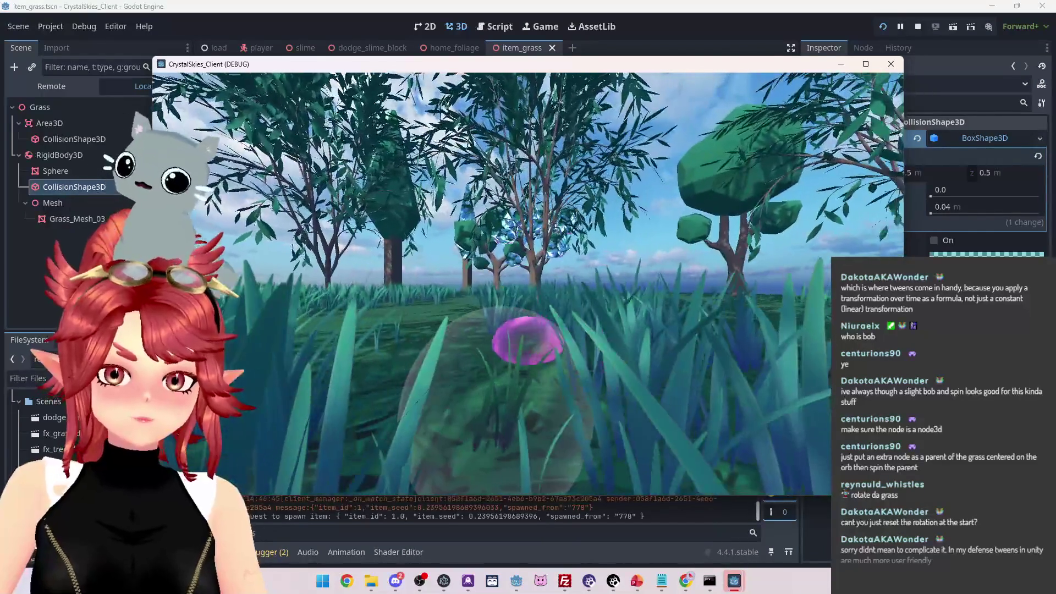
key(w)
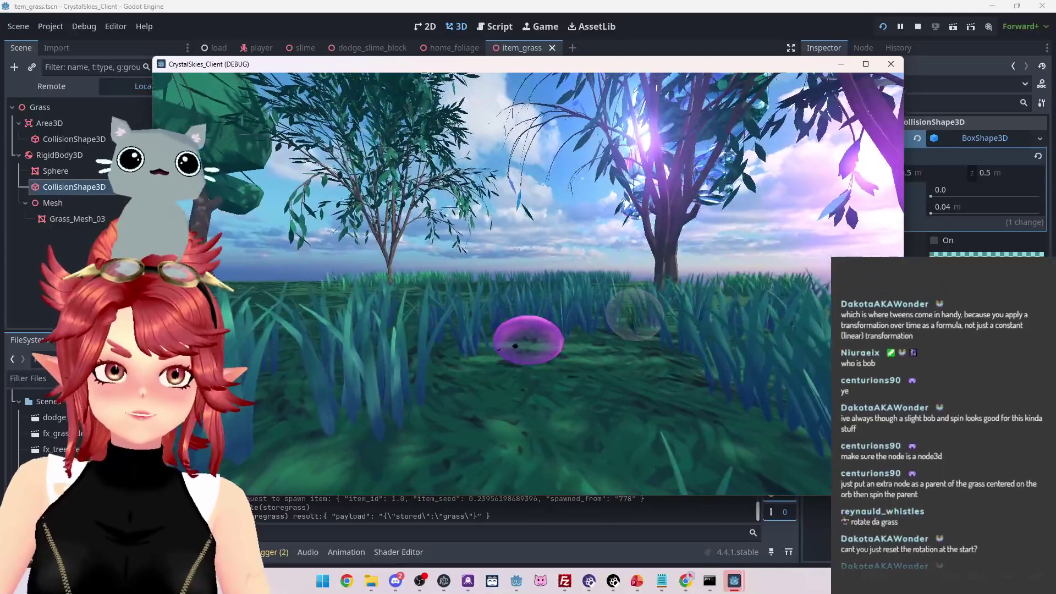
key(w)
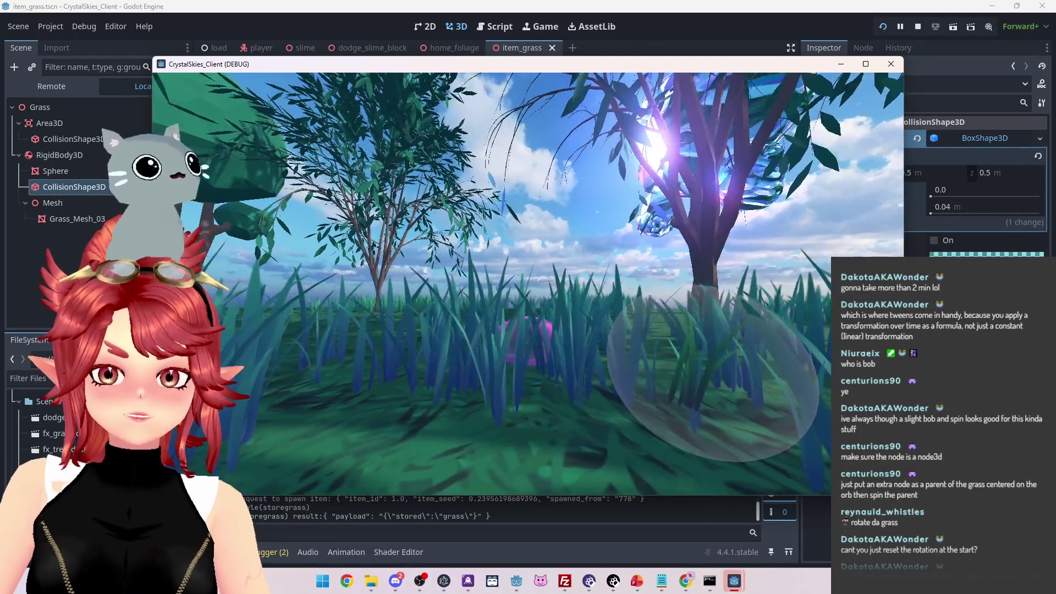
Step: Circle the grass bubble to view it from several sides, then stop the game
key(s)
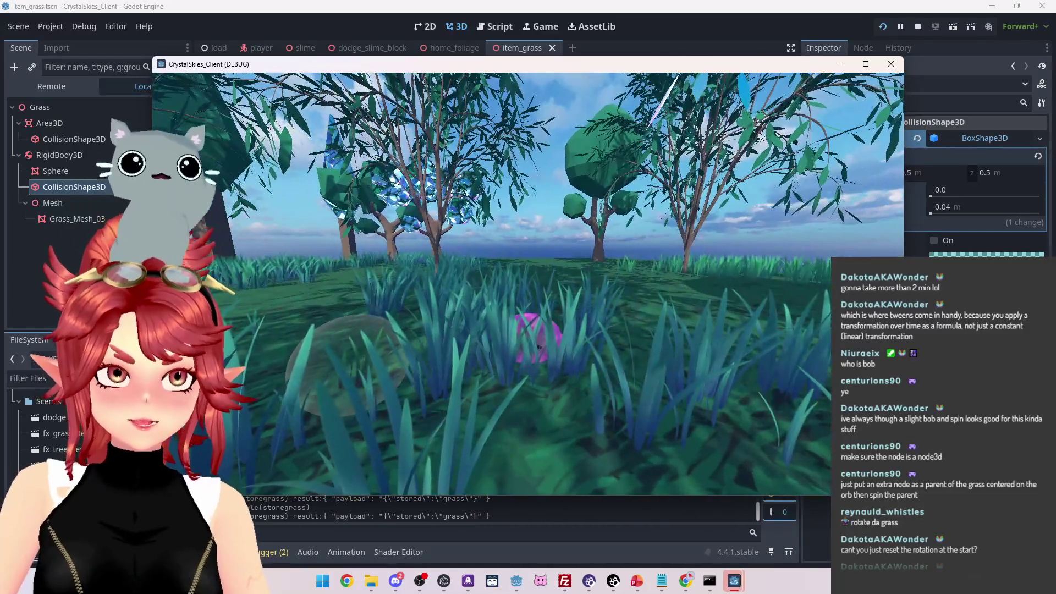
key(a)
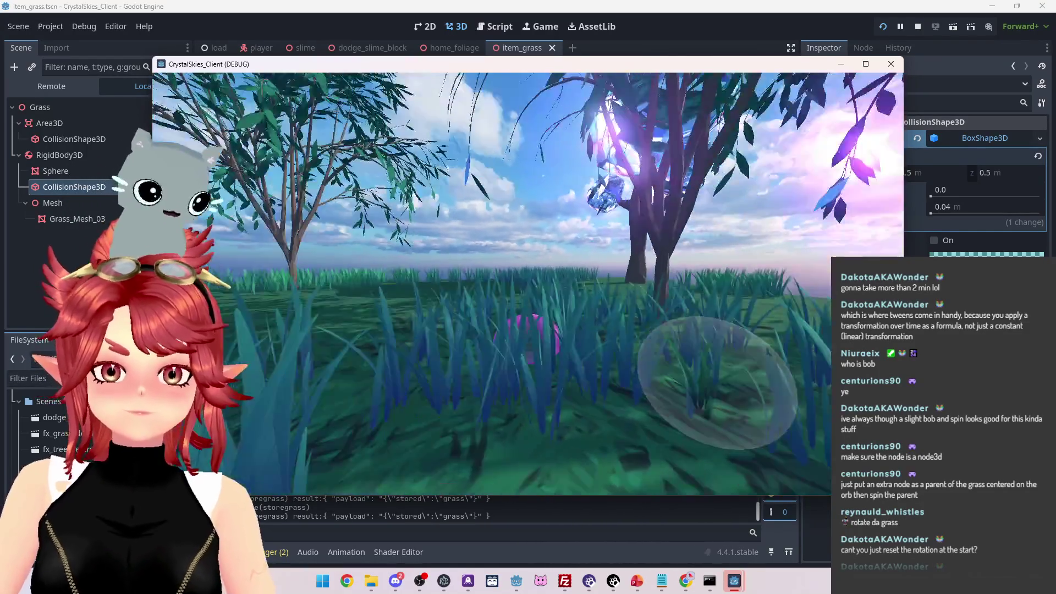
key(w)
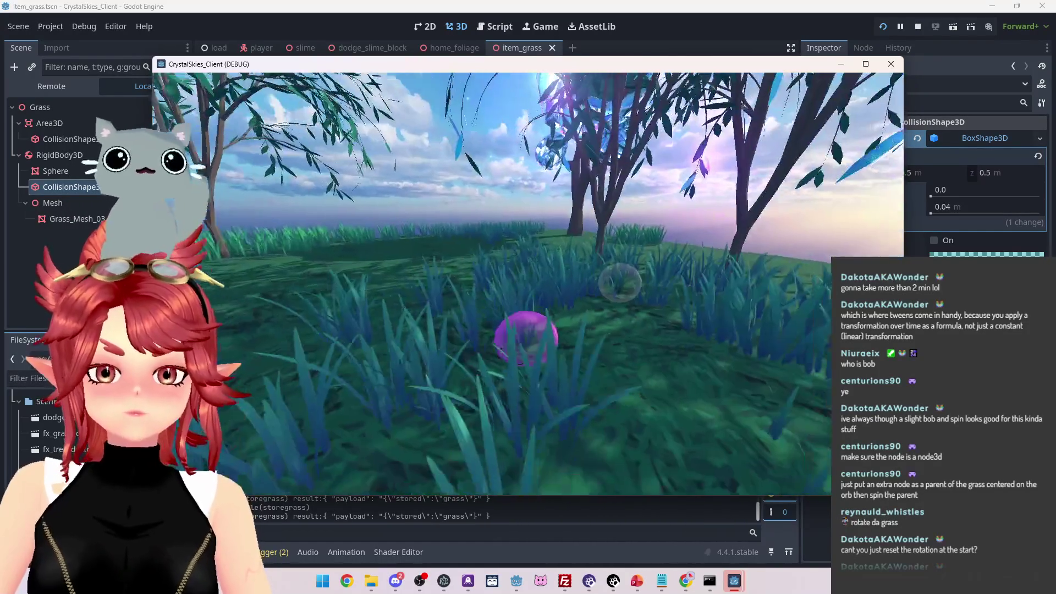
key(s)
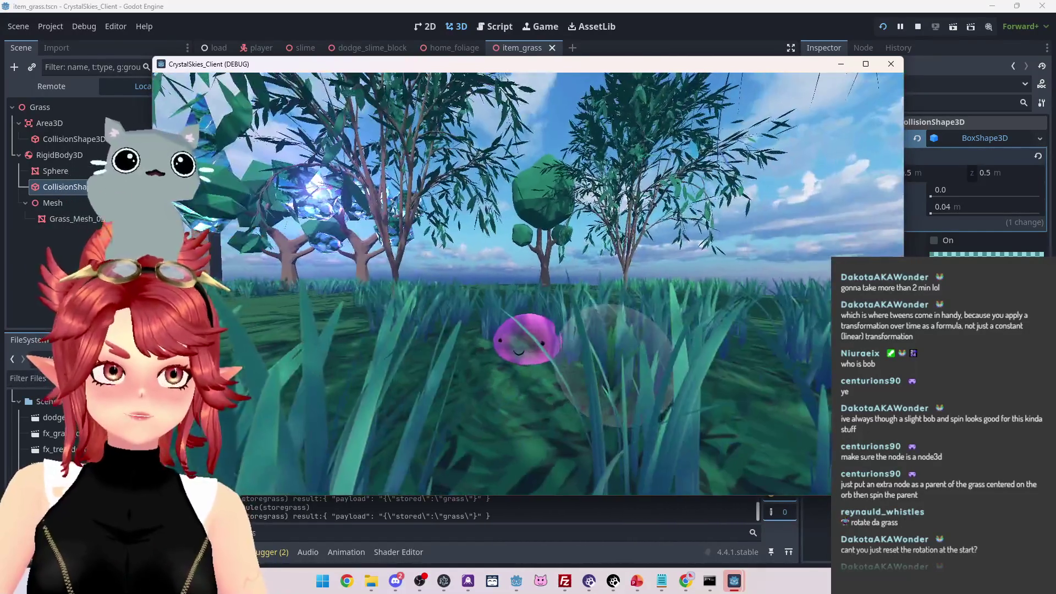
key(w)
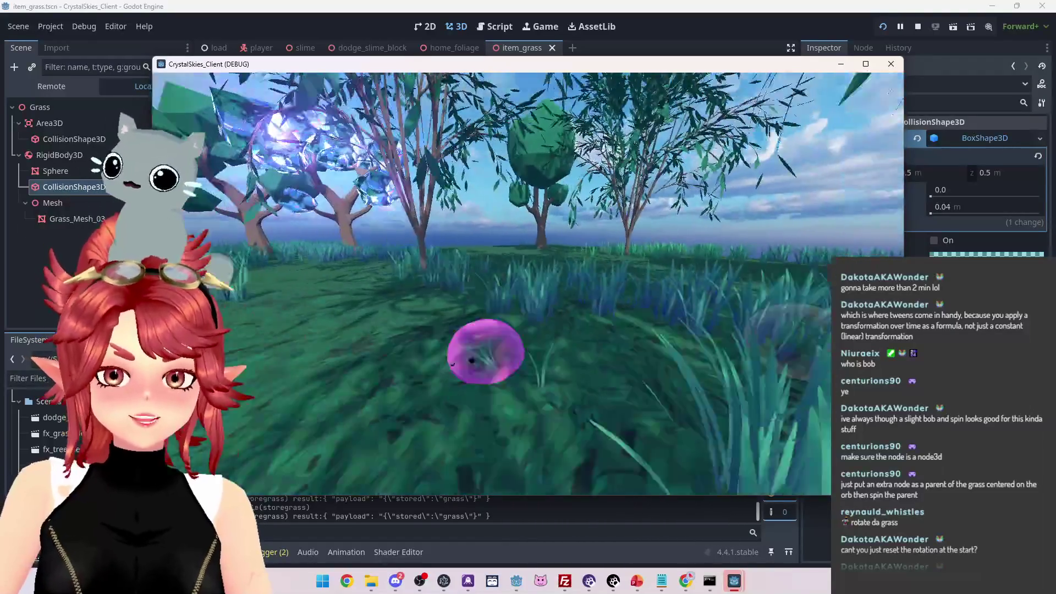
key(w)
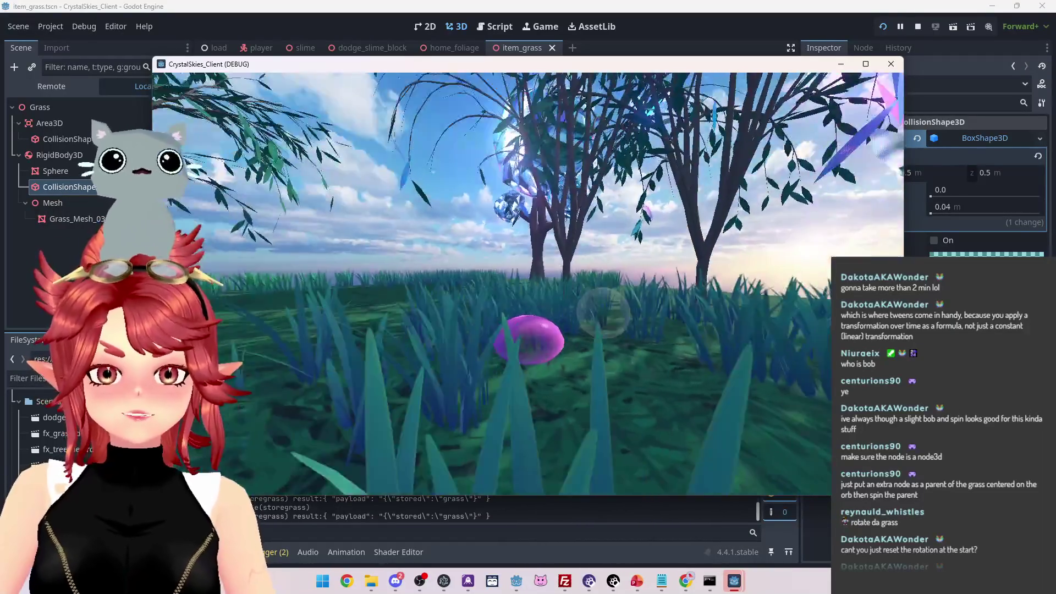
key(w)
key(Escape)
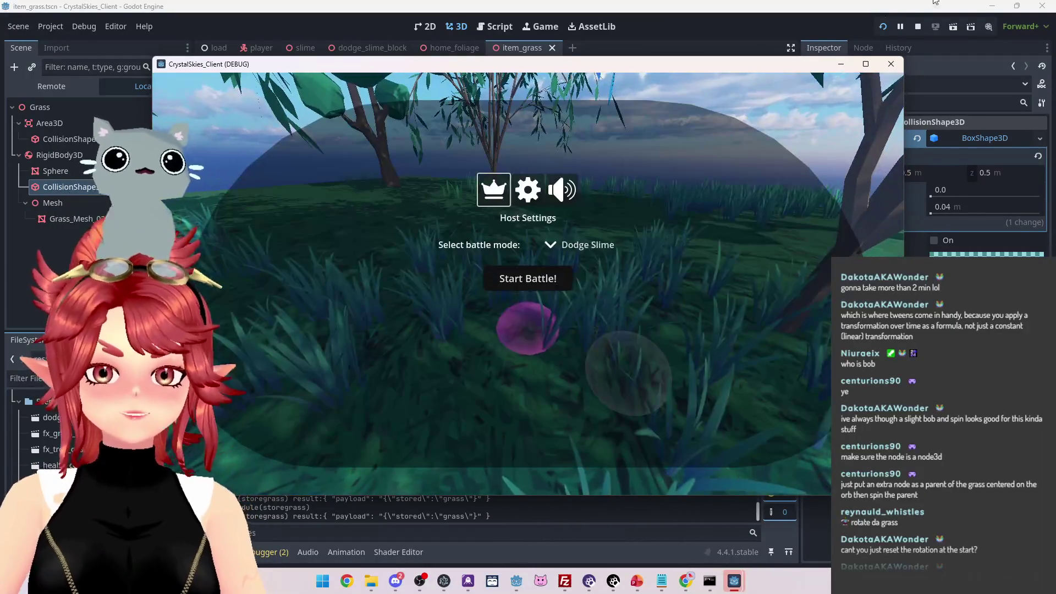
click(917, 27)
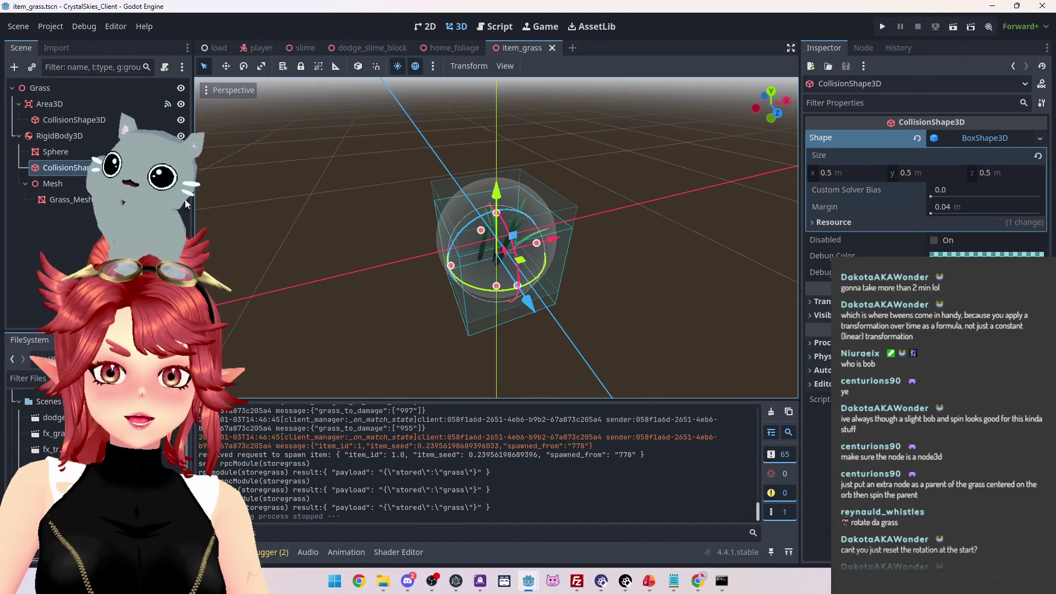
Step: Inspect the Sphere node's material, then run the project to reach the lobby selection screen
click(55, 152)
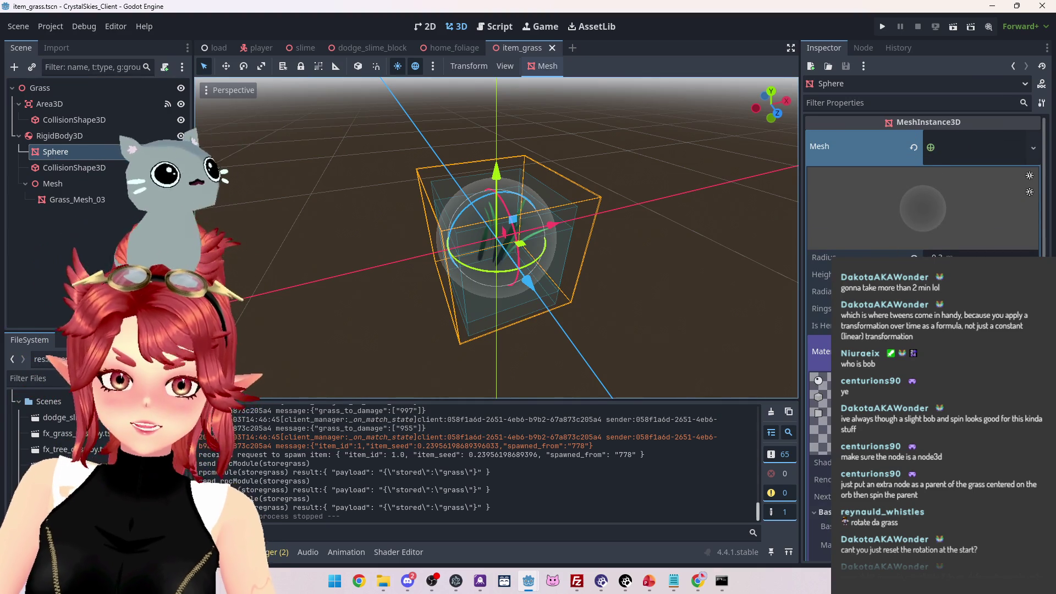
scroll(924, 193, down, 4)
scroll(924, 192, down, 4)
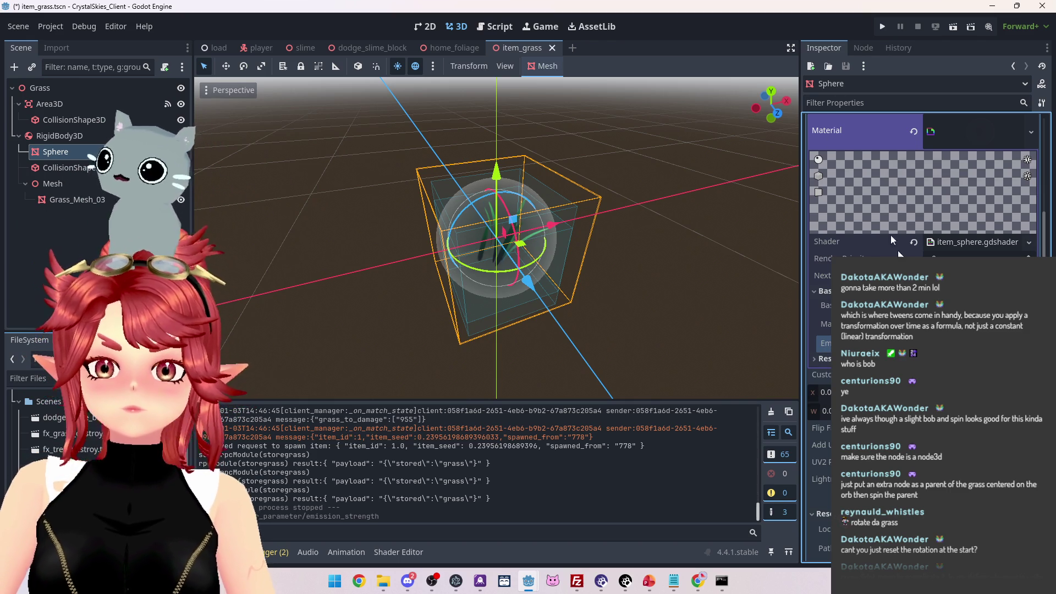
click(884, 24)
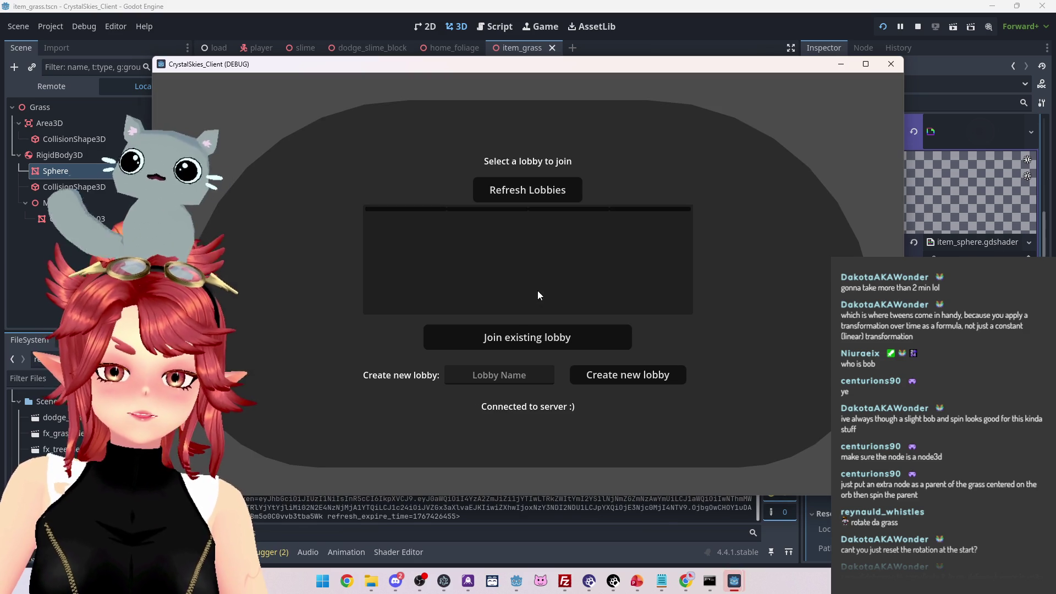
Step: Create lobby 'dd', move the slime through the grass around the item, then stop the game
text(dd)
click(603, 374)
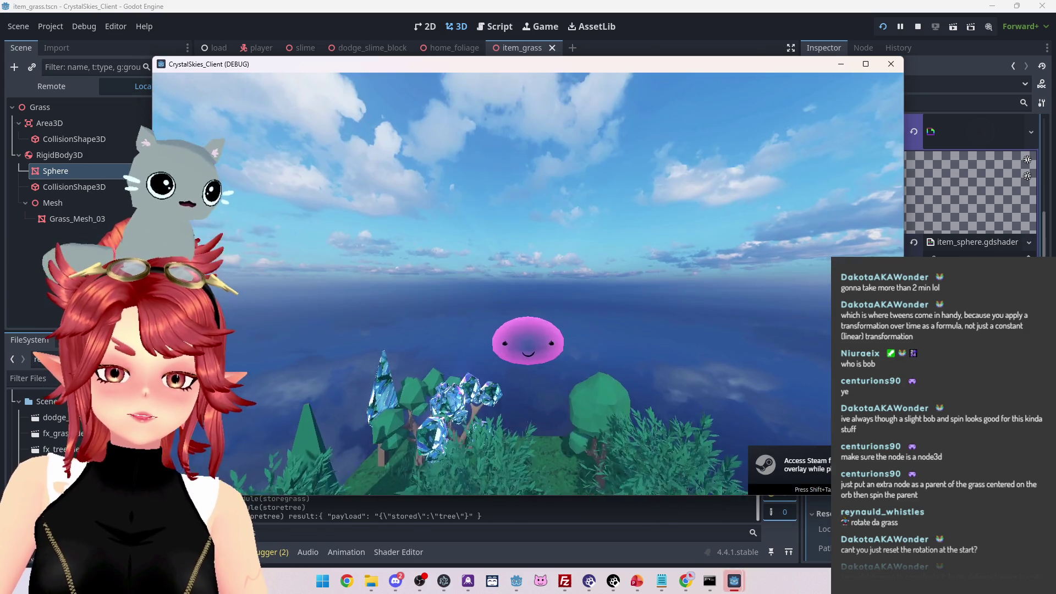
key(w)
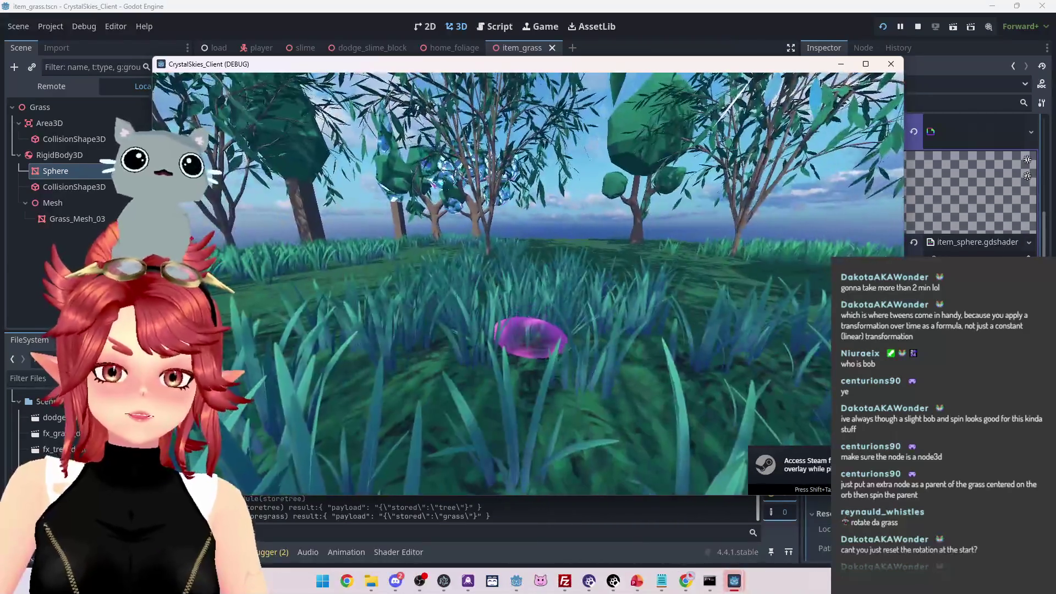
key(w)
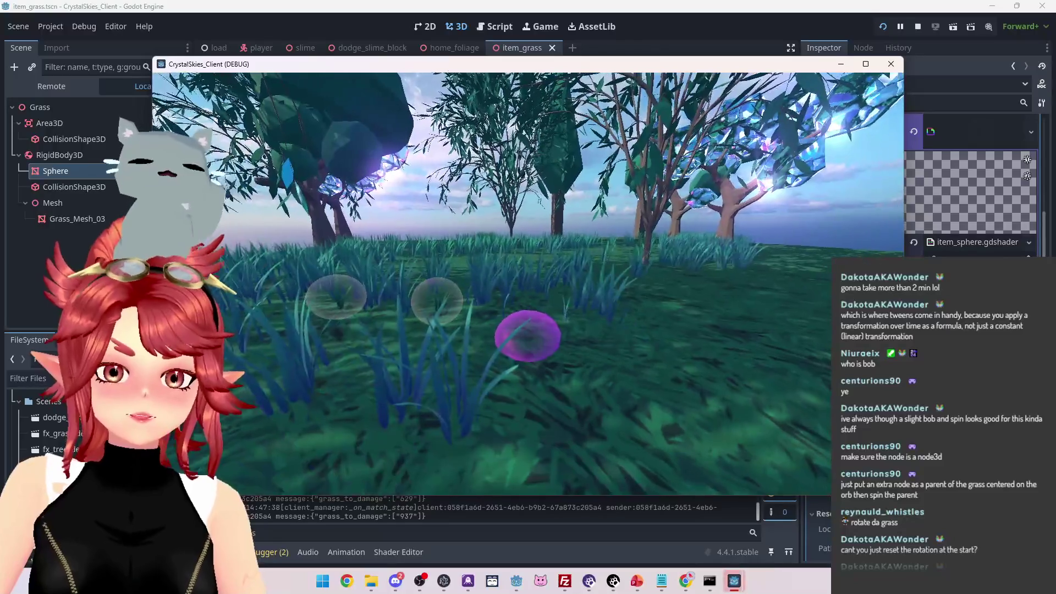
key(w)
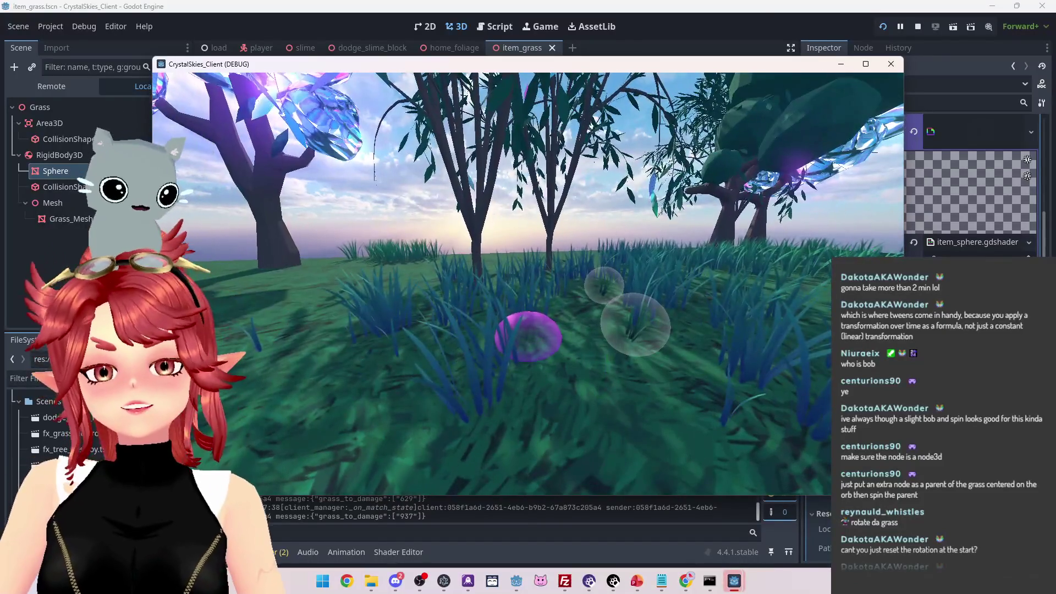
key(w)
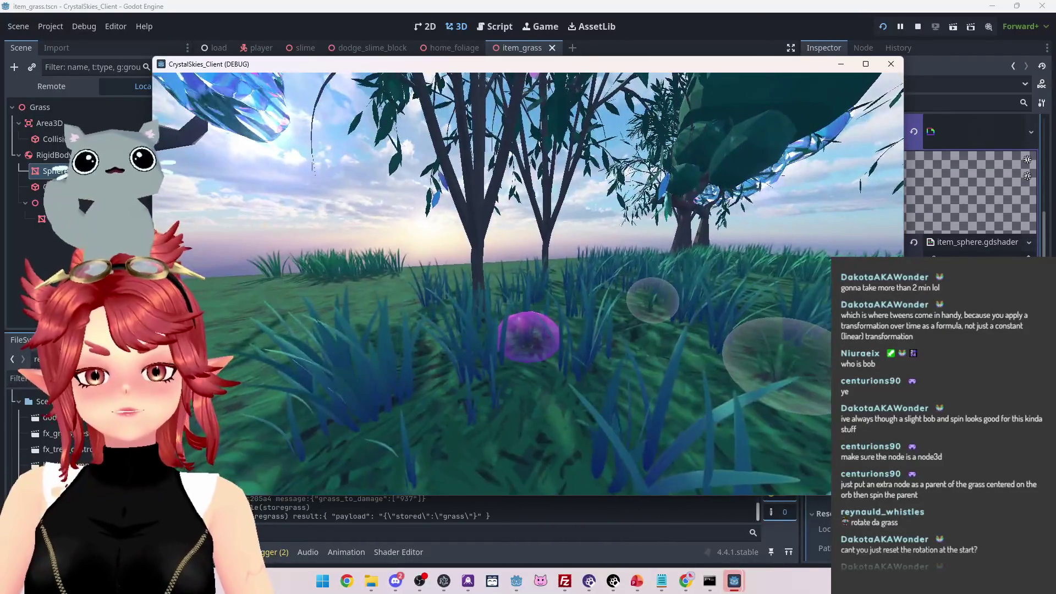
key(Escape)
click(917, 26)
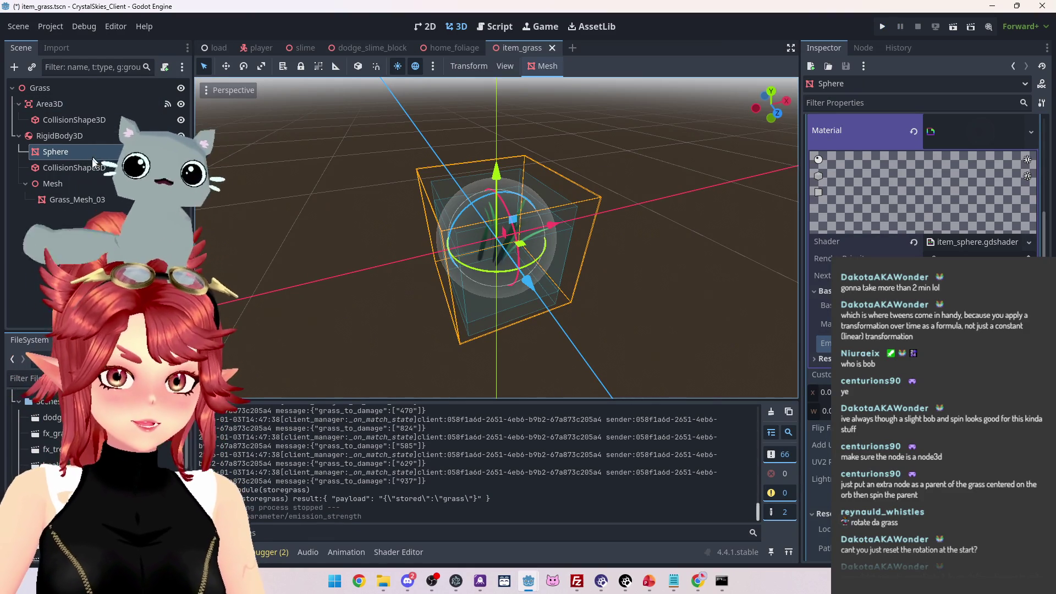
Step: Select Grass_Mesh_03, expand its Mesh resource, and scroll to Surface 0's GrassGrass_MAT material
click(498, 242)
click(965, 150)
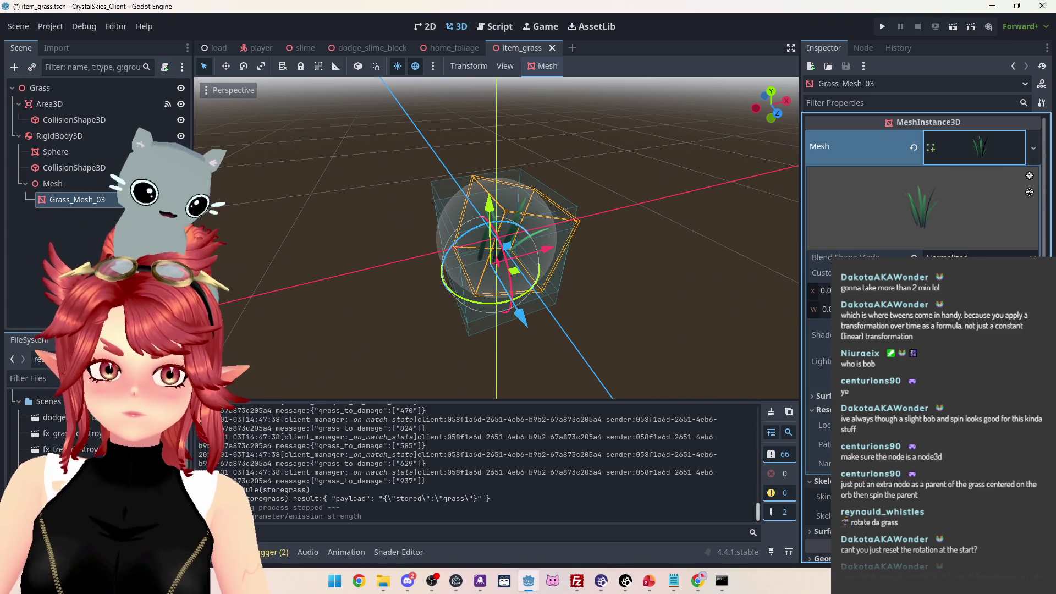
scroll(923, 247, down, 5)
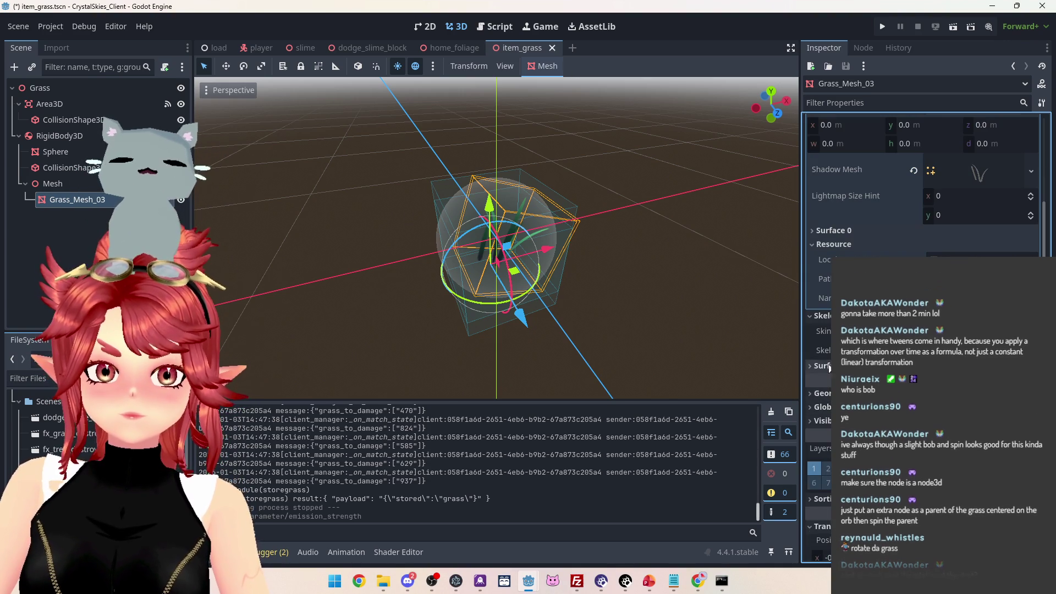
scroll(988, 159, up, 5)
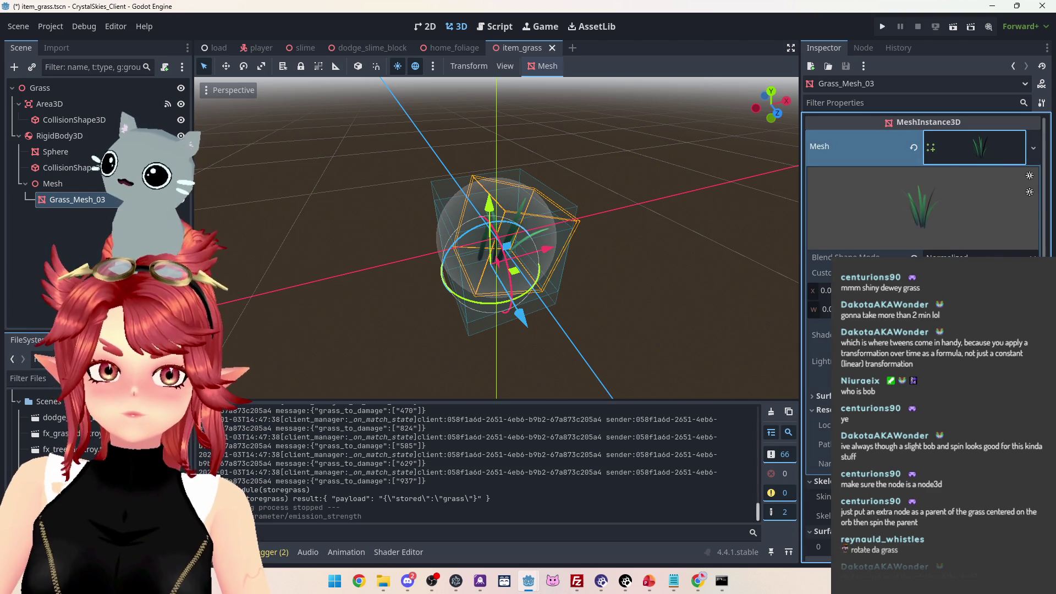
scroll(924, 220, down, 2)
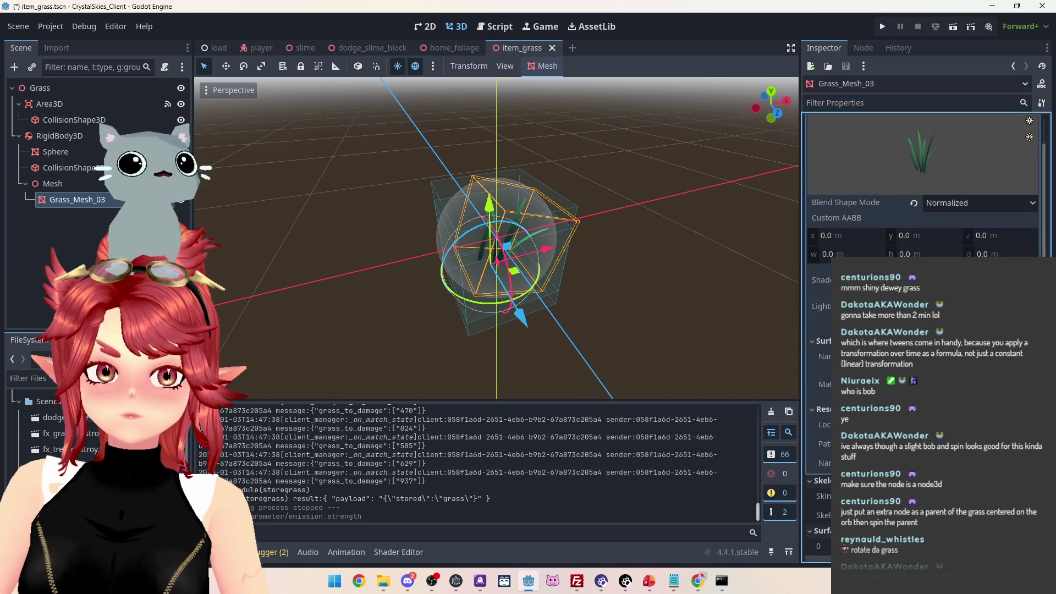
scroll(923, 220, down, 5)
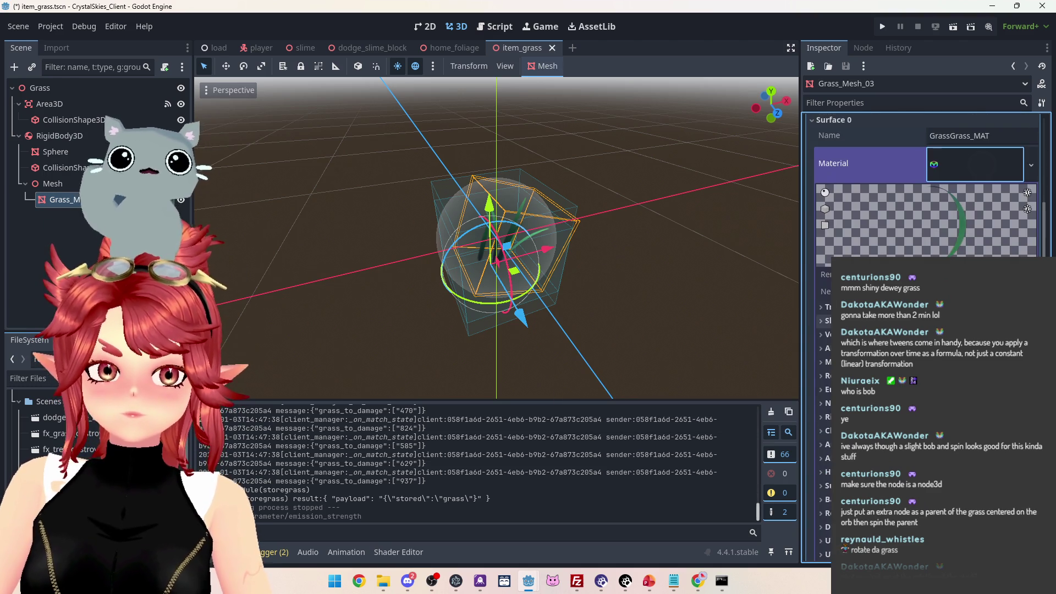
scroll(973, 165, down, 4)
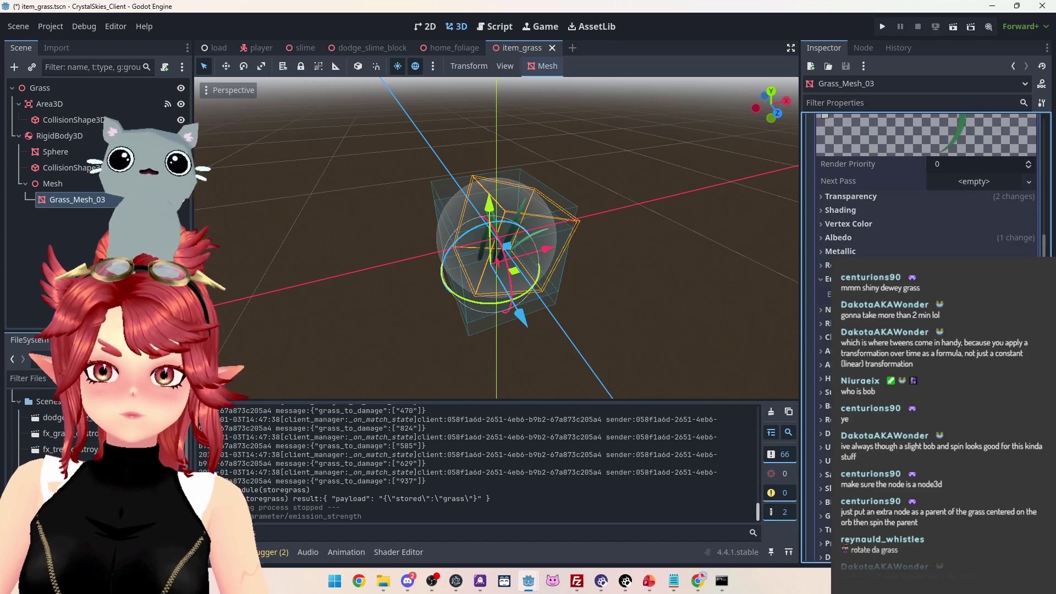
Step: Enable emission on the grass material, try a white emission colour, and assign an emission texture
click(935, 294)
click(979, 312)
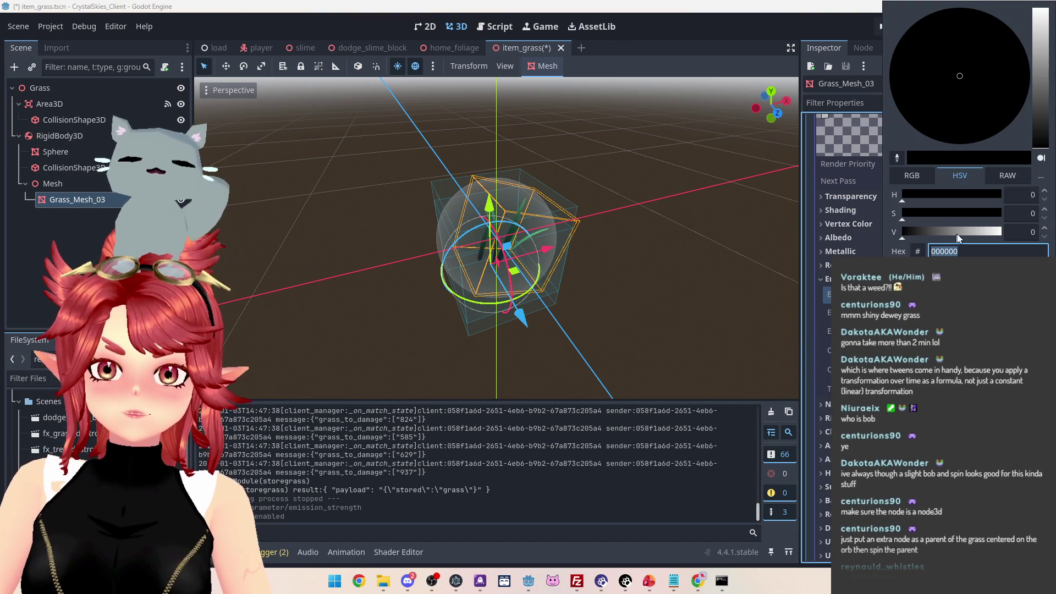
drag(957, 233, 1007, 264)
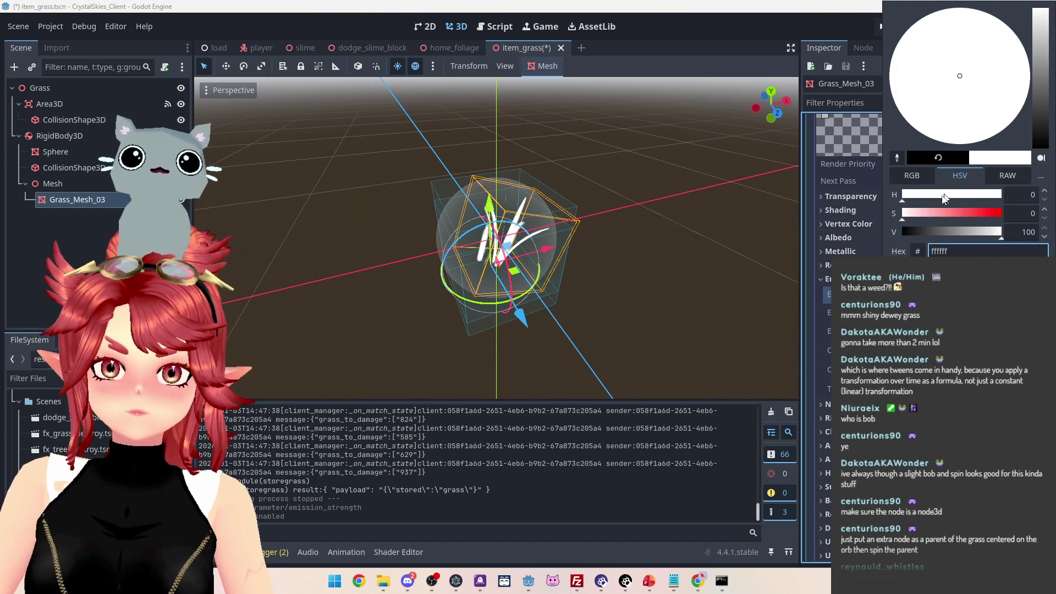
key(Escape)
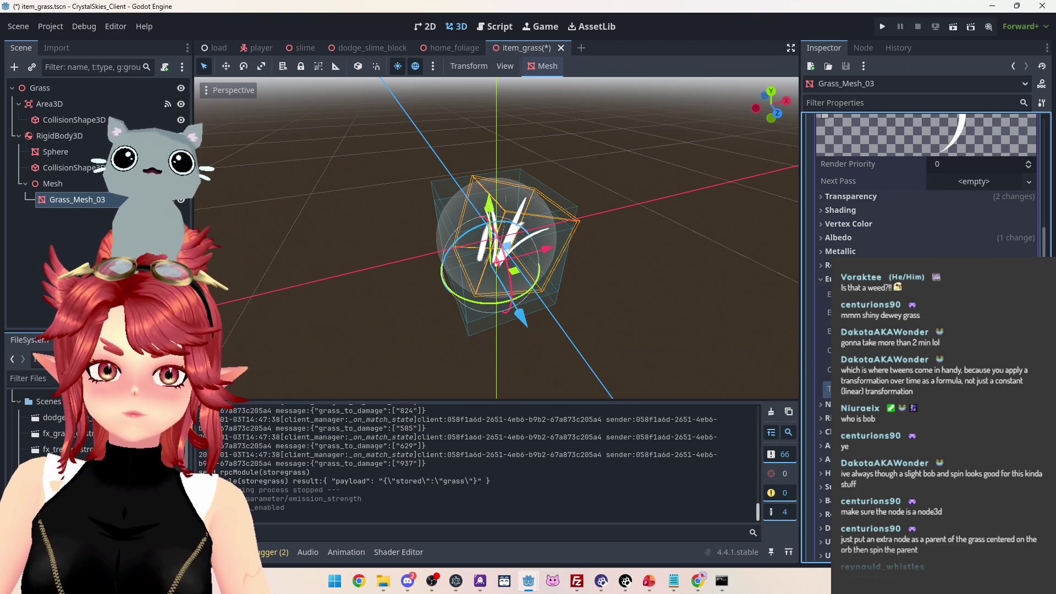
double_click(419, 333)
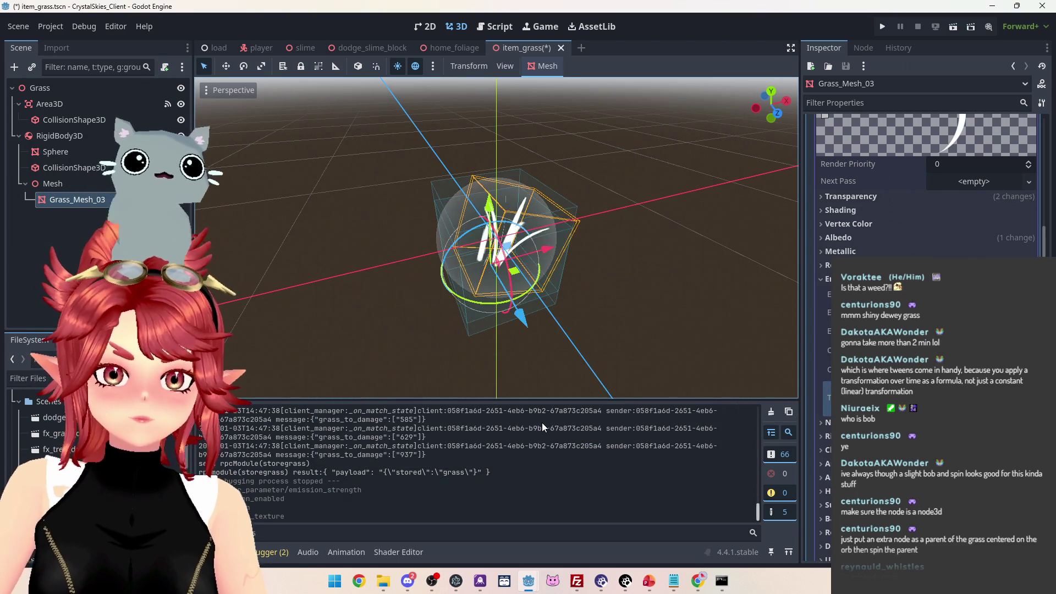
Step: Set the emission colour back to black (000000), adjust the energy multiplier, and save the scene
drag(627, 325, 768, 296)
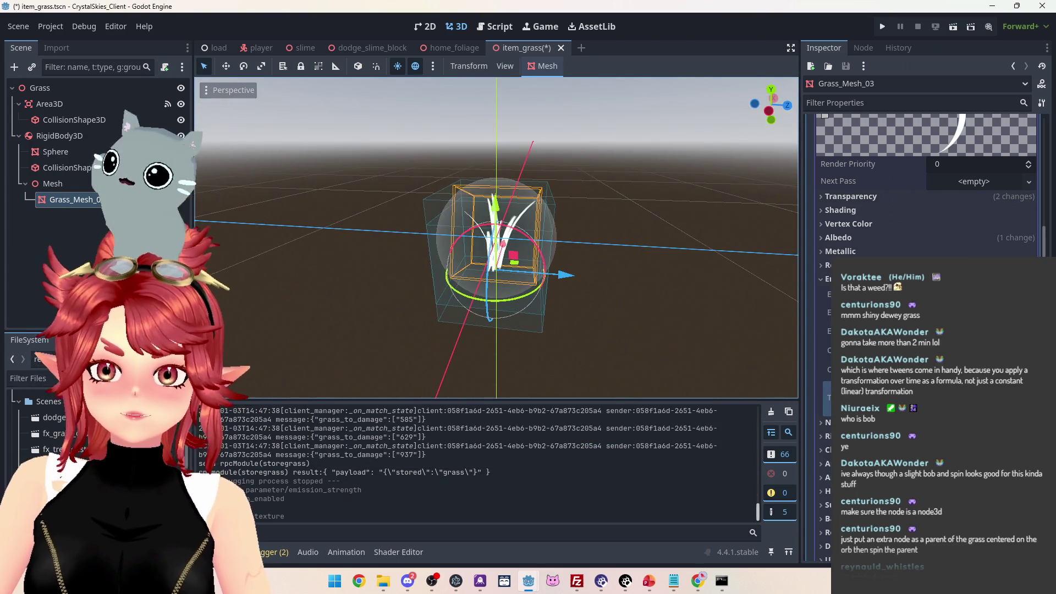
click(979, 294)
mouse_move(946, 231)
mouse_down()
mouse_move(971, 232)
mouse_move(734, 232)
mouse_up()
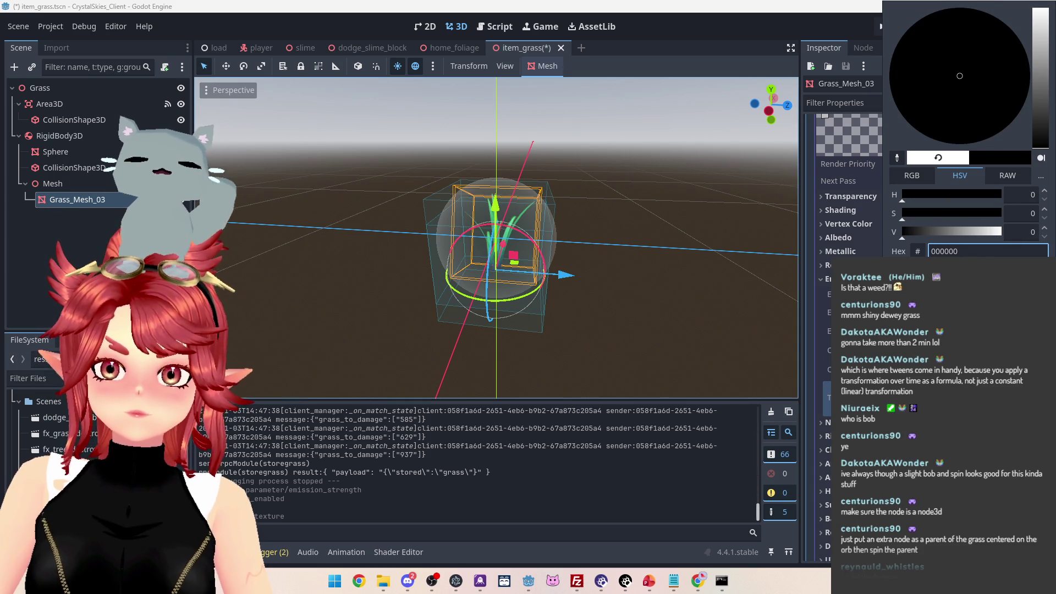
key(Escape)
click(754, 104)
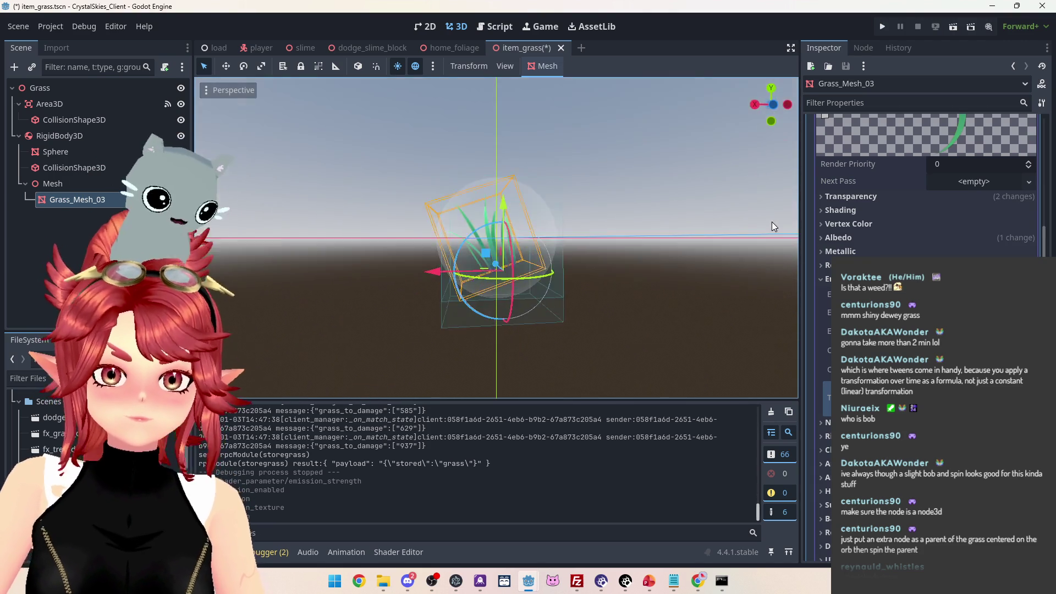
click(935, 331)
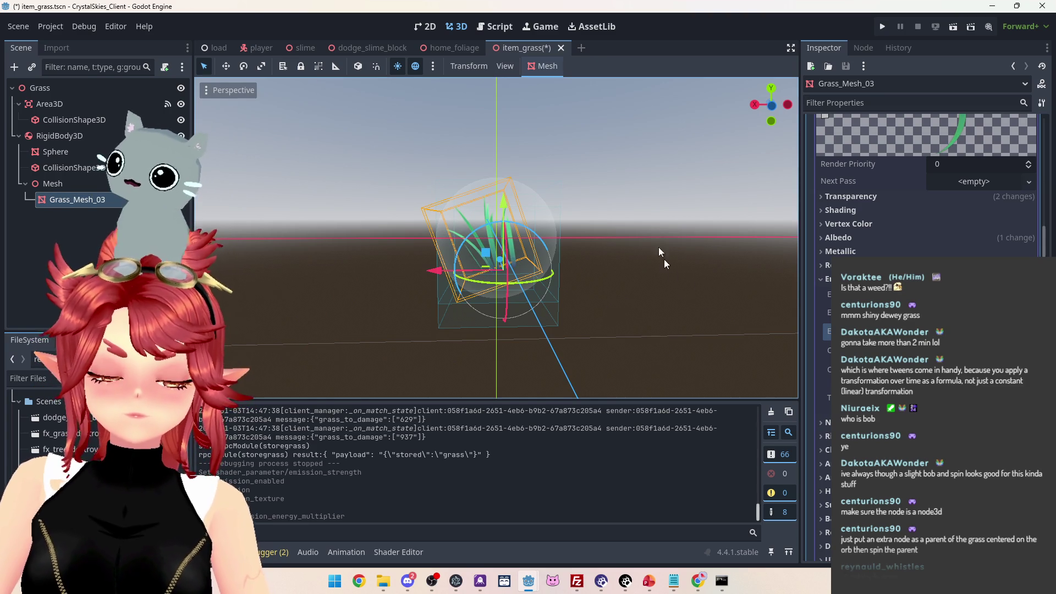
key(ctrl+s)
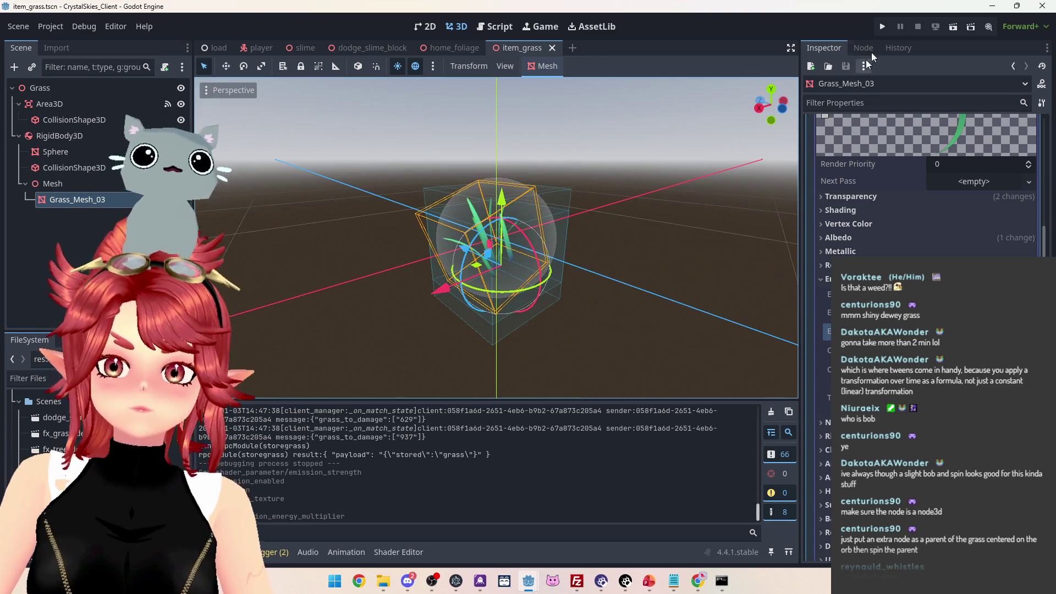
Step: Run the project, create a new lobby to view the emissive grass item, then stop the game
click(879, 27)
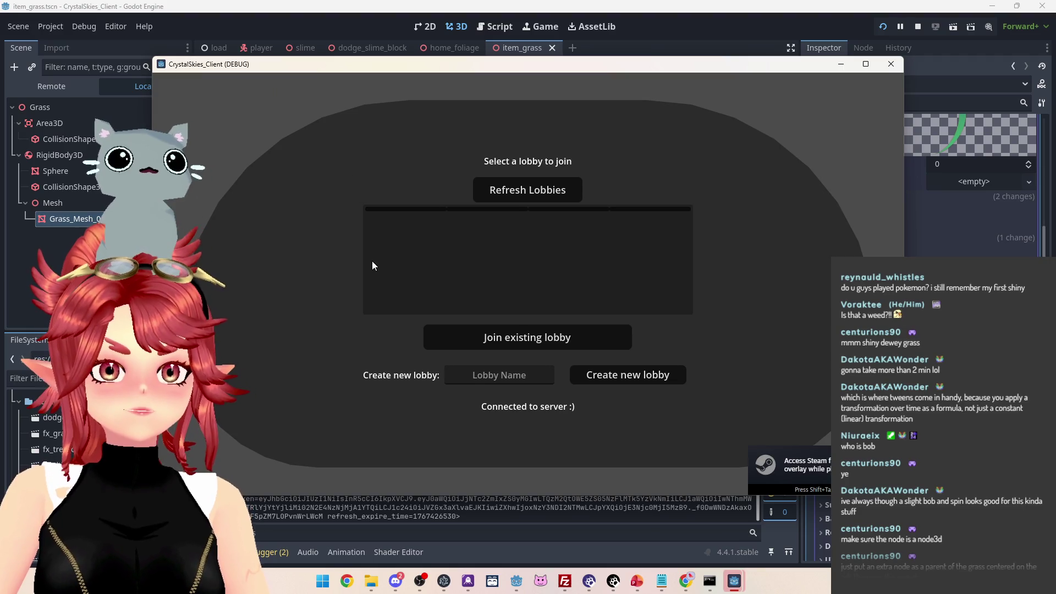
click(605, 376)
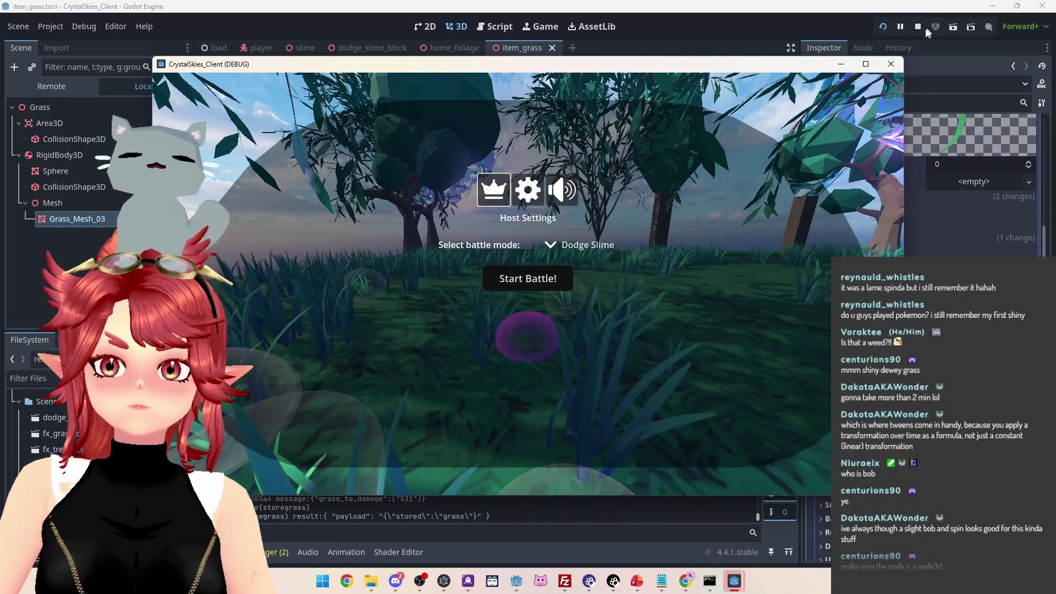
click(917, 28)
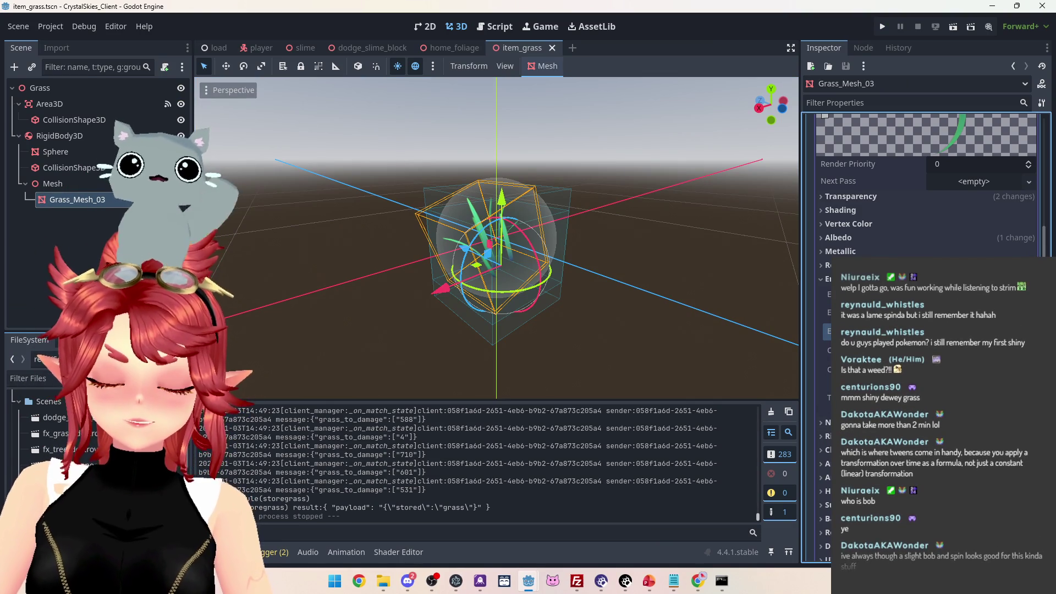
Step: Commit a new emission energy multiplier, rerun the game, and create lobby 'asdd'
key(Return)
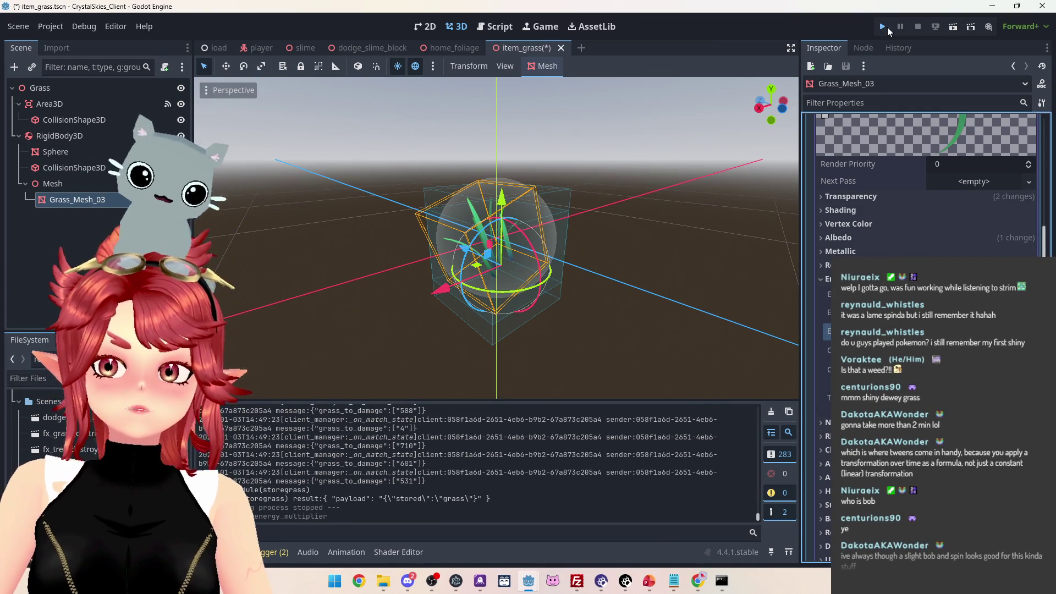
click(884, 27)
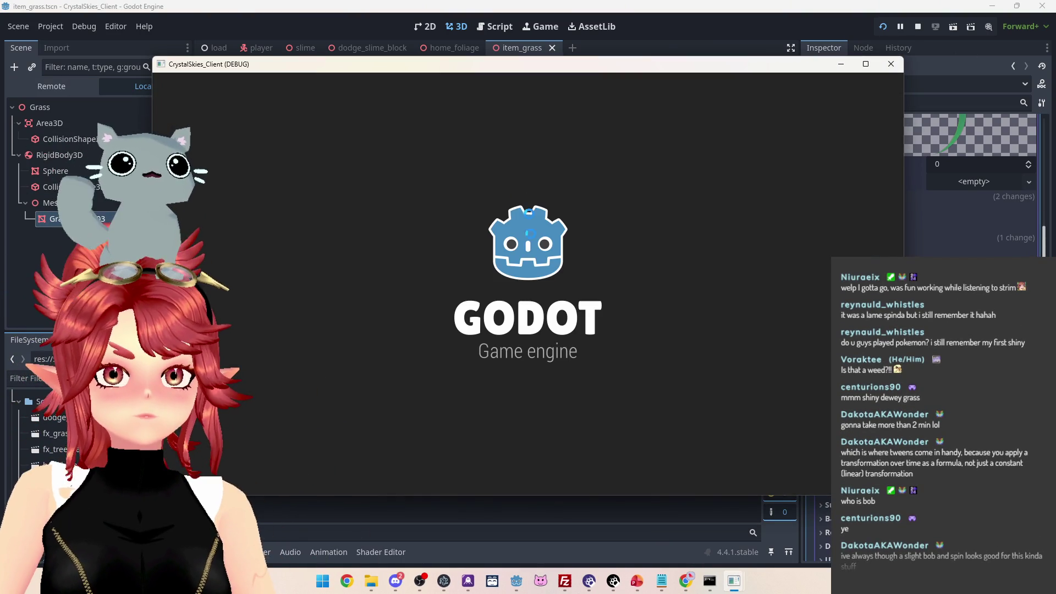
click(499, 375)
text(asdd)
click(611, 375)
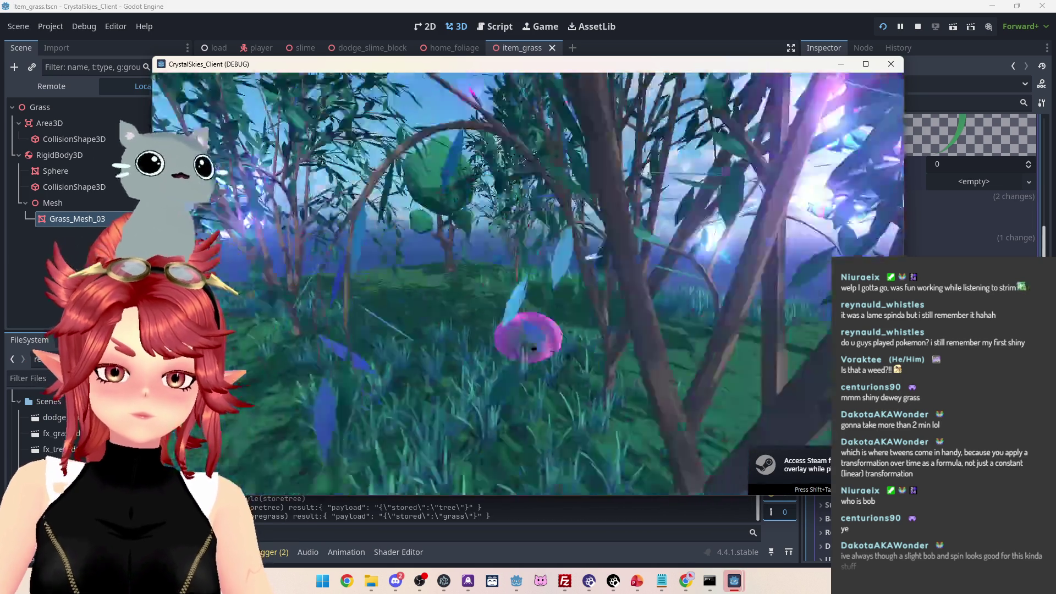
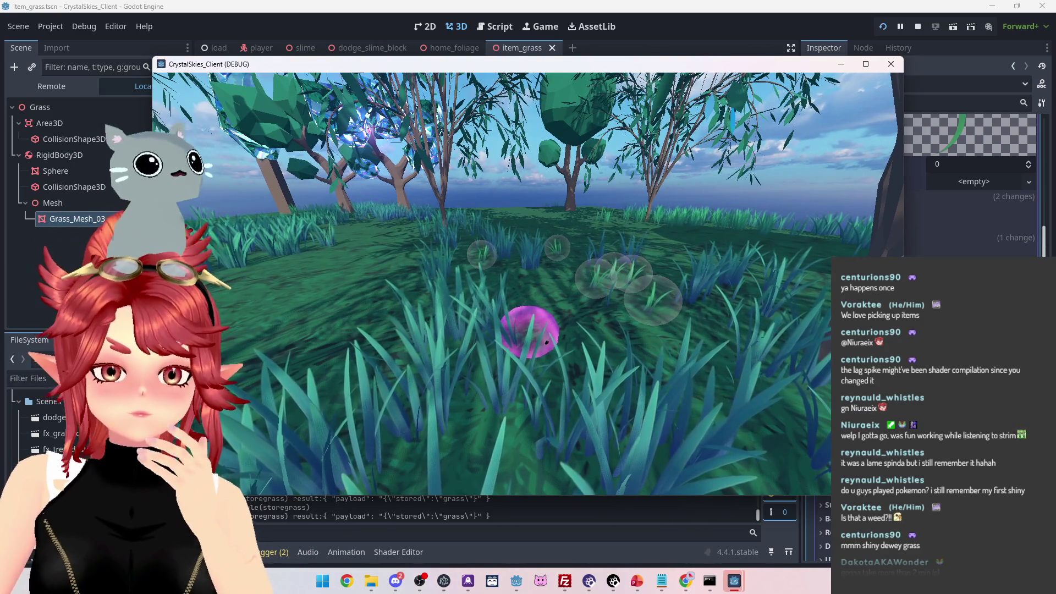
Step: Stop the running CrystalSkies_Client game test and select the grass scene's Area3D node
key(Left)
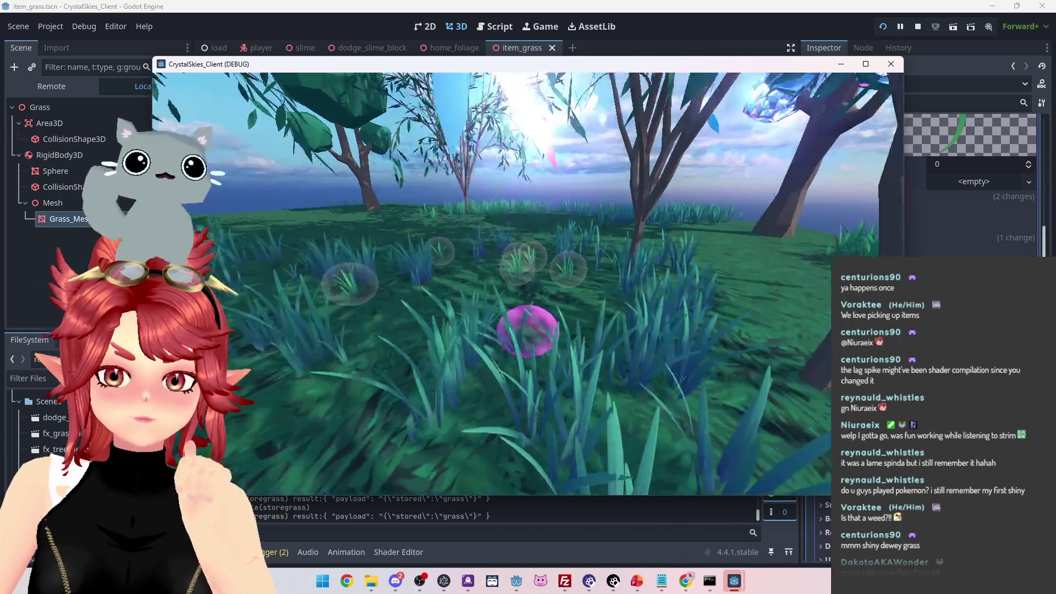
key(Escape)
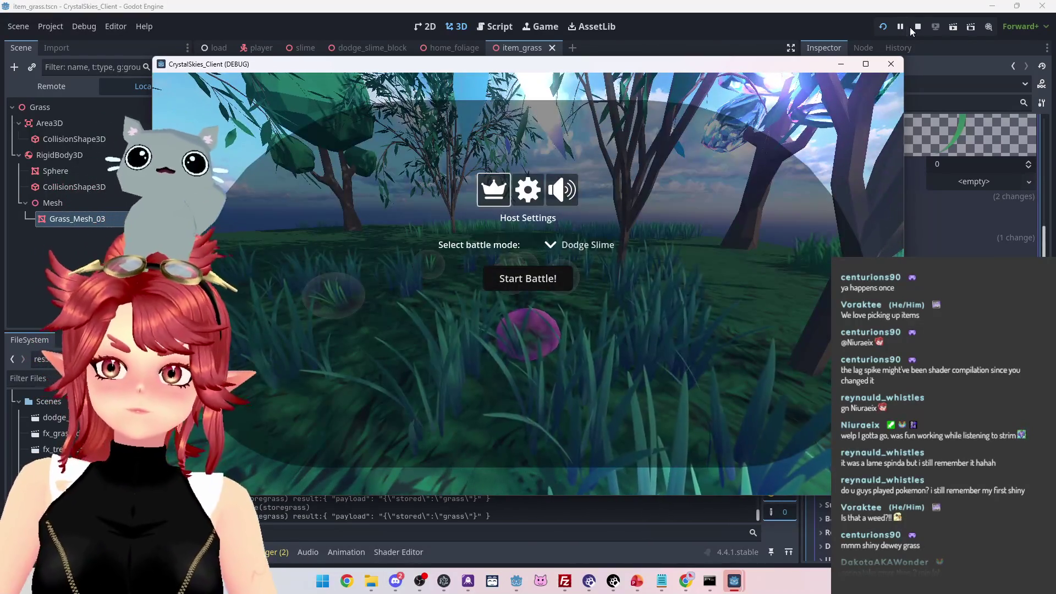
click(921, 27)
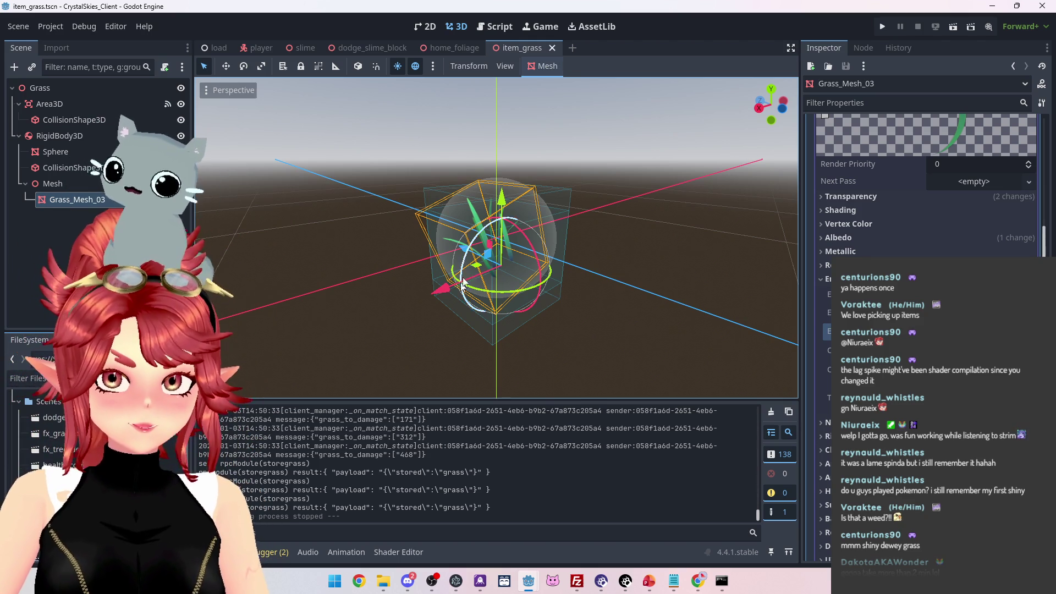
drag(467, 330, 529, 321)
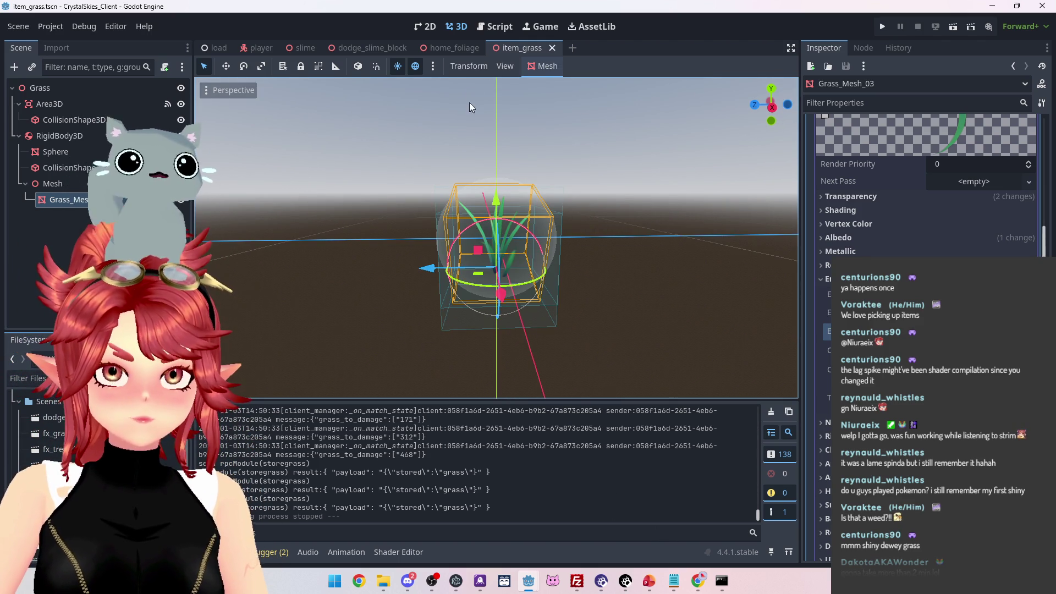
click(78, 102)
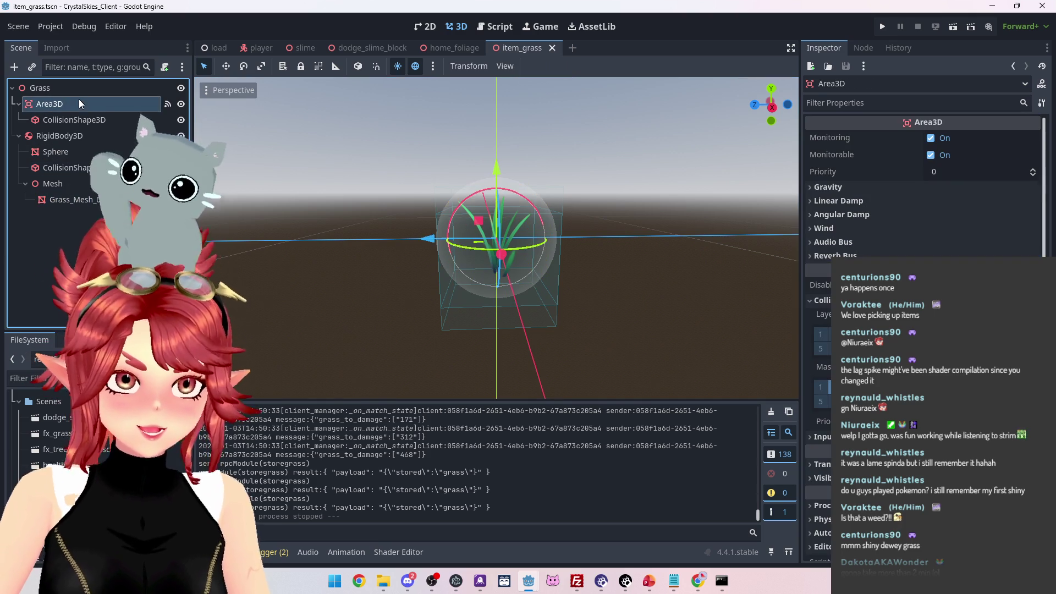
Step: Replace the Area3D collision box with a SphereShape3D of radius 0.3 m
mouse_move(364, 276)
mouse_down()
mouse_move(536, 296)
mouse_move(569, 227)
mouse_move(405, 361)
mouse_move(496, 362)
mouse_move(568, 289)
mouse_up()
click(114, 118)
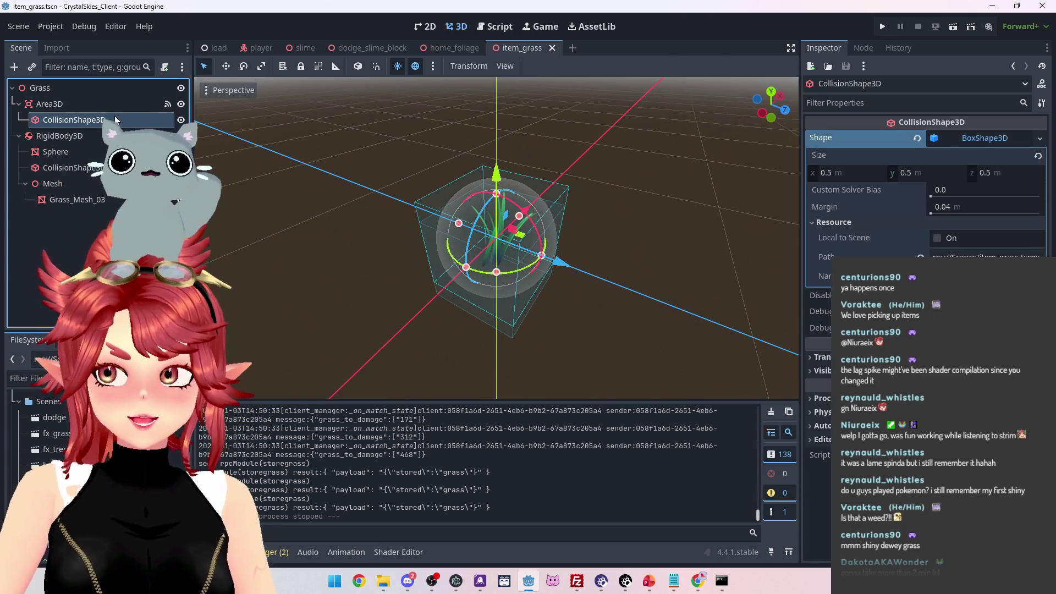
click(1008, 142)
click(1007, 142)
click(1040, 138)
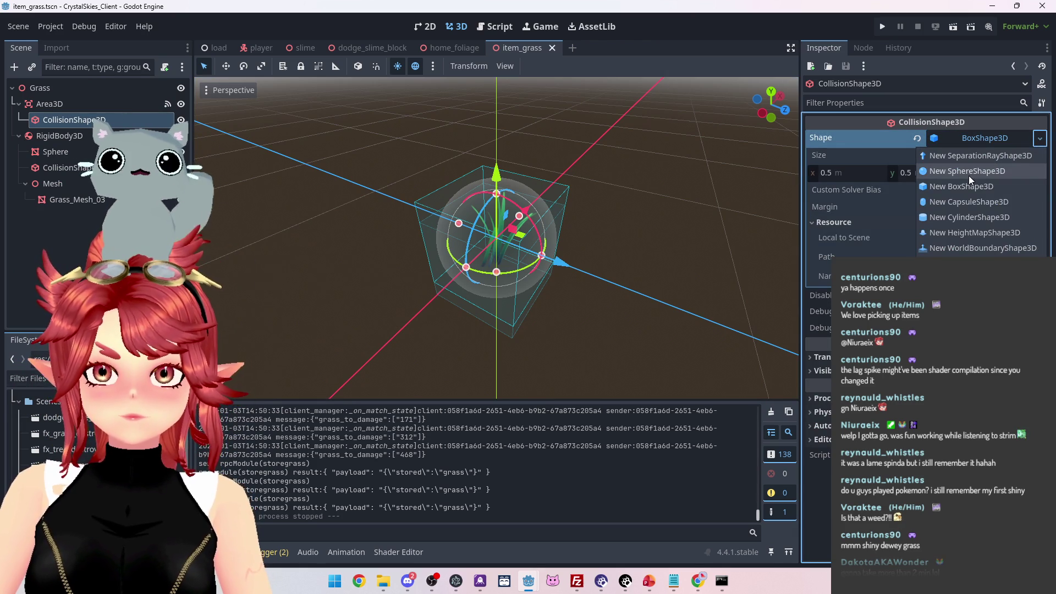
click(969, 176)
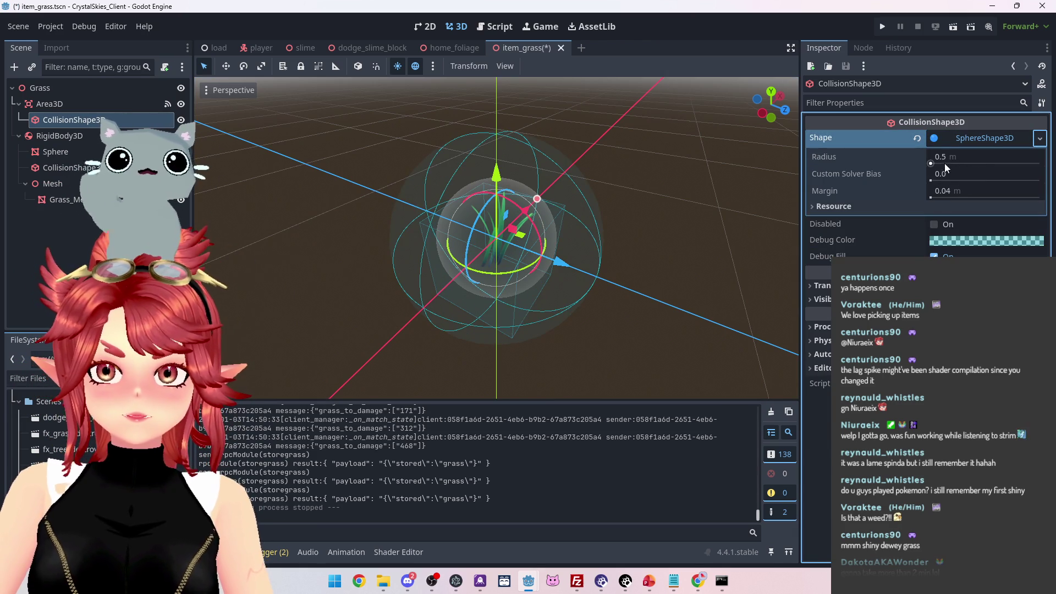
click(947, 157)
text(0.3)
key(Return)
Step: Inspect the new grass sphere in the viewport and show the Area3D's signal connections
mouse_move(635, 160)
mouse_down()
mouse_move(596, 286)
mouse_move(521, 330)
mouse_move(635, 306)
mouse_move(501, 339)
mouse_move(500, 299)
mouse_move(626, 279)
mouse_up()
mouse_move(736, 218)
mouse_down()
mouse_move(671, 223)
mouse_move(700, 247)
mouse_move(780, 253)
mouse_move(726, 248)
mouse_up()
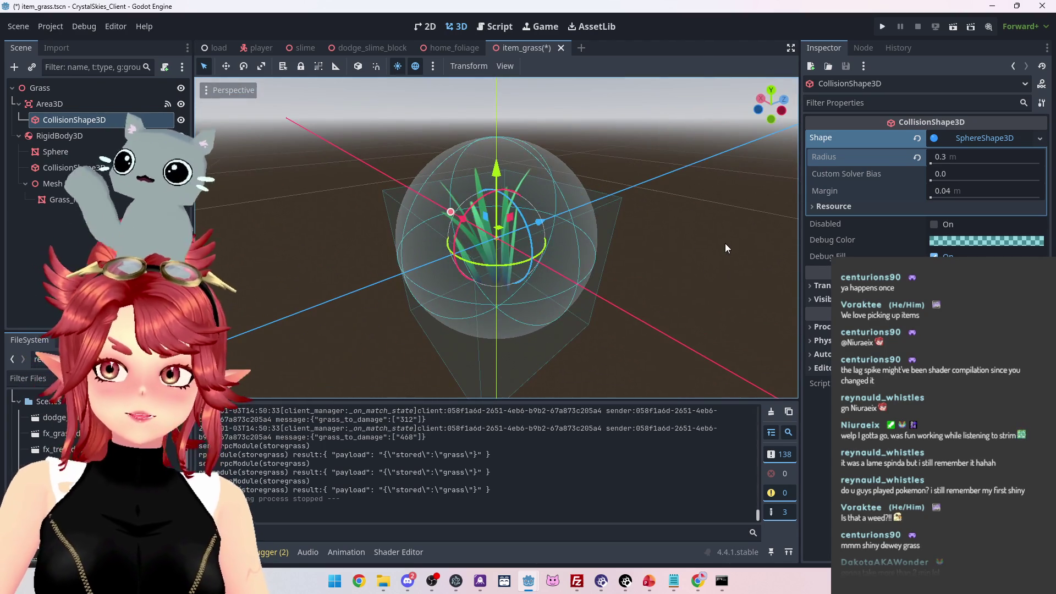
click(126, 104)
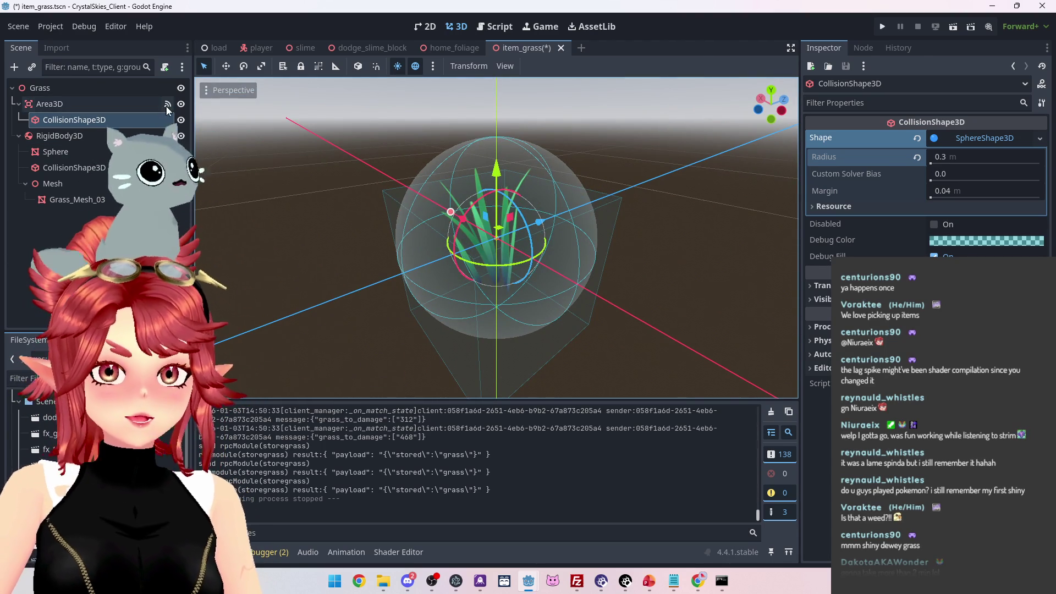
click(167, 104)
Step: Disconnect all handlers from the Area3D's body_entered signal
click(929, 203)
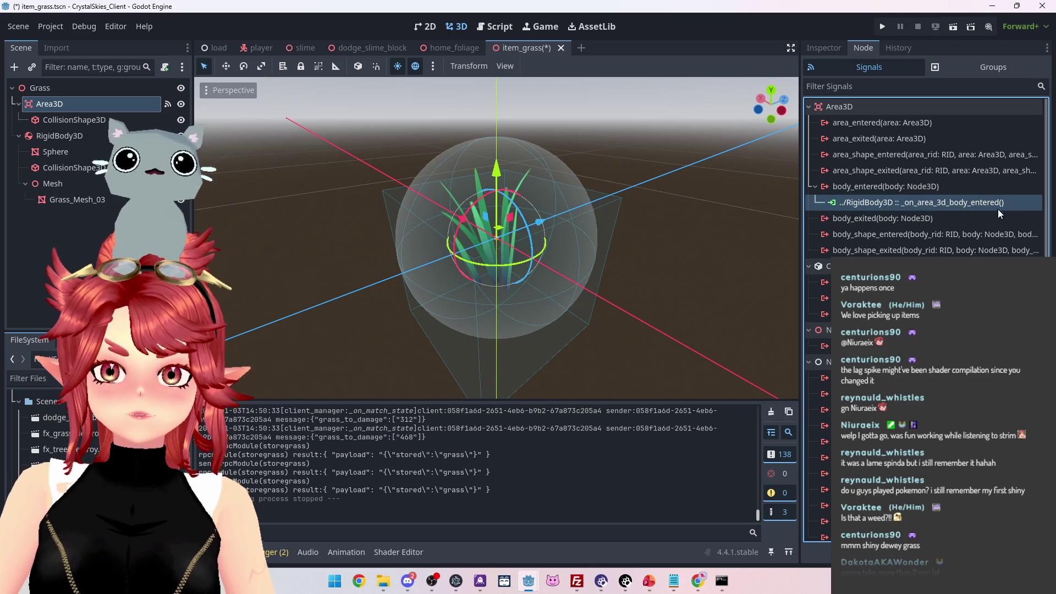
right_click(936, 189)
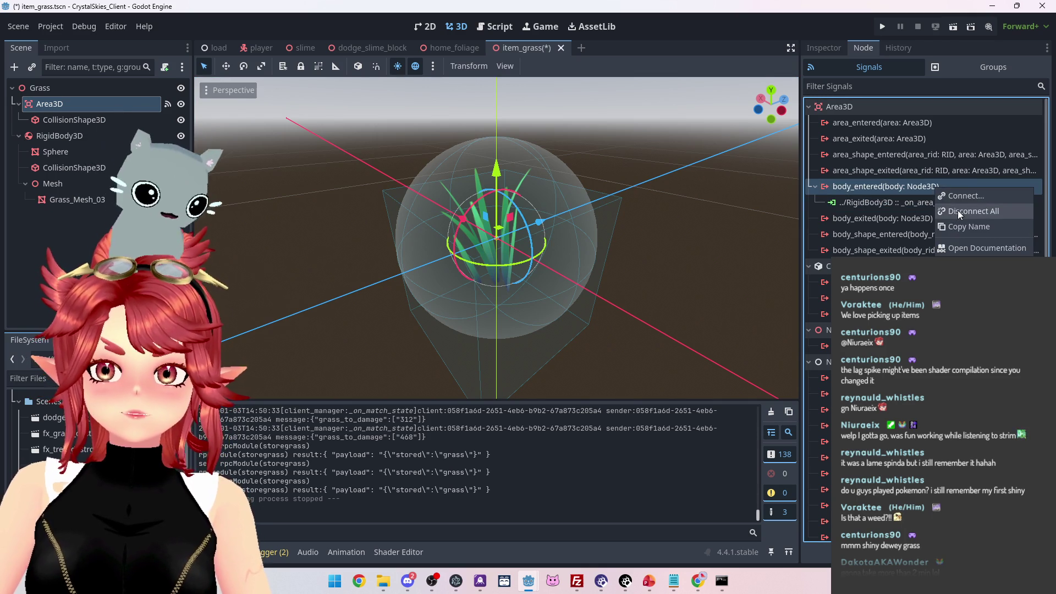
click(958, 211)
click(469, 308)
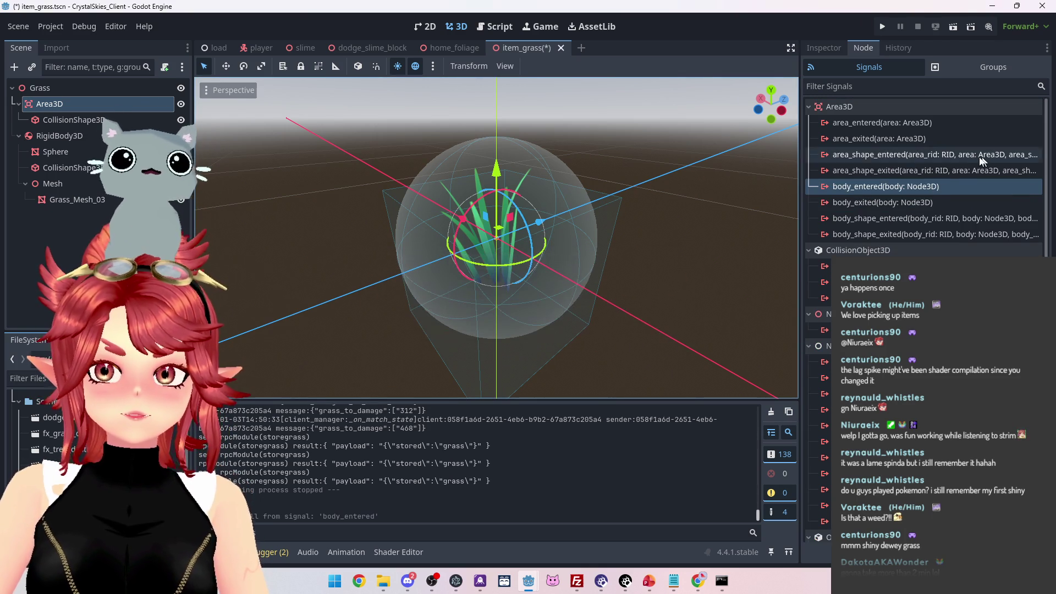
Step: Cancel the Connect a Signal dialog and begin adding a child node under Grass
double_click(891, 188)
scroll(539, 286, down, 1)
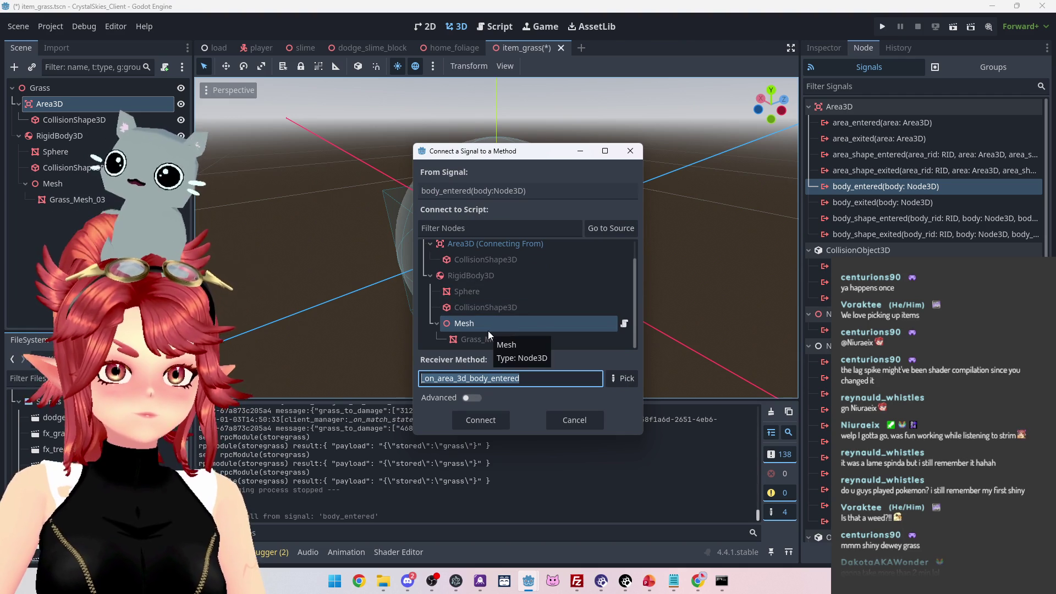
click(576, 420)
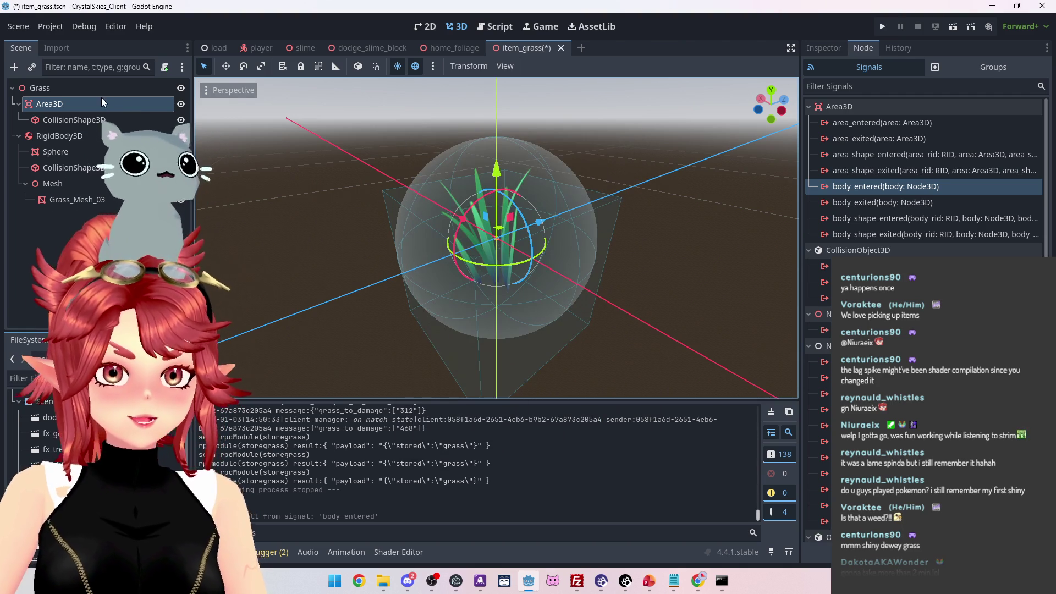
click(80, 89)
key(ctrl+a)
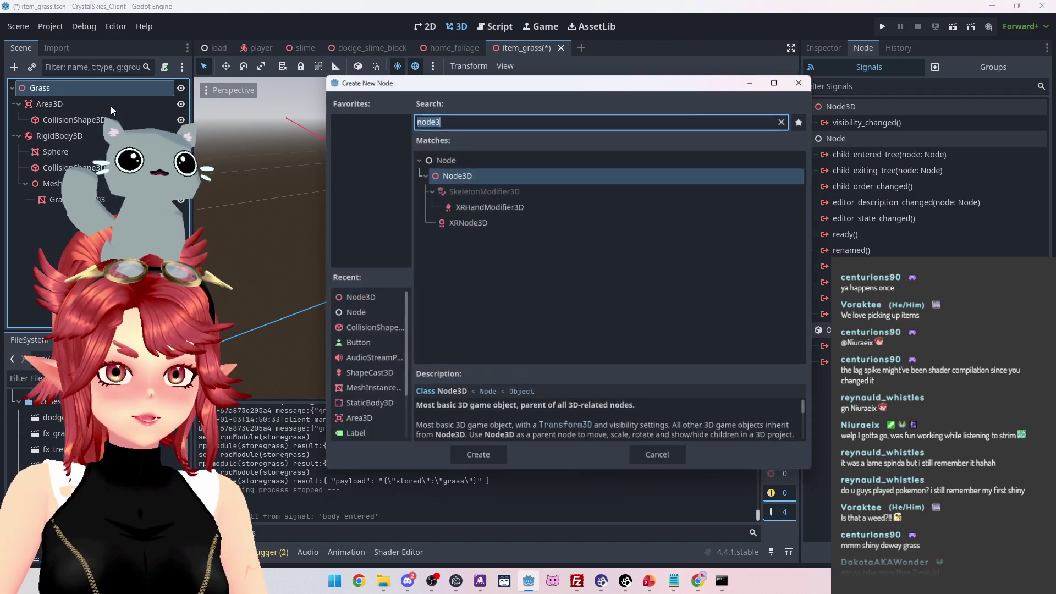
Step: Attach a new script res://Scripts/item_collect.gd to the Grass root node
click(654, 449)
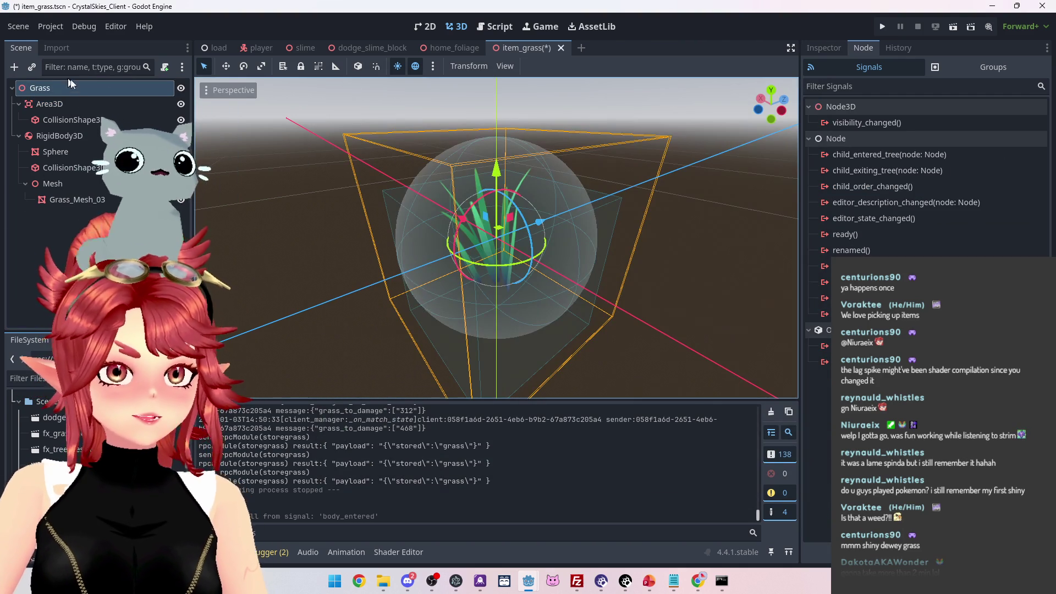
right_click(69, 91)
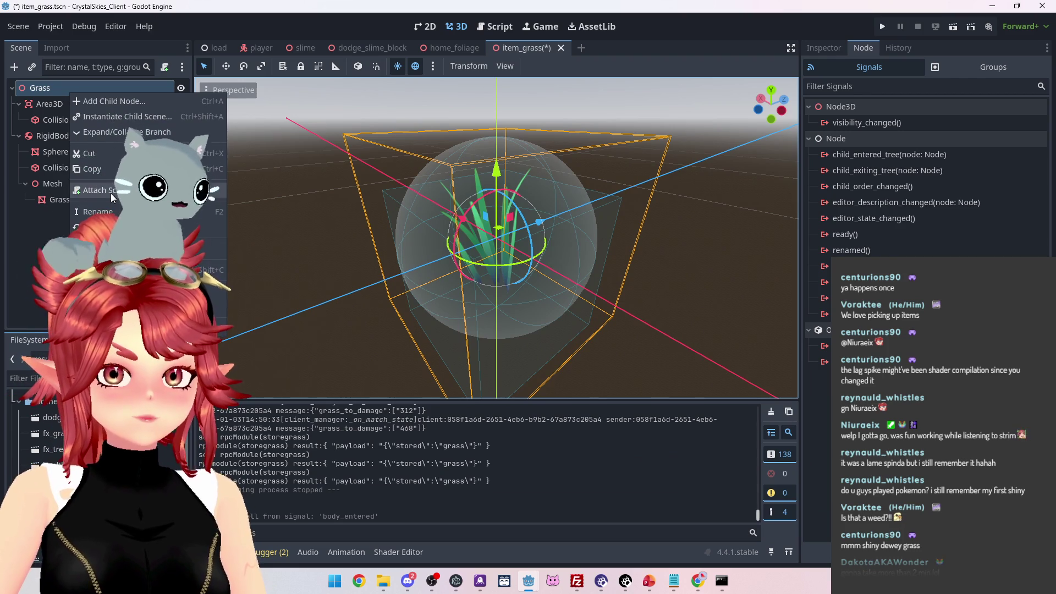
click(111, 193)
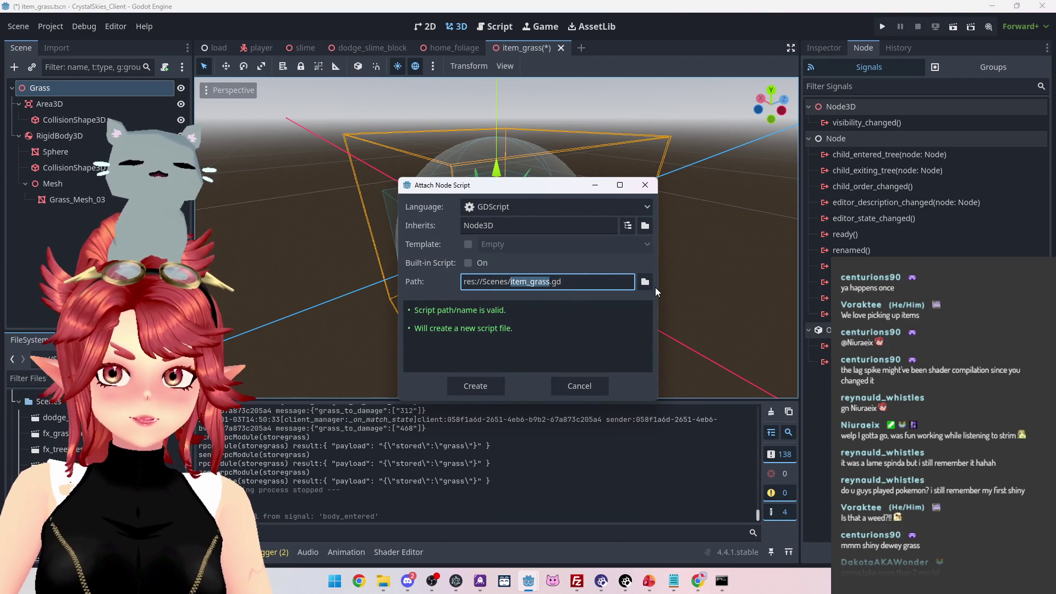
click(646, 283)
click(272, 321)
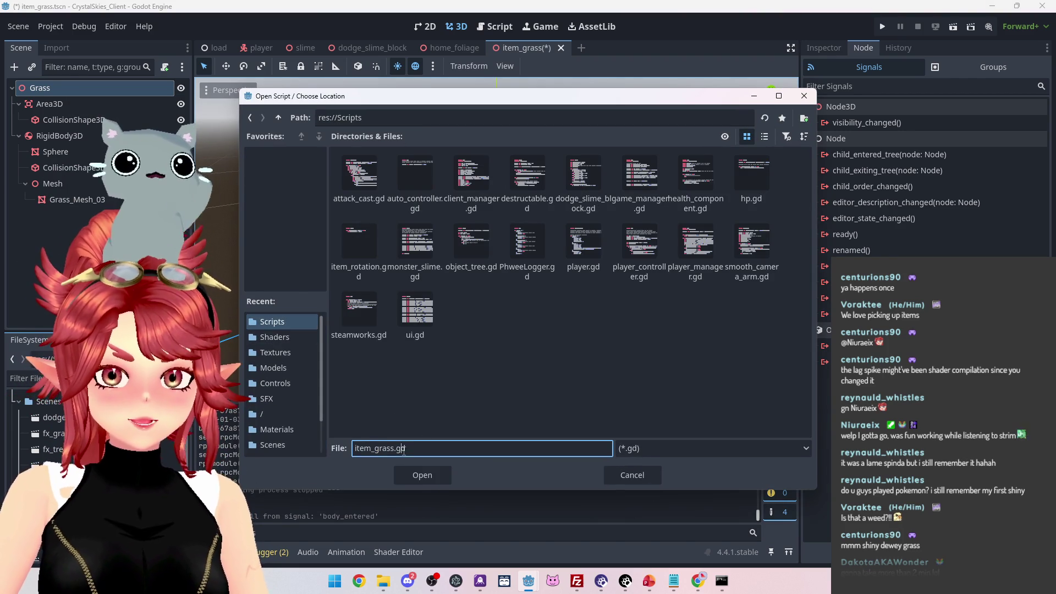
double_click(379, 449)
text(collect)
click(411, 474)
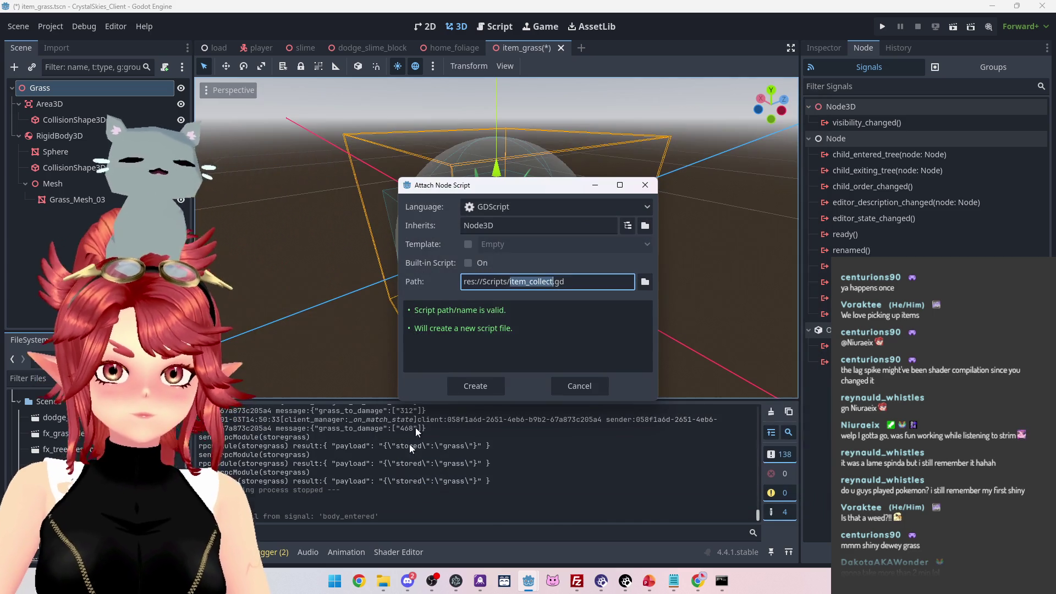
click(475, 386)
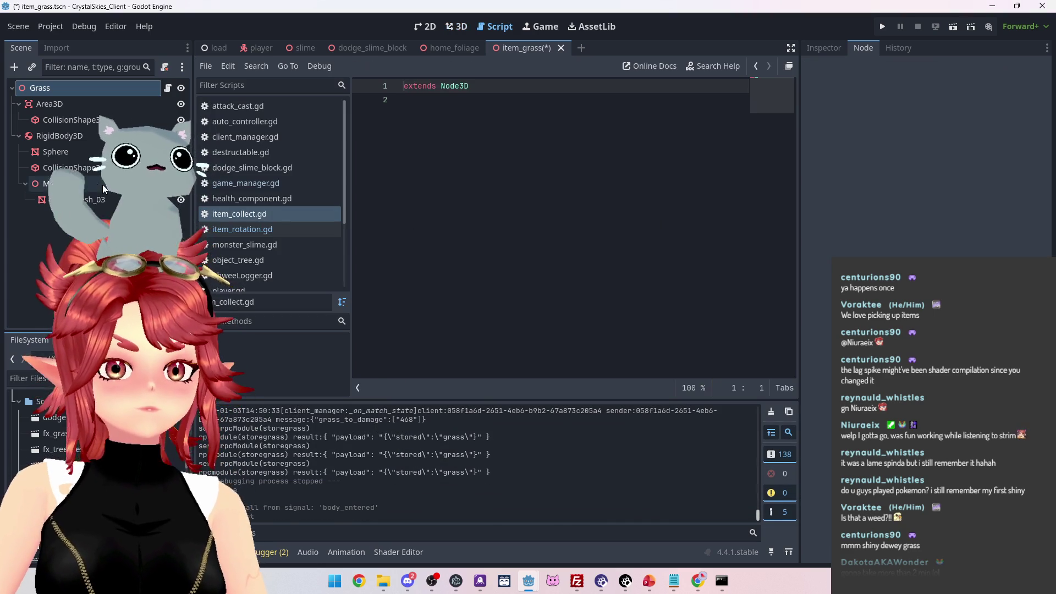
Step: Reselect the Area3D's collision shape, then bring up the Slime project's editor window
click(92, 124)
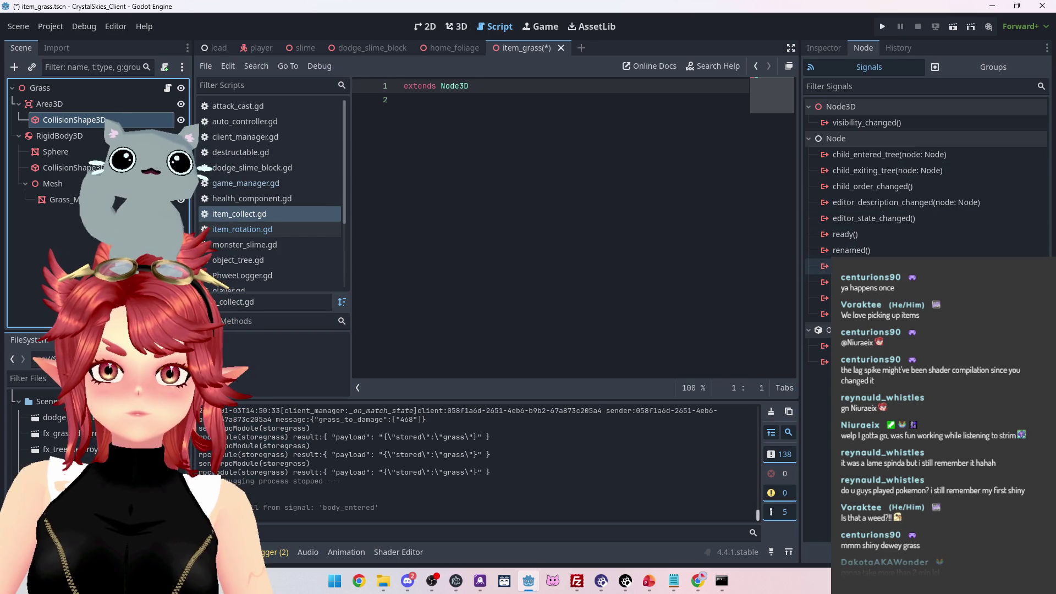
click(49, 103)
click(74, 119)
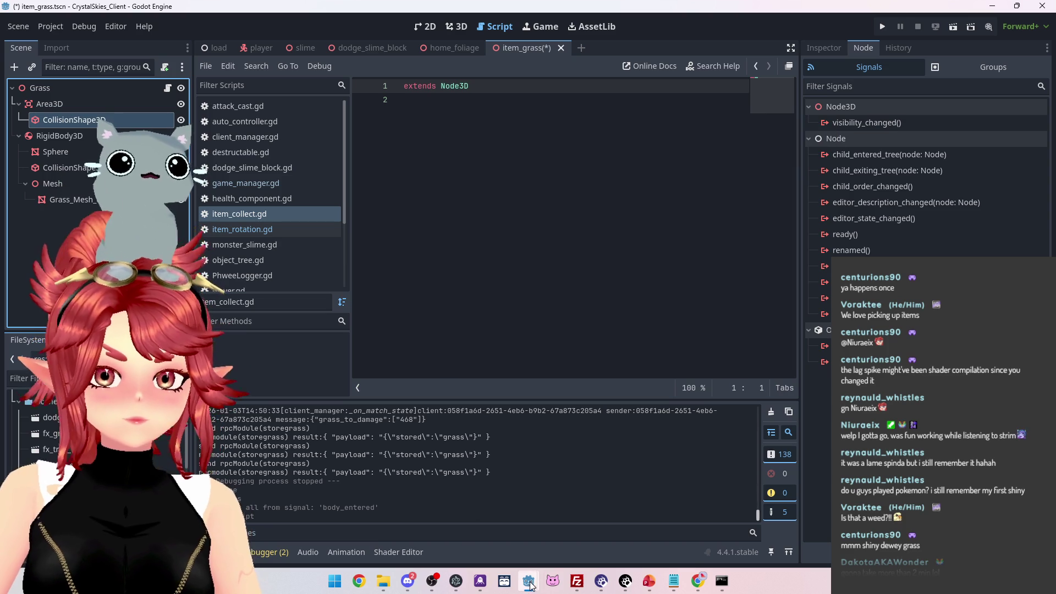
mouse_move(529, 584)
click(589, 525)
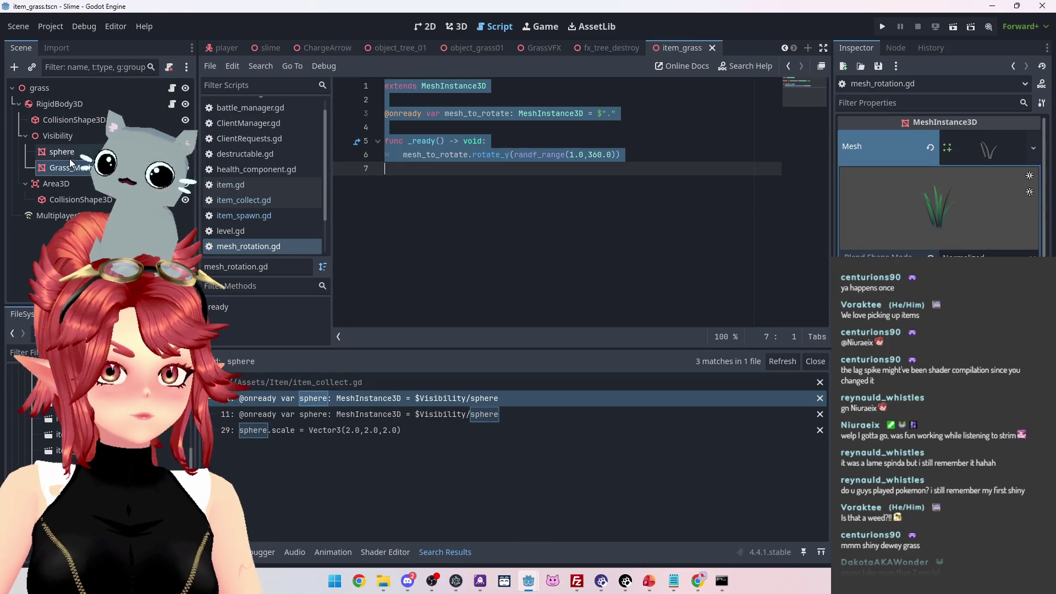
Step: Check the Slime grass Area3D's signal connections, then return to the CrystalSkies_Client editor
click(55, 183)
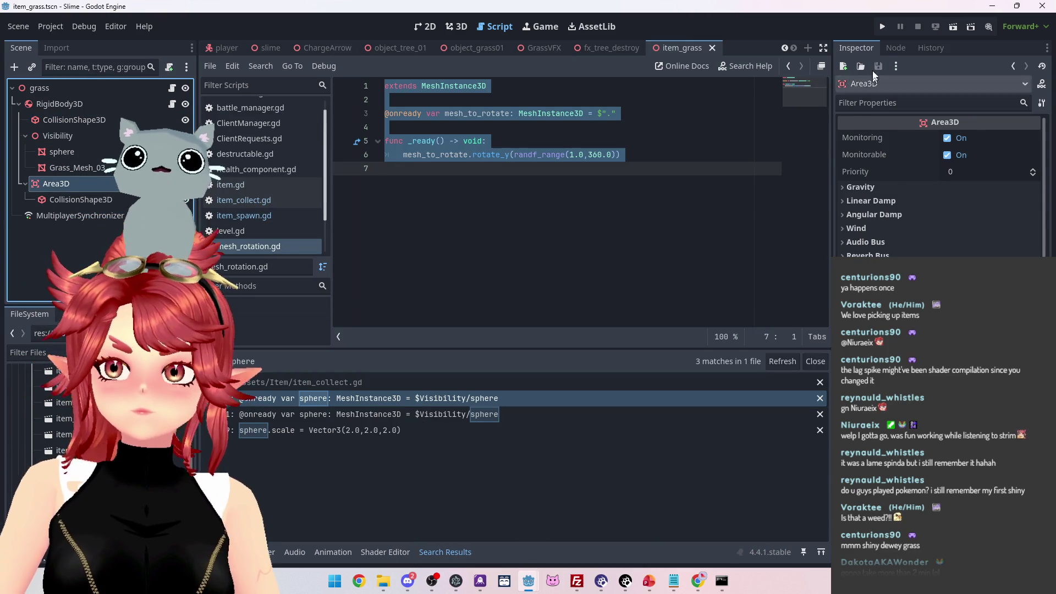
click(895, 48)
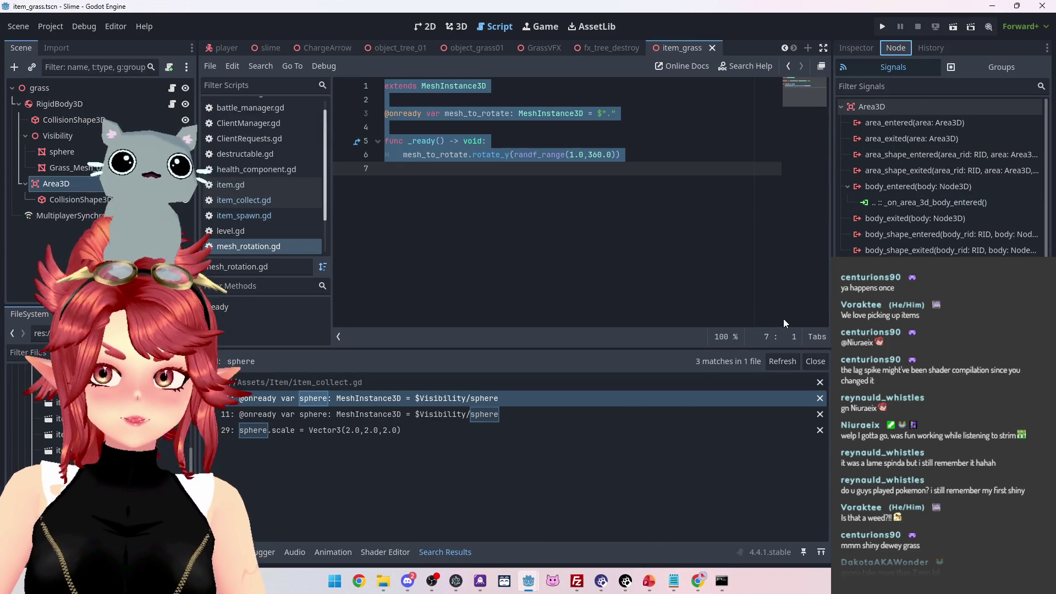
mouse_move(529, 580)
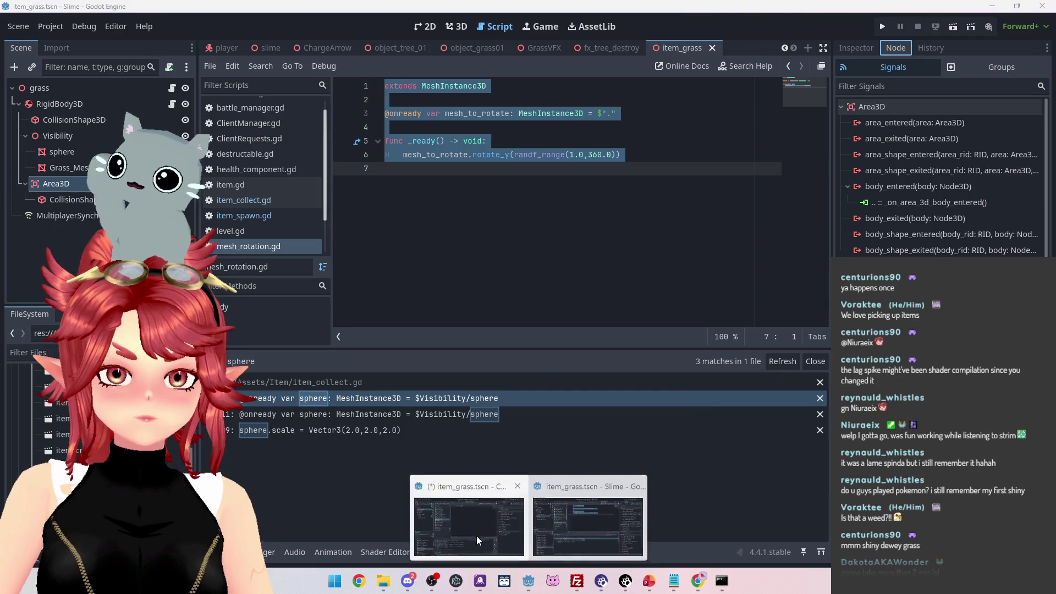
click(468, 522)
Step: Connect Area3D body_entered to a new _on_area_3d_body_entered handler, then bring up the Slime window
click(54, 104)
double_click(855, 187)
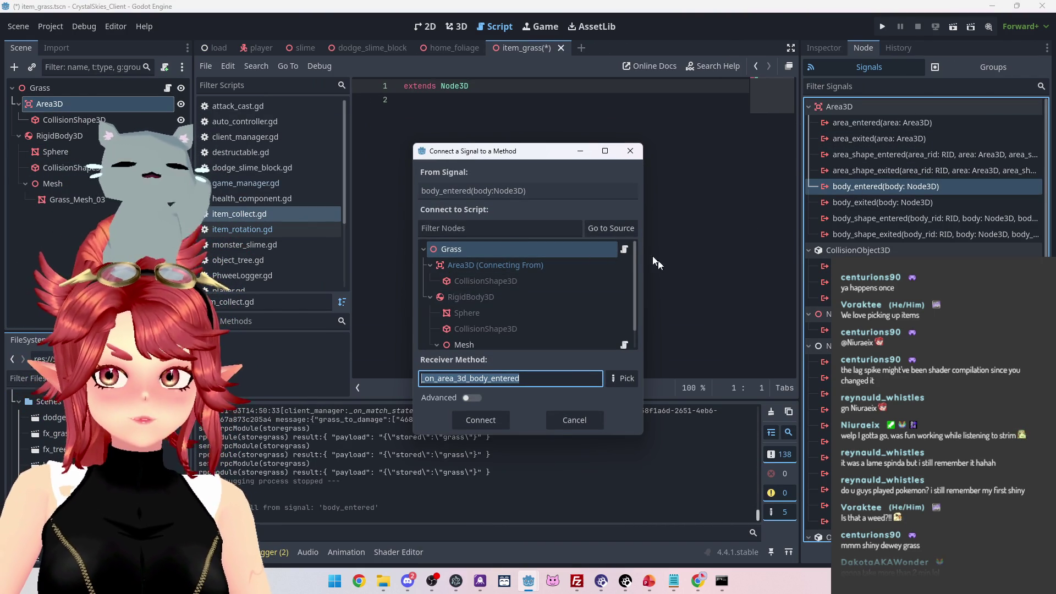
click(483, 427)
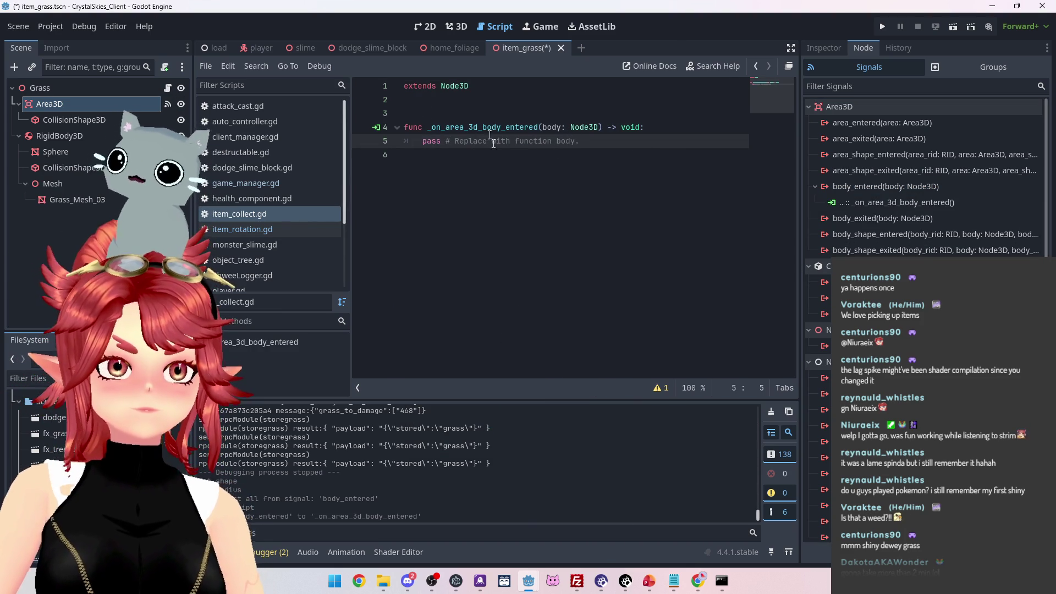
mouse_move(527, 580)
click(587, 525)
click(342, 168)
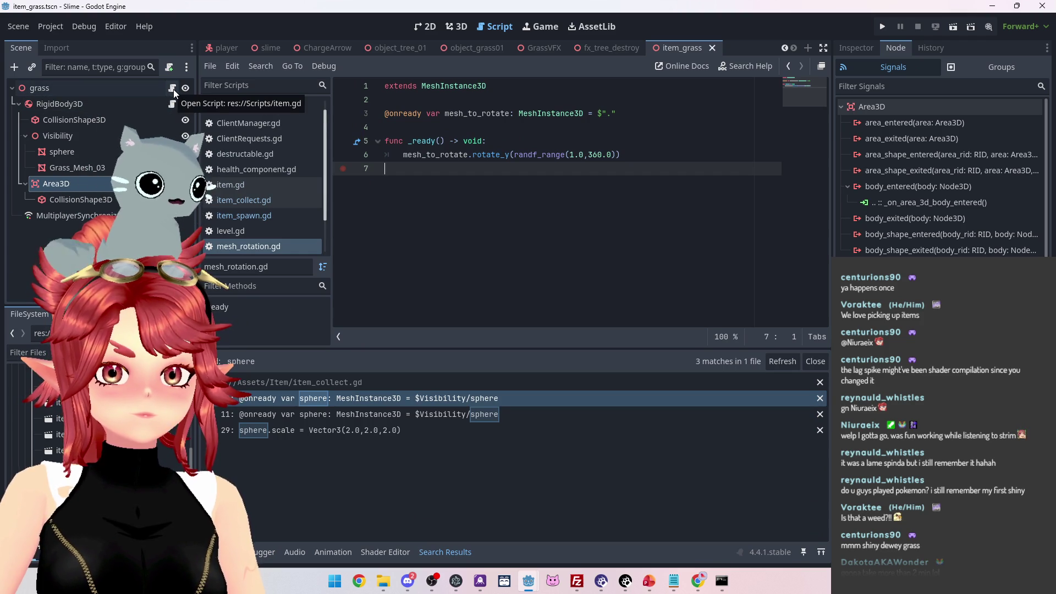
Step: Read Slime's item.gd and the item_collect.gd pickup handler, then return to CrystalSkies_Client
click(173, 104)
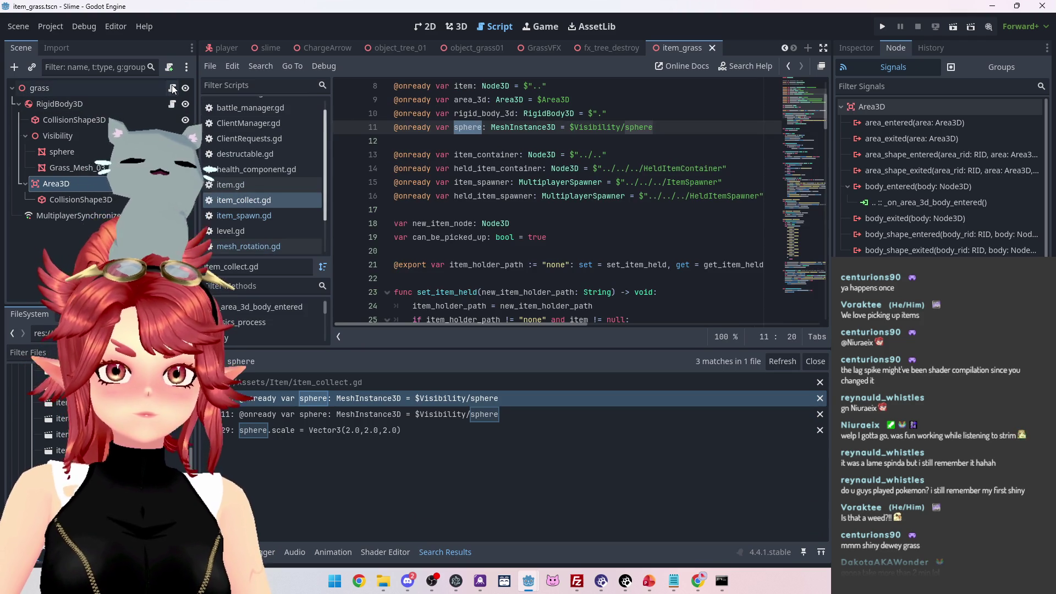
click(172, 88)
click(173, 103)
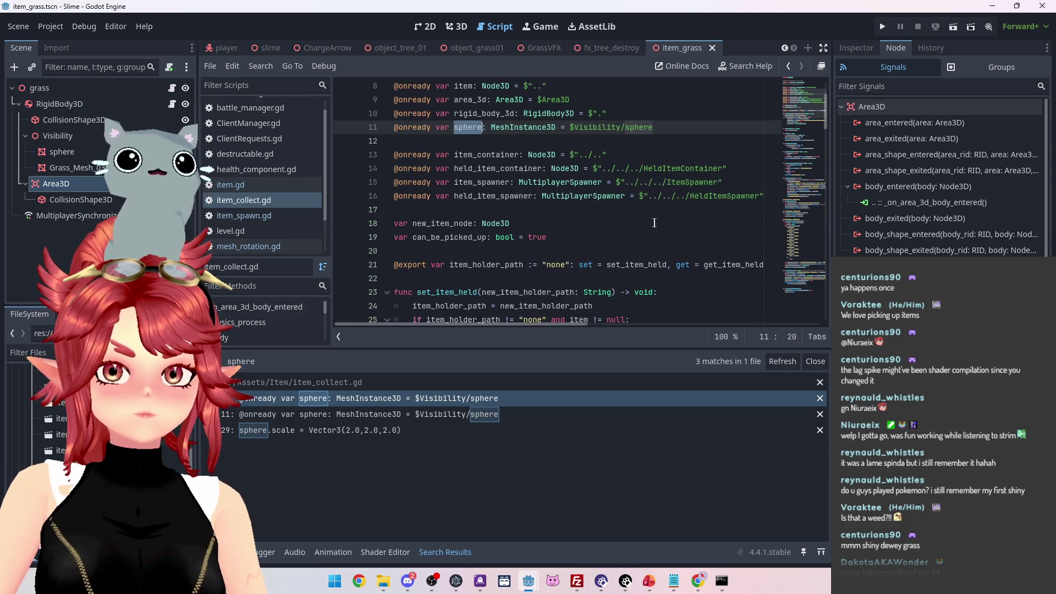
scroll(519, 183, up, 2)
scroll(520, 183, down, 4)
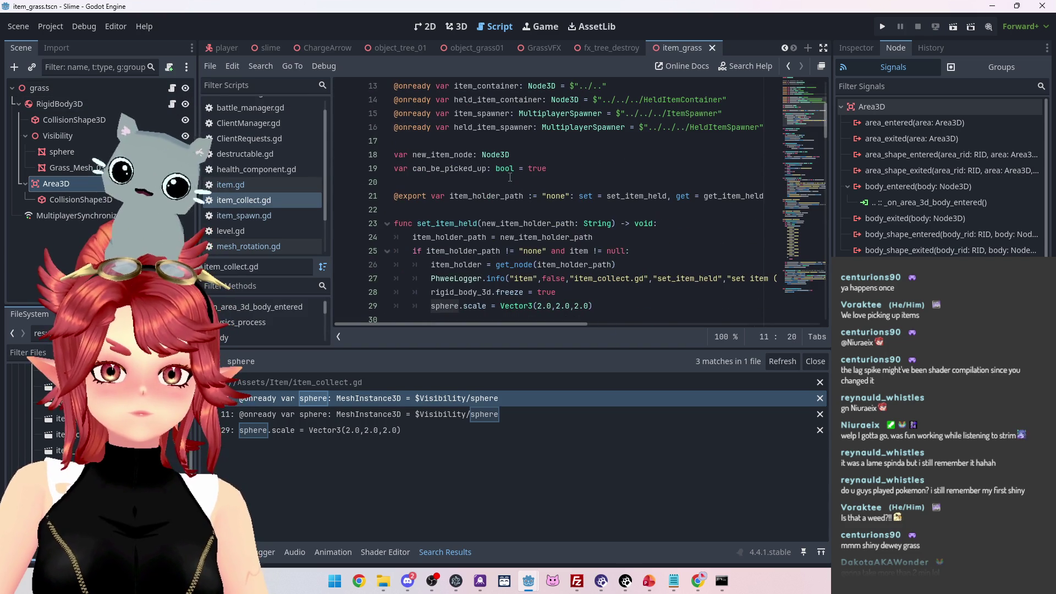
scroll(517, 181, down, 12)
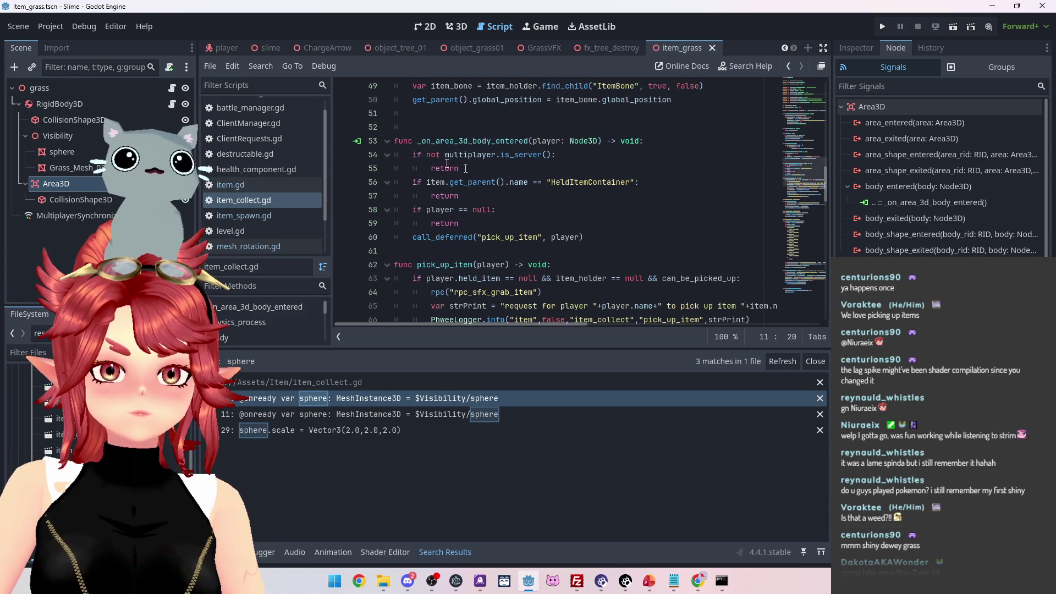
scroll(495, 154, down, 1)
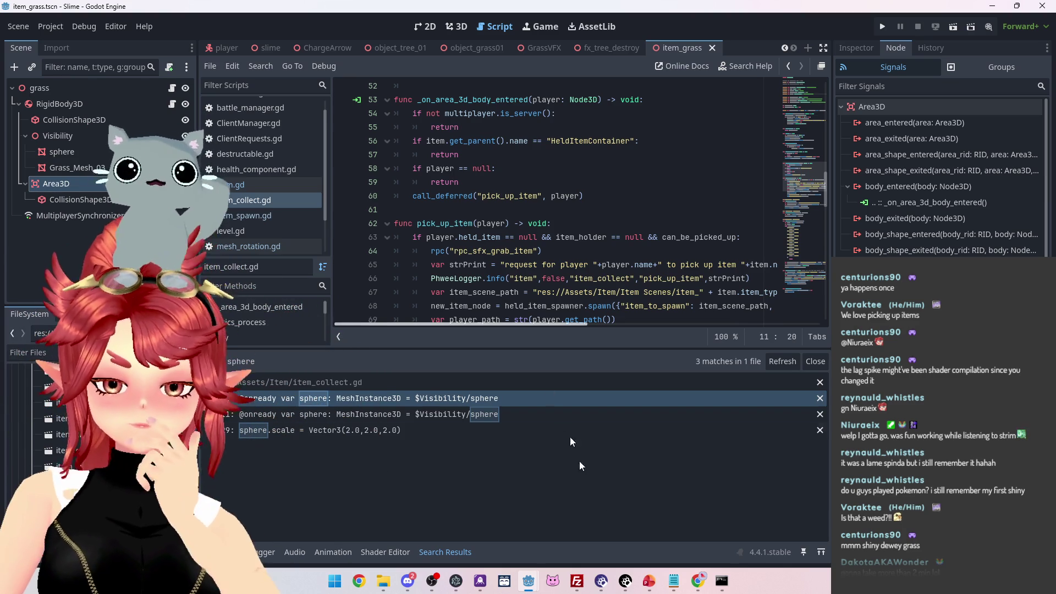
mouse_move(528, 581)
click(505, 514)
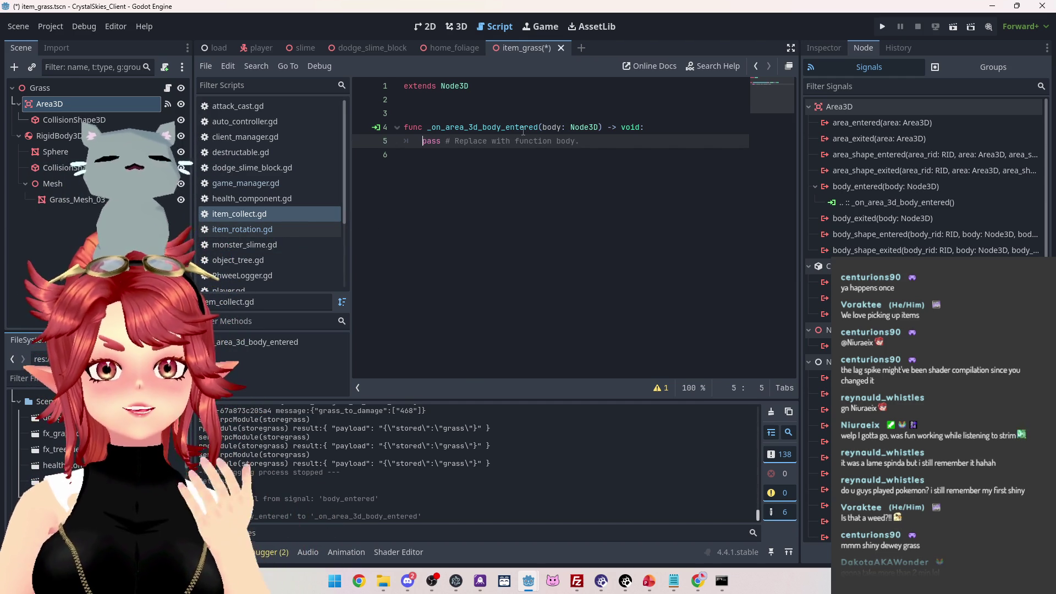
Step: Select the handler's pass line, open the player scene, and switch to the Slime project editor
drag(591, 144, 421, 145)
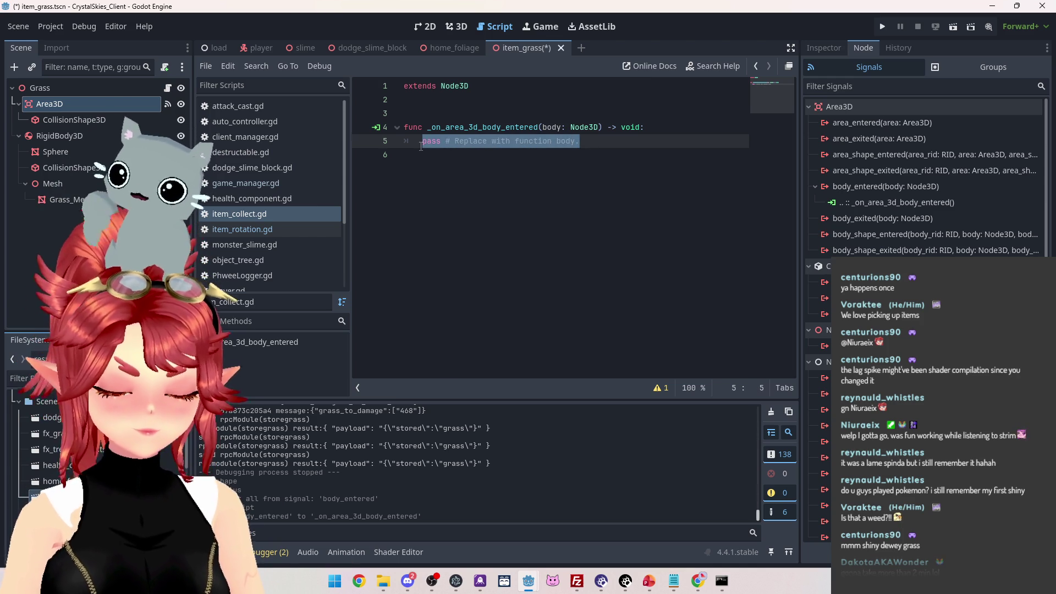
click(254, 49)
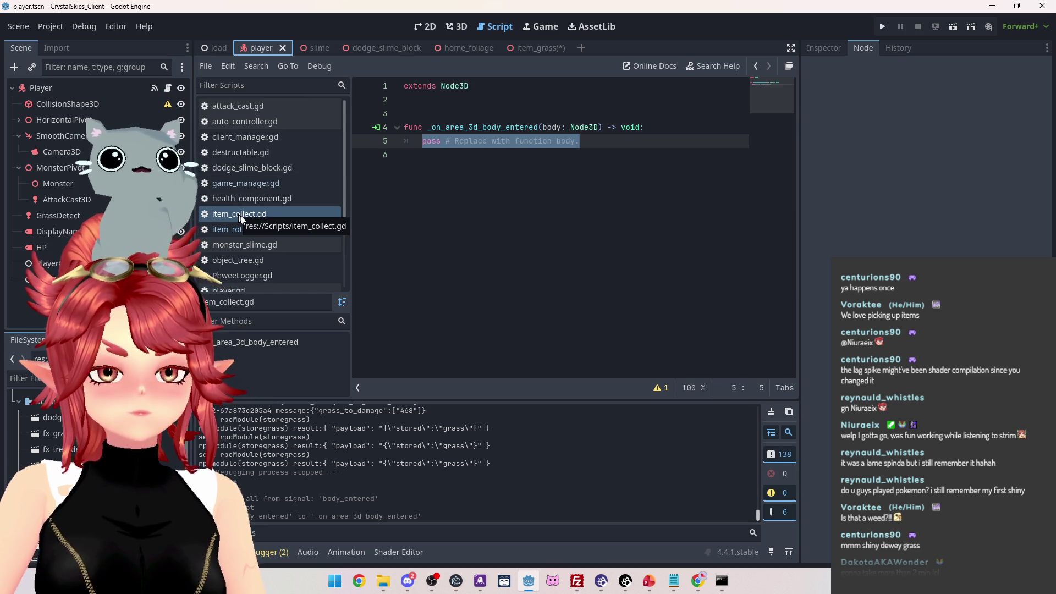
click(528, 580)
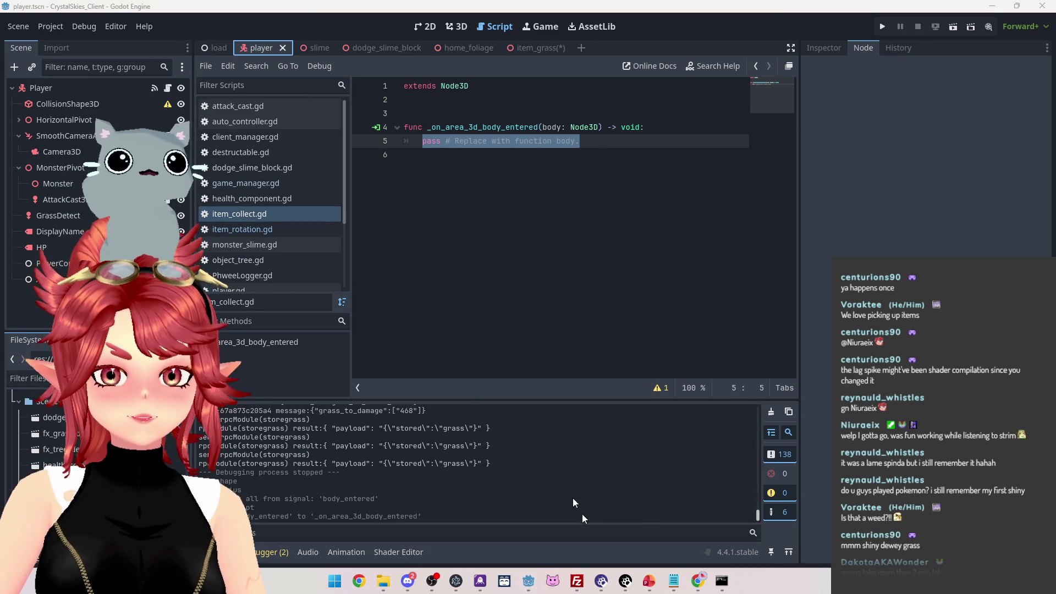
click(584, 520)
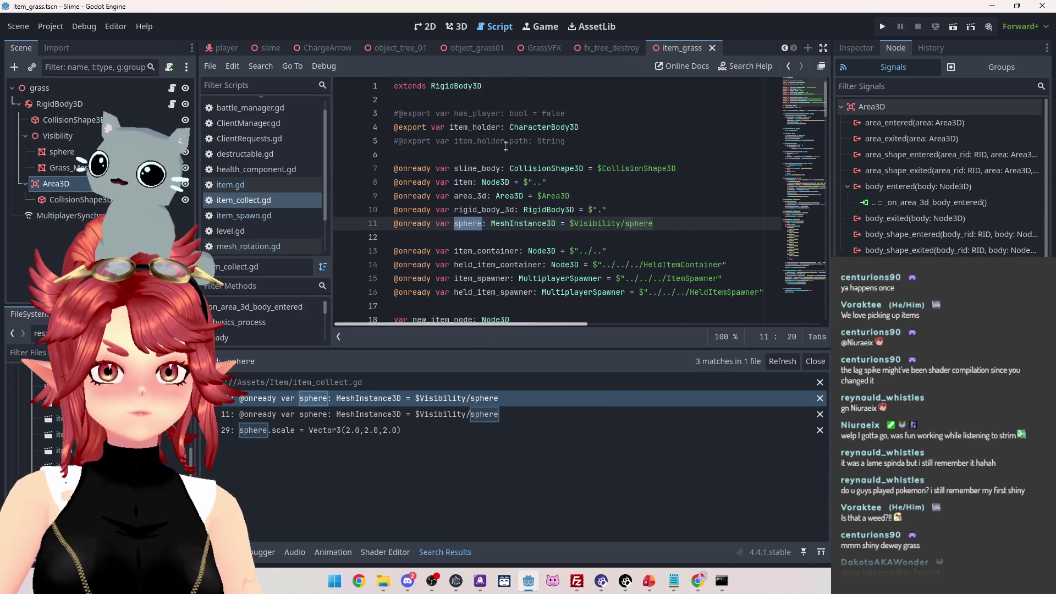
Step: Highlight Slime's item.get_parent() check on line 56 and player null check on line 58, then return to the client
double_click(513, 128)
scroll(532, 156, down, 2)
scroll(532, 156, down, 1)
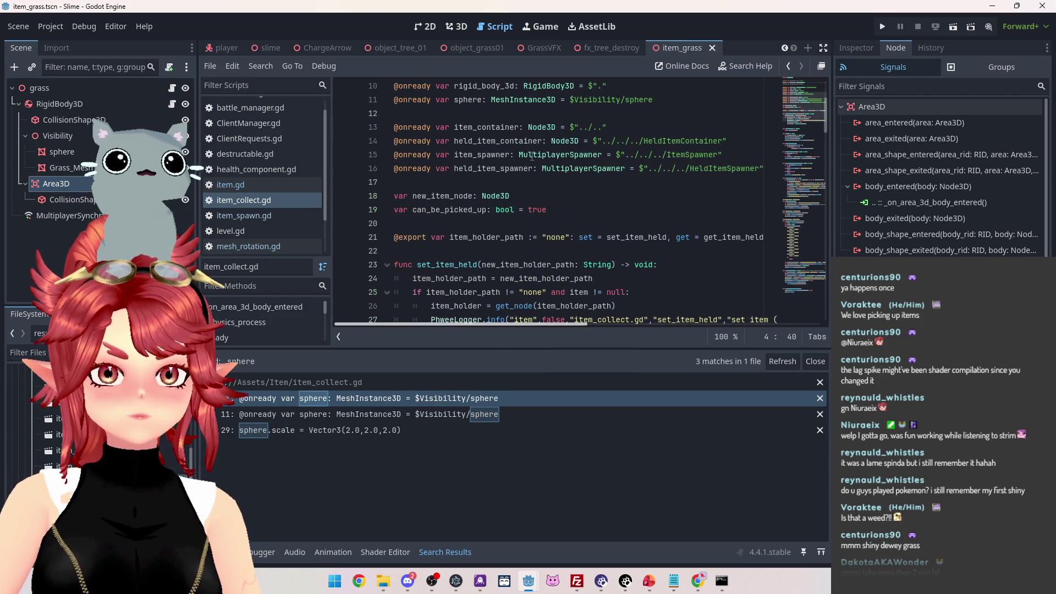
scroll(532, 156, down, 13)
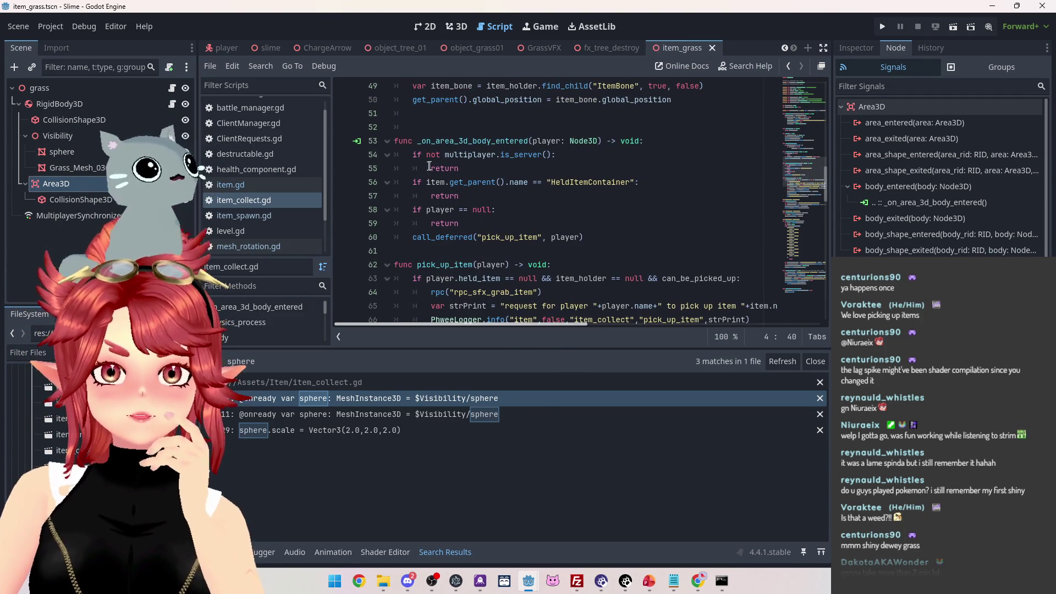
drag(427, 182, 588, 182)
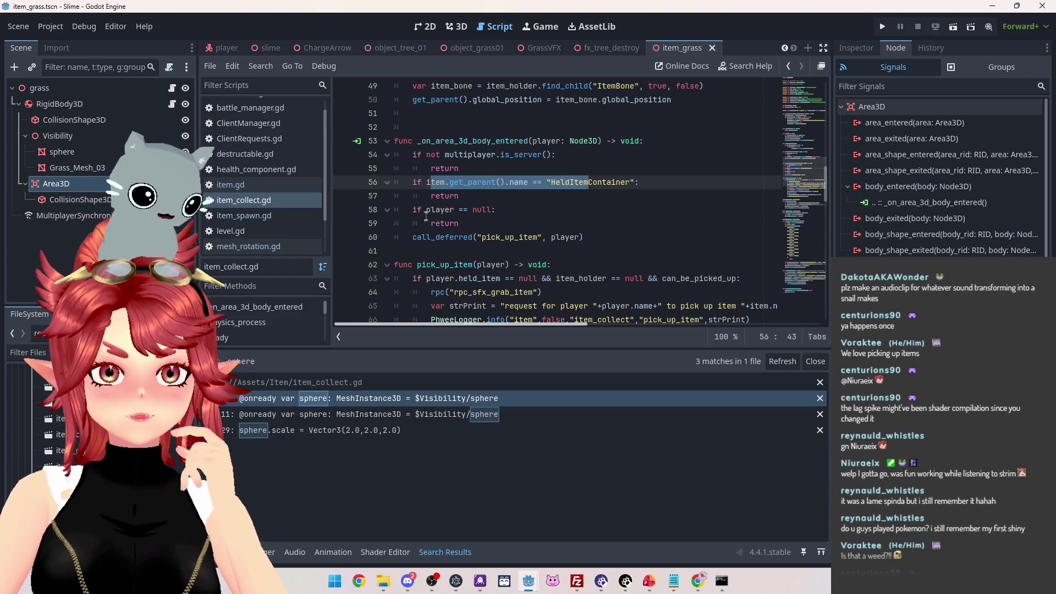
drag(427, 212, 446, 211)
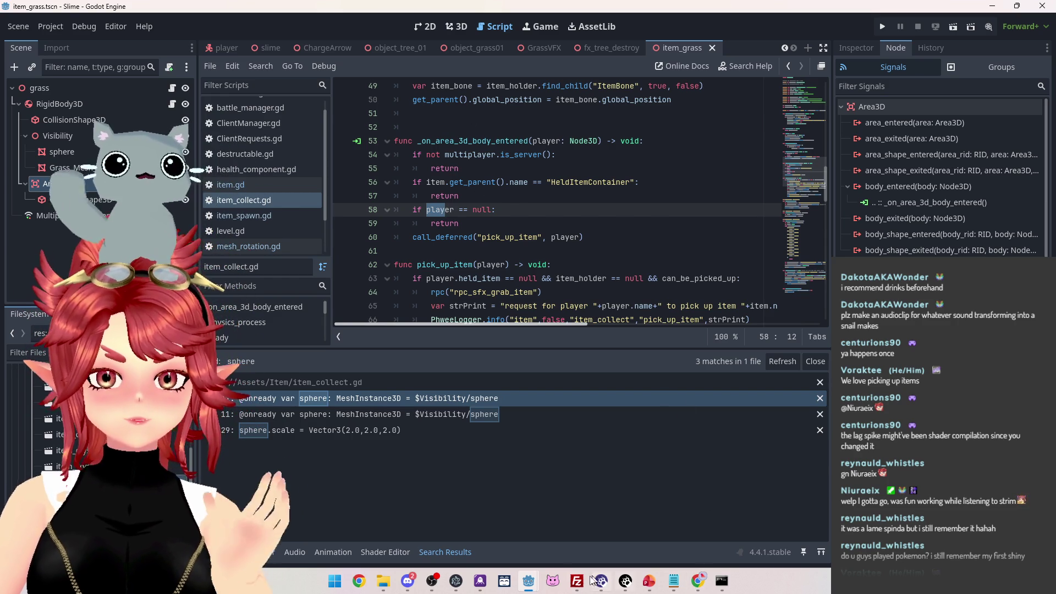
mouse_move(529, 581)
click(486, 511)
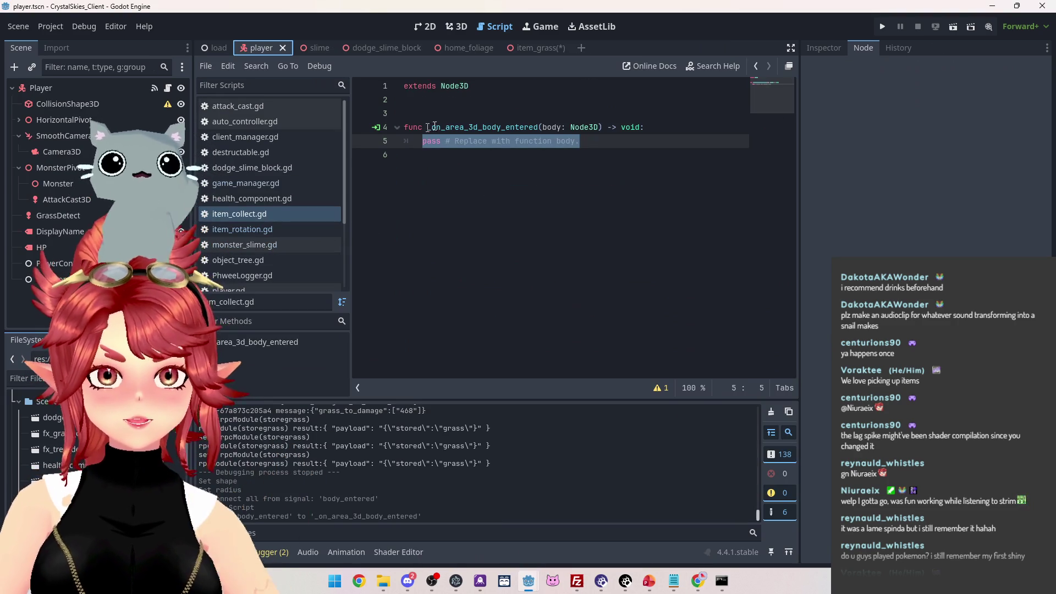
Step: Open a new line below pass in the client's body-entered handler, then switch to the PowerPoint slides
click(547, 146)
drag(579, 142, 425, 144)
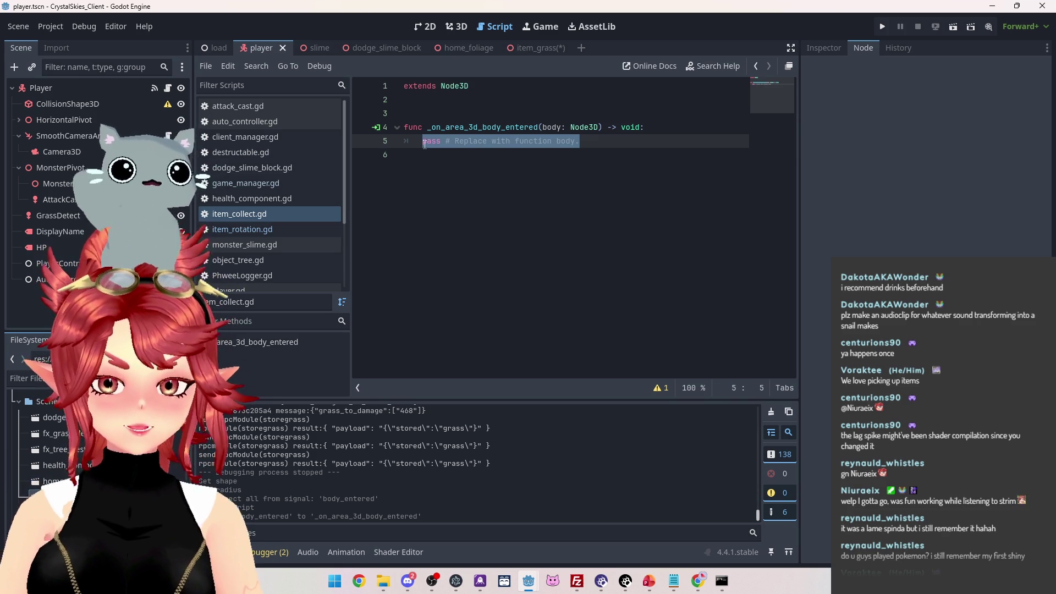
click(595, 143)
key(Return)
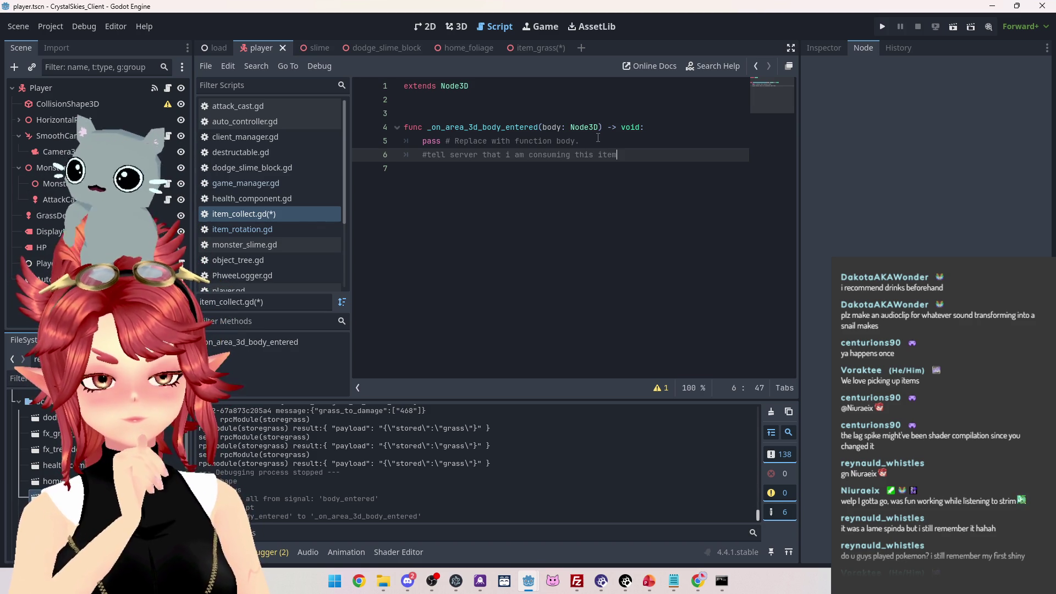
click(649, 580)
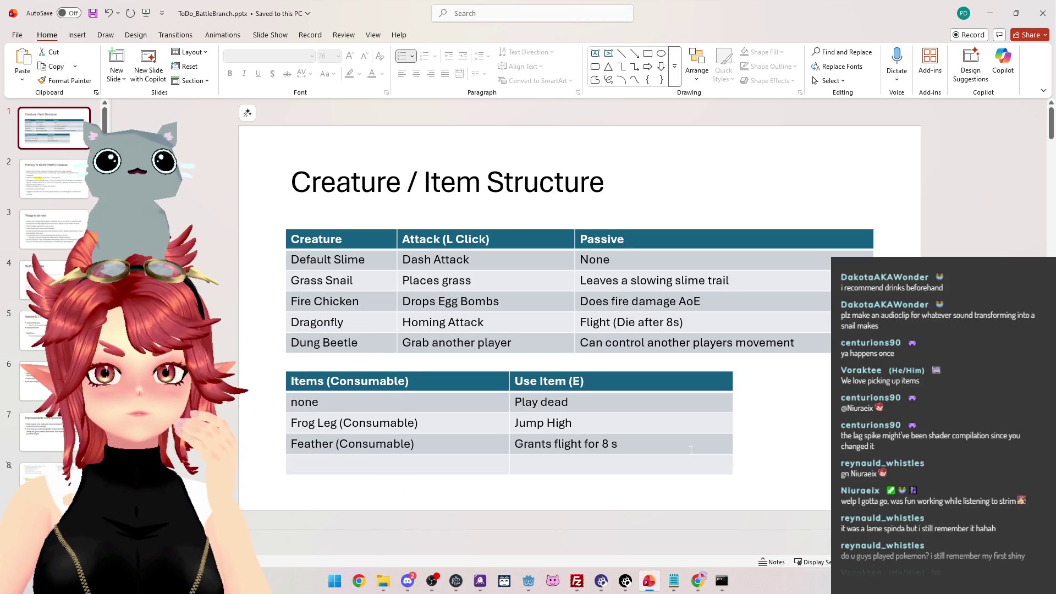
Step: Insert an empty column right of Passive in the Creature table and place the caret in its header
drag(872, 239, 807, 239)
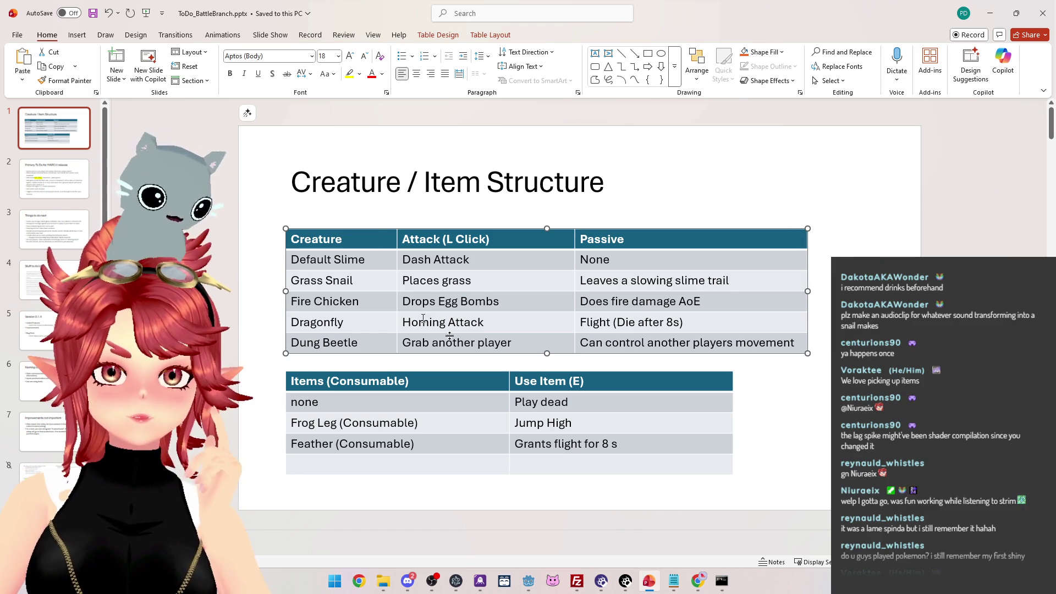
right_click(781, 226)
click(765, 245)
drag(756, 255, 757, 341)
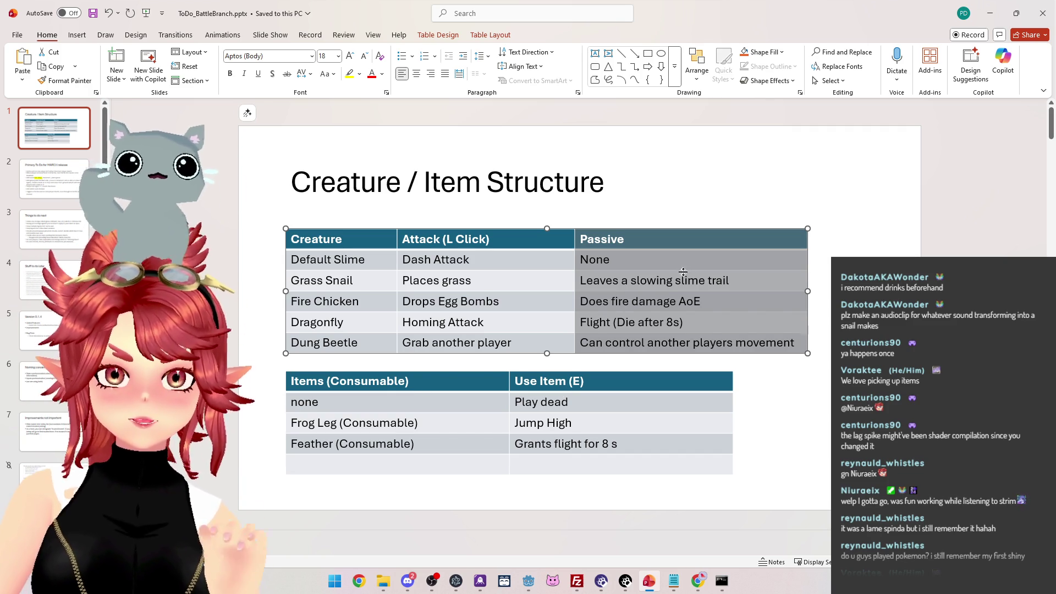
right_click(706, 240)
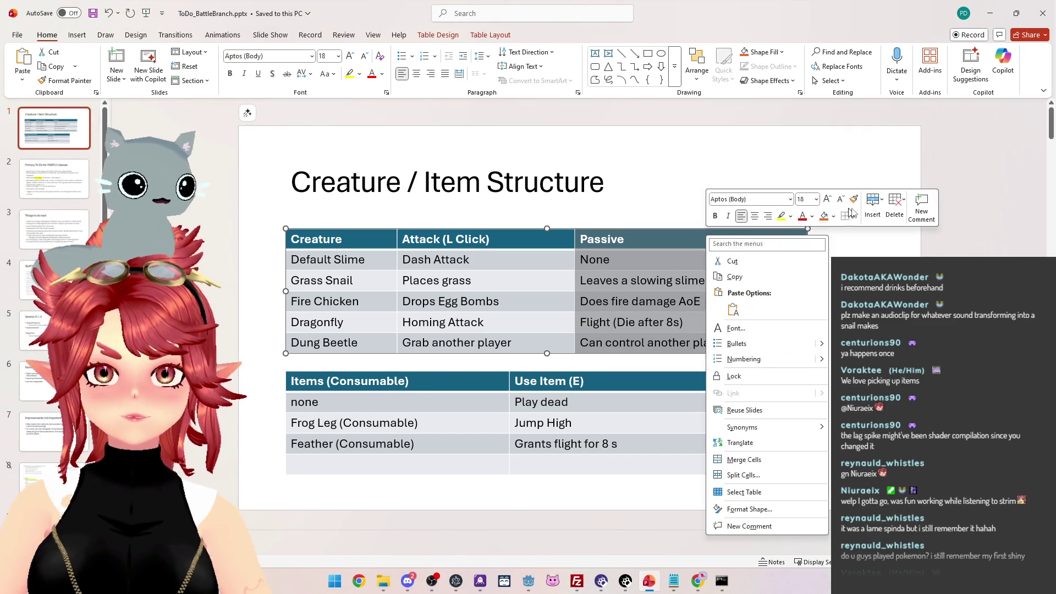
click(880, 212)
click(880, 212)
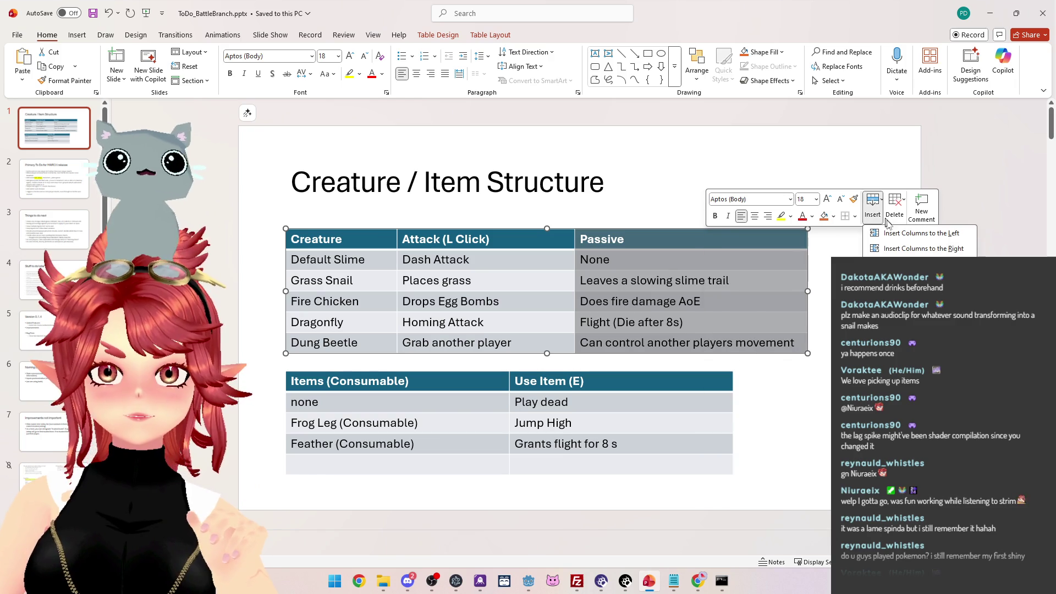
click(882, 249)
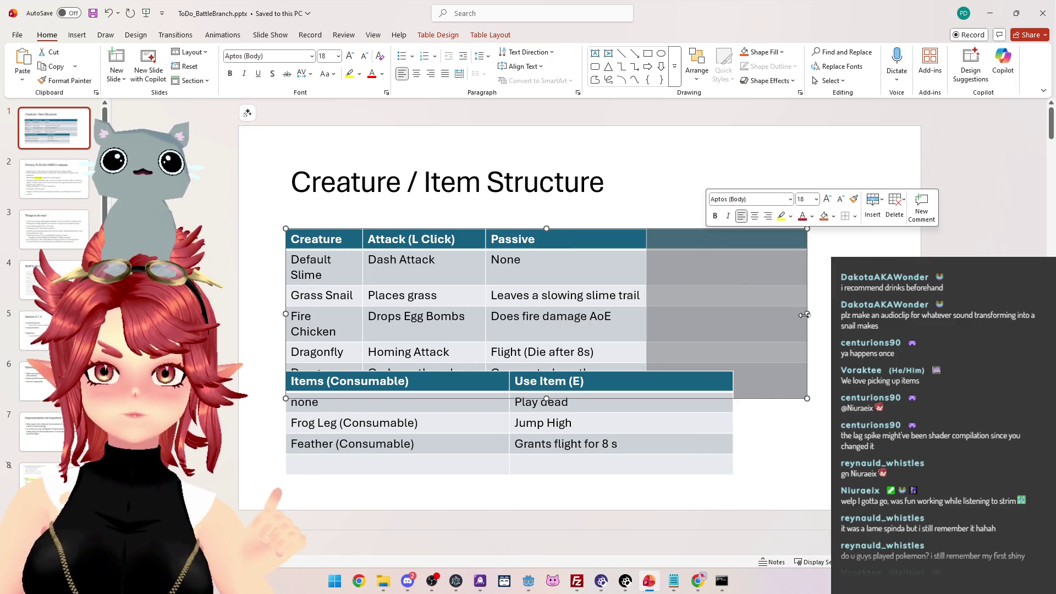
click(732, 243)
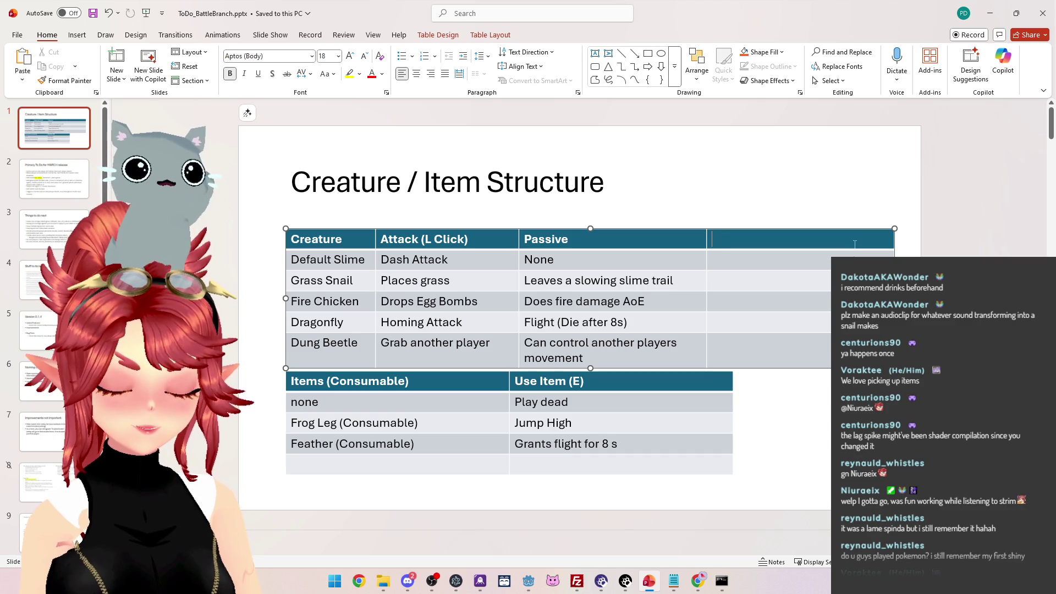
text(Transform)
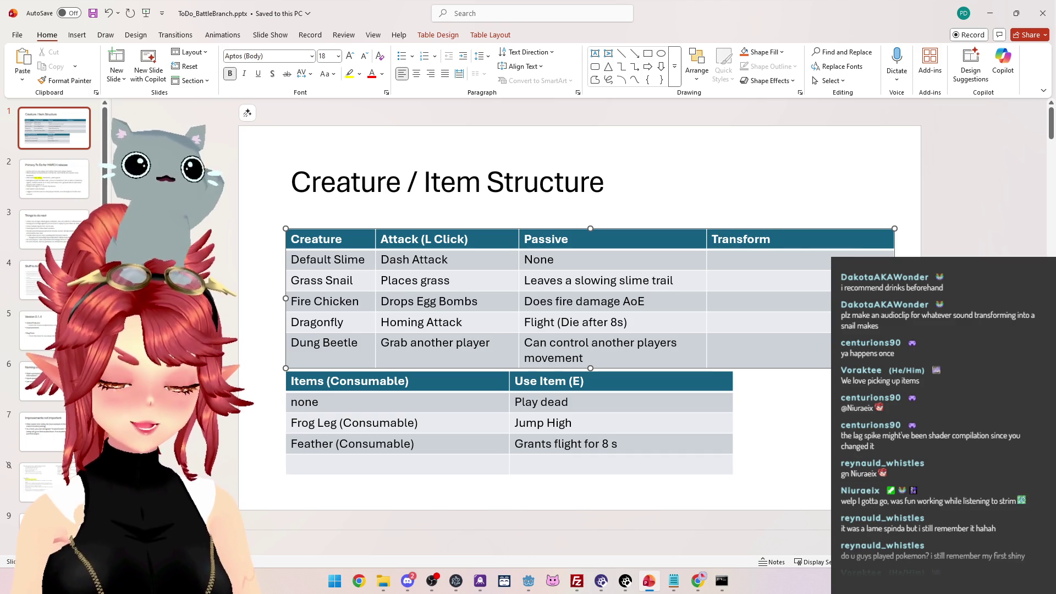
text( Back ()
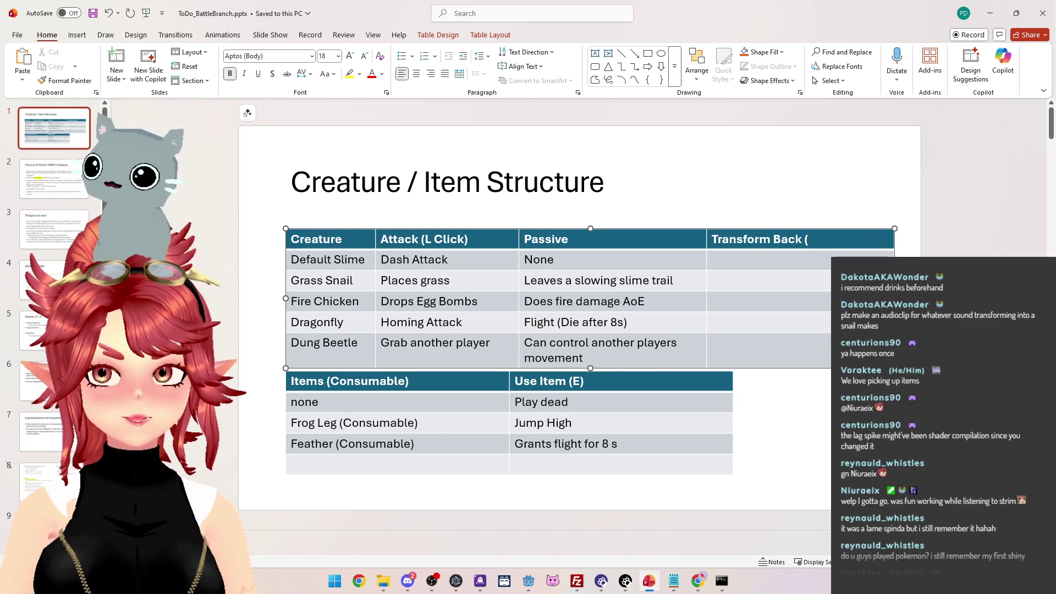
text(R Click)
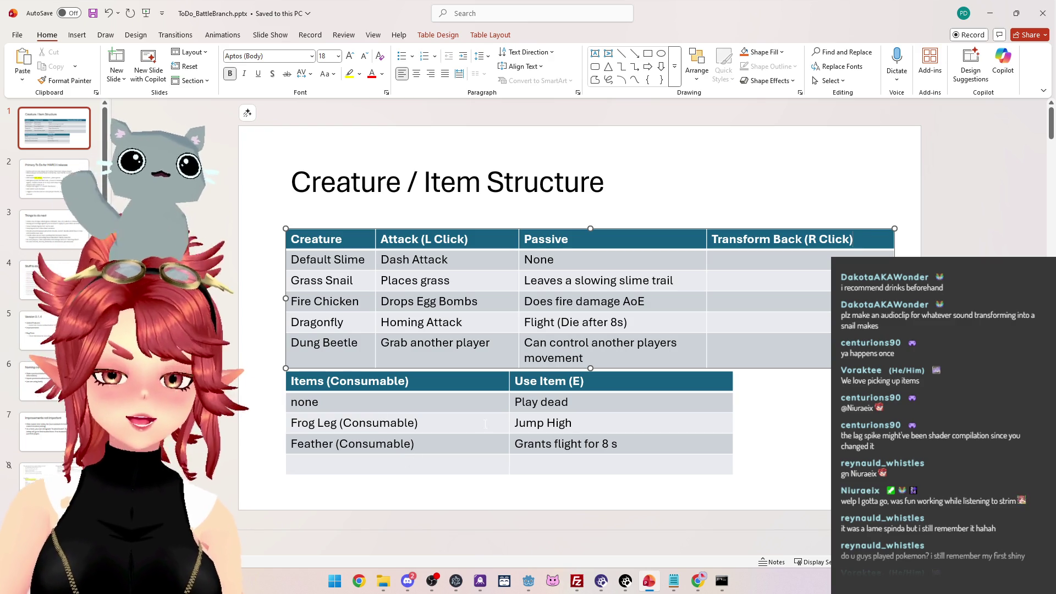
mouse_move(479, 382)
mouse_down()
mouse_move(478, 405)
mouse_move(596, 462)
mouse_up()
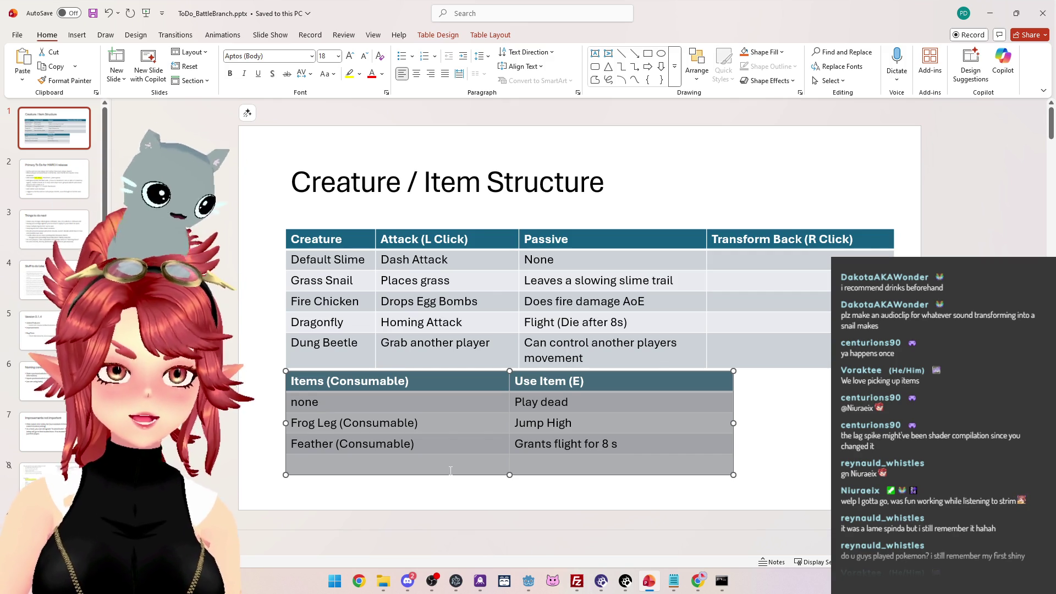
click(778, 261)
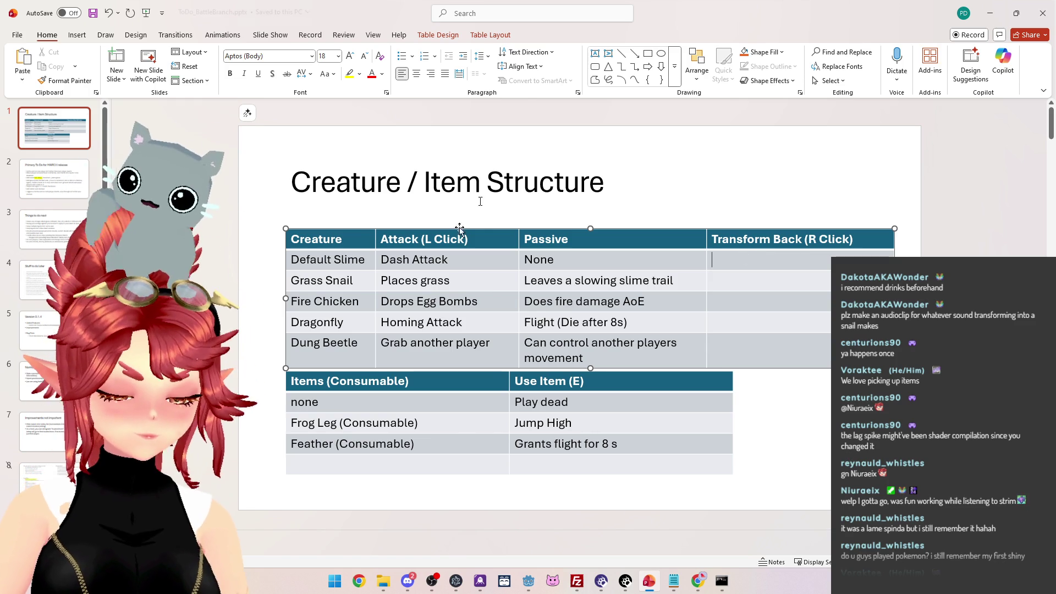
click(528, 581)
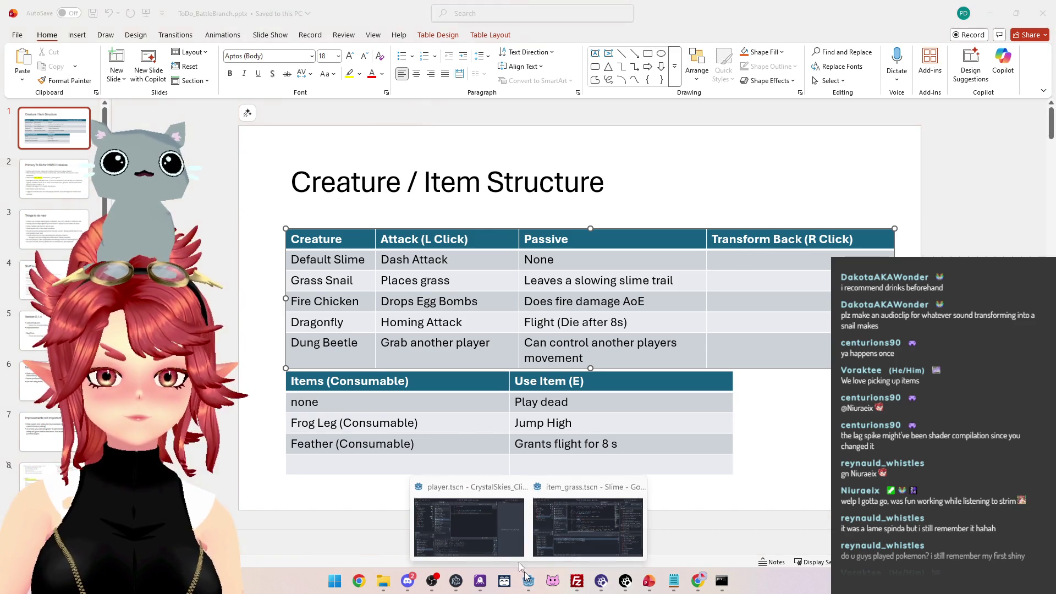
Step: Return to the player.tscn project and add a blank line under the consuming-item comment in item_collect.gd
click(483, 503)
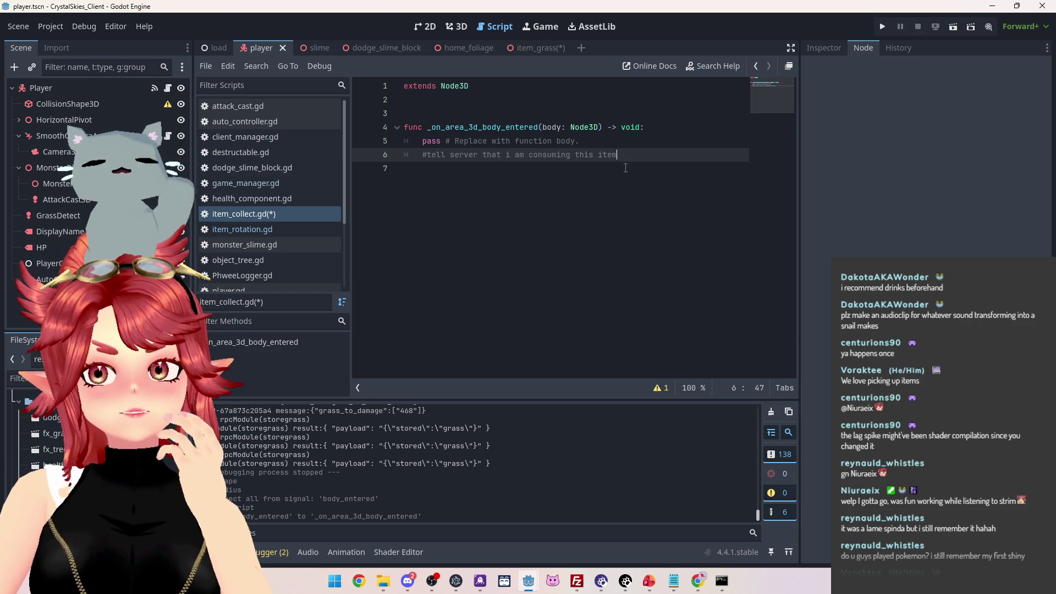
key(Return)
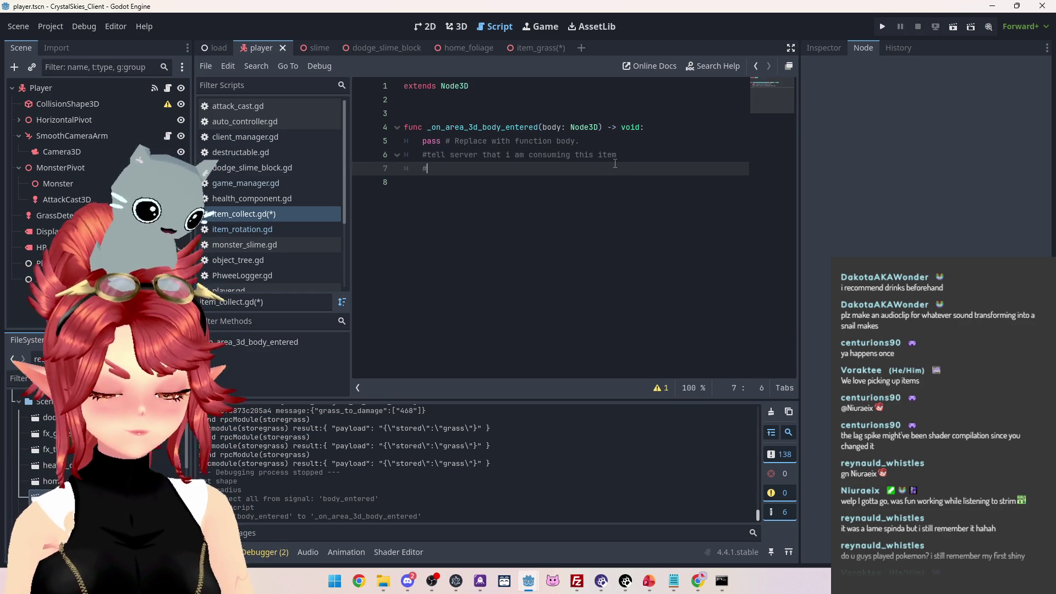
text(l player)
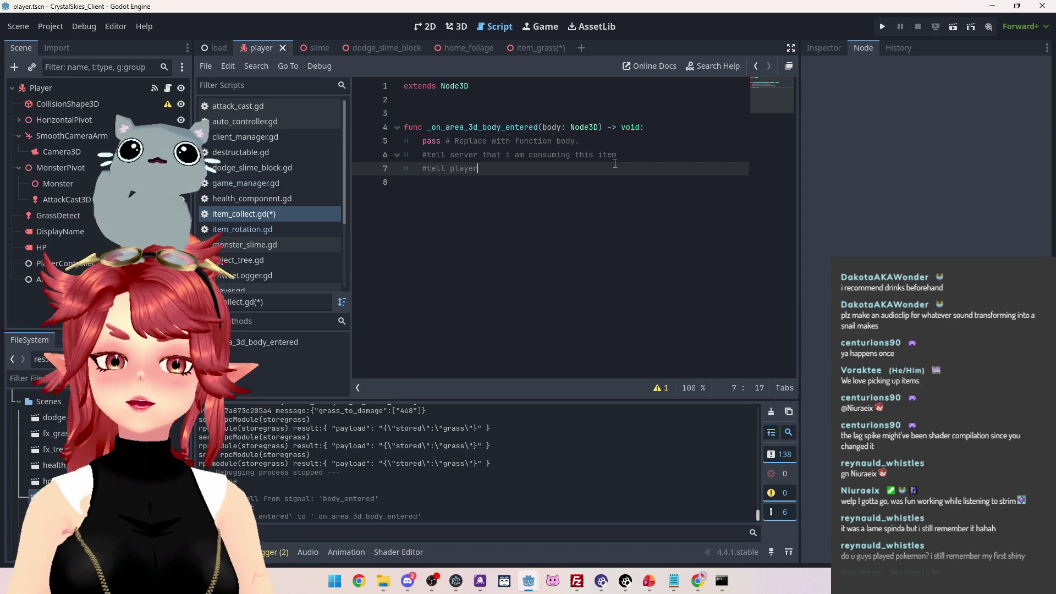
key(BackSpace)
key(BackSpace)
key(BackSpace)
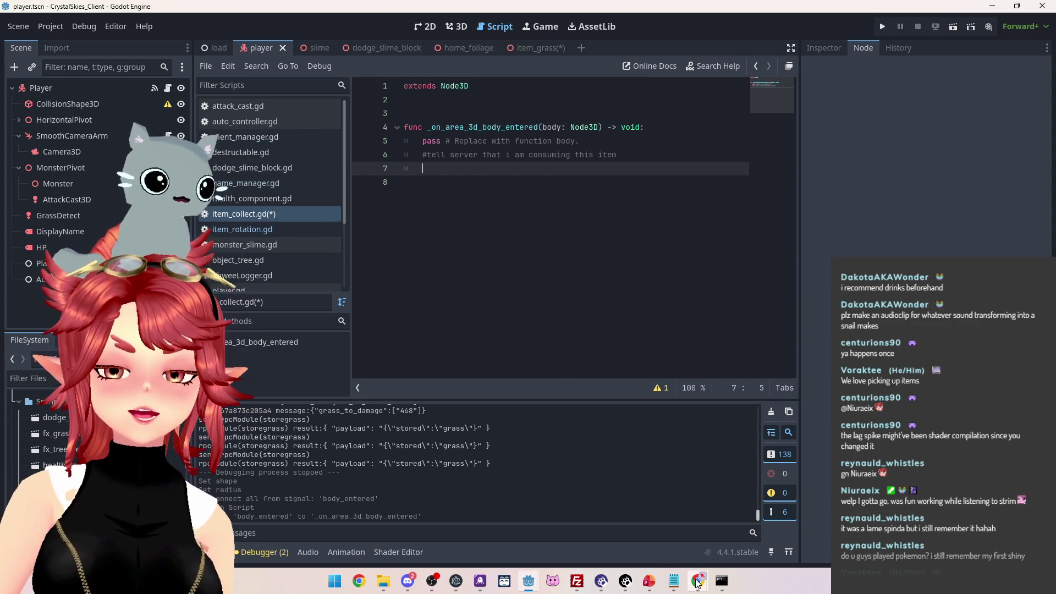
Step: Inspect the CREATE BLANK ITEM STORAGE block and ItemInfo fields in rpccreatelobby.ts, then go back to Godot
click(671, 584)
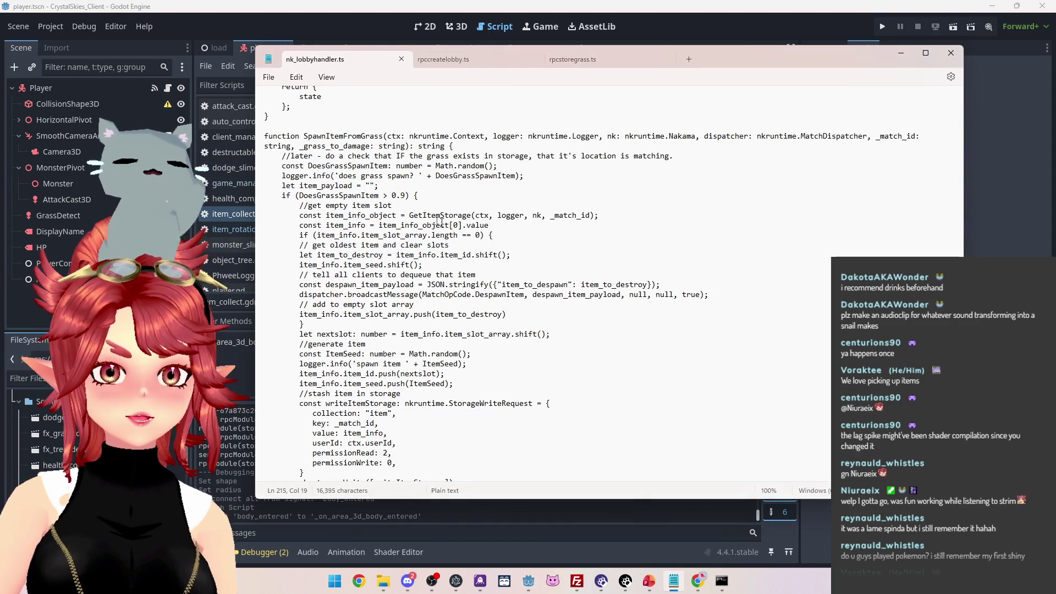
click(483, 60)
scroll(326, 372, up, 2)
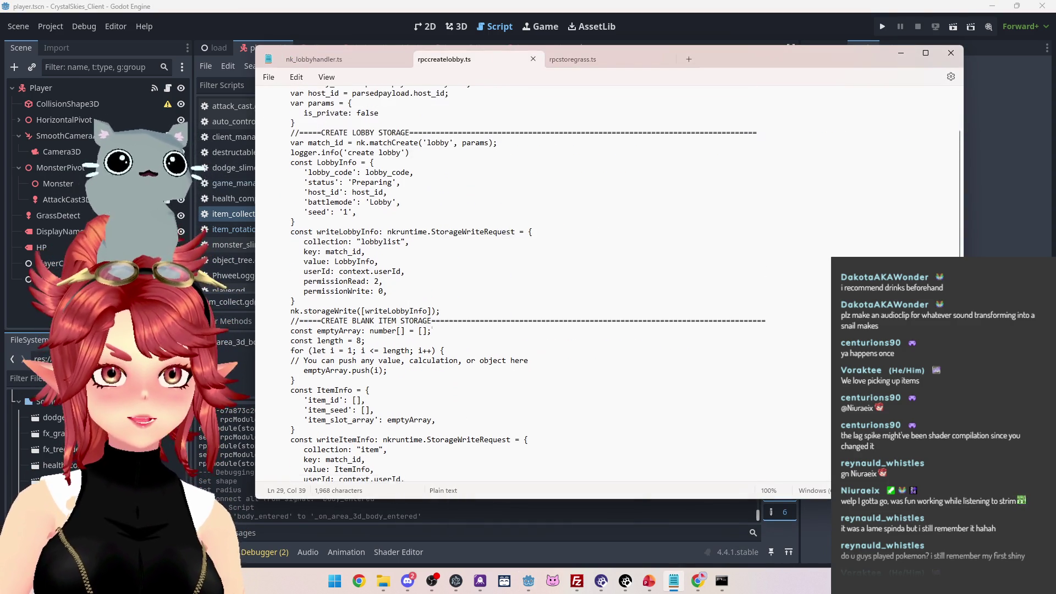
scroll(326, 371, down, 4)
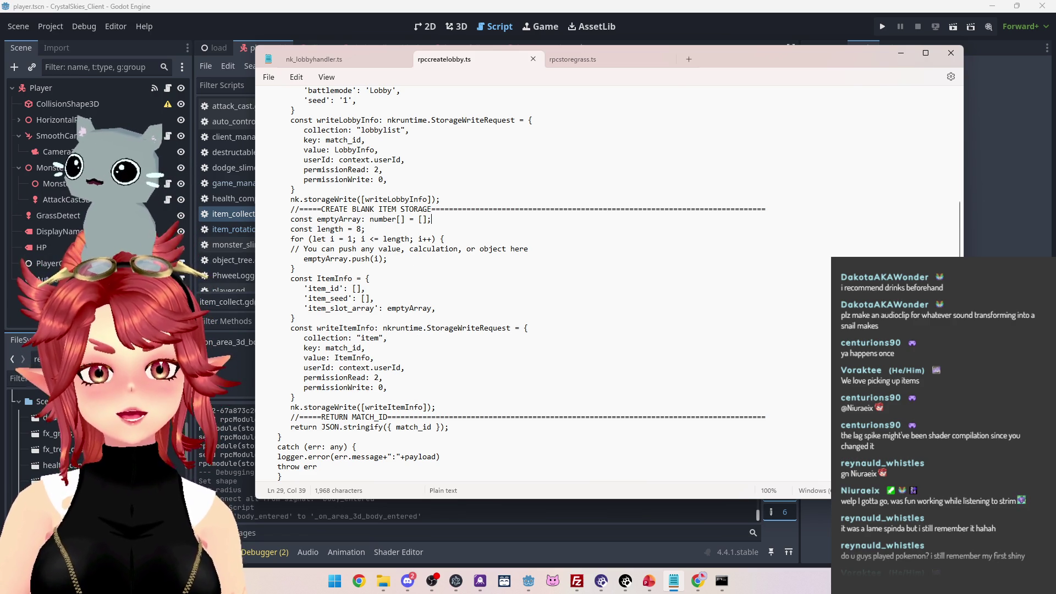
scroll(432, 404, down, 1)
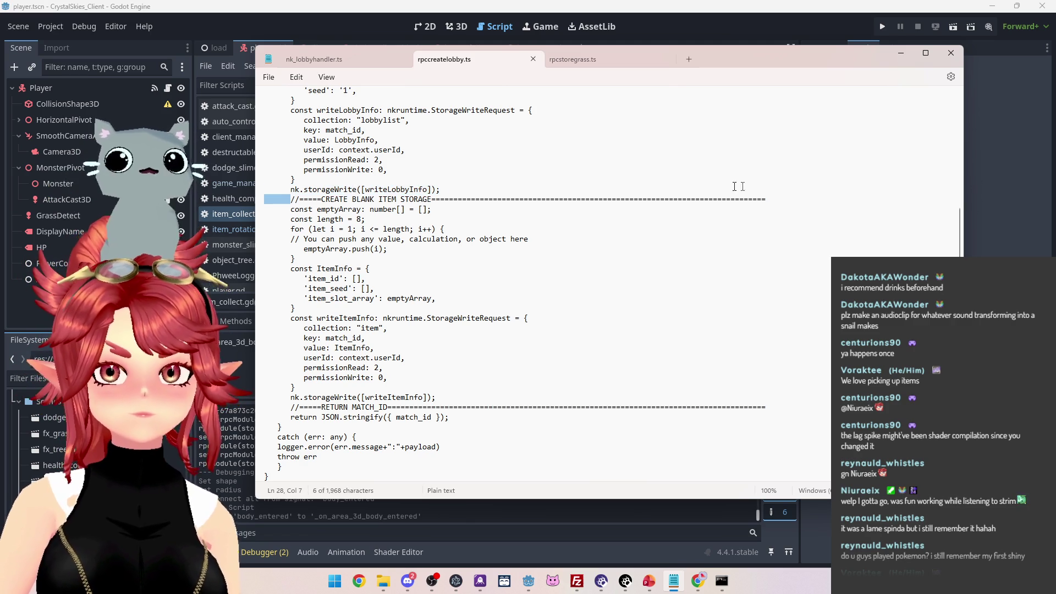
triple_click(791, 198)
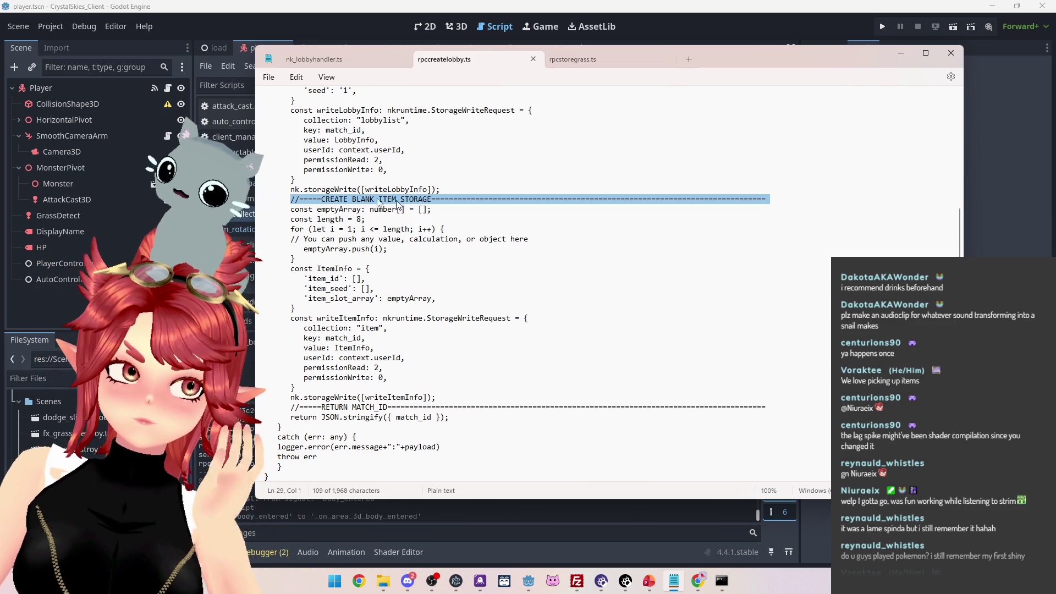
click(365, 279)
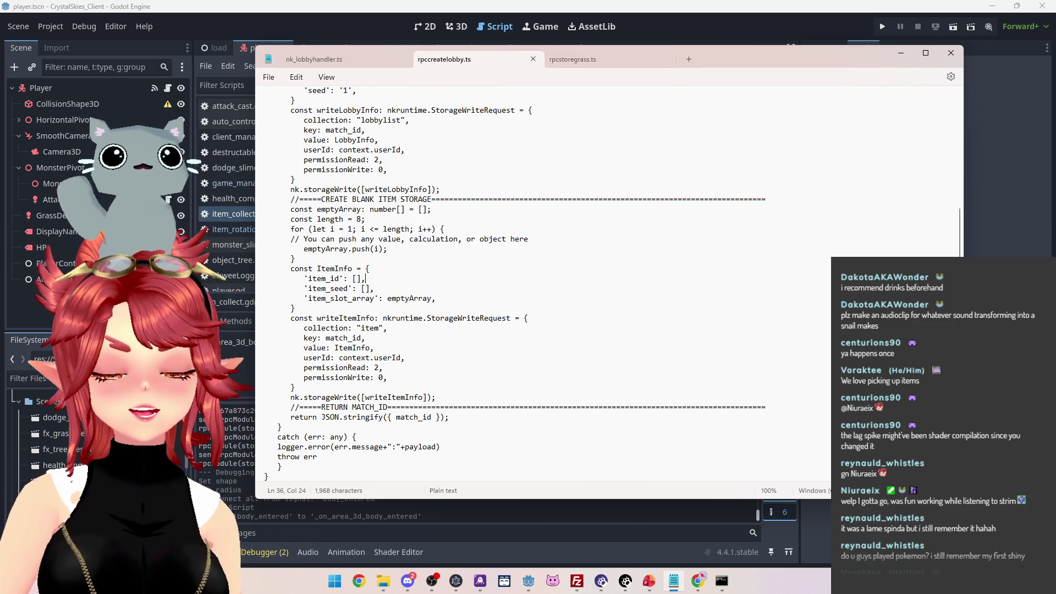
click(324, 15)
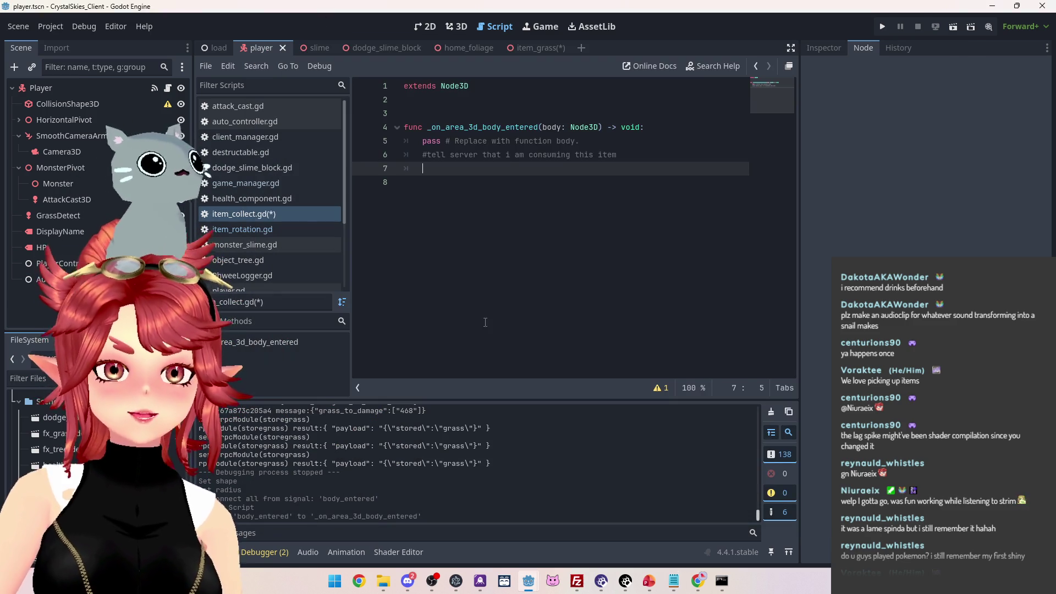
Step: Save item_collect.gd and add a blank line under despawn_item's print in game_manager.gd
key(ctrl+s)
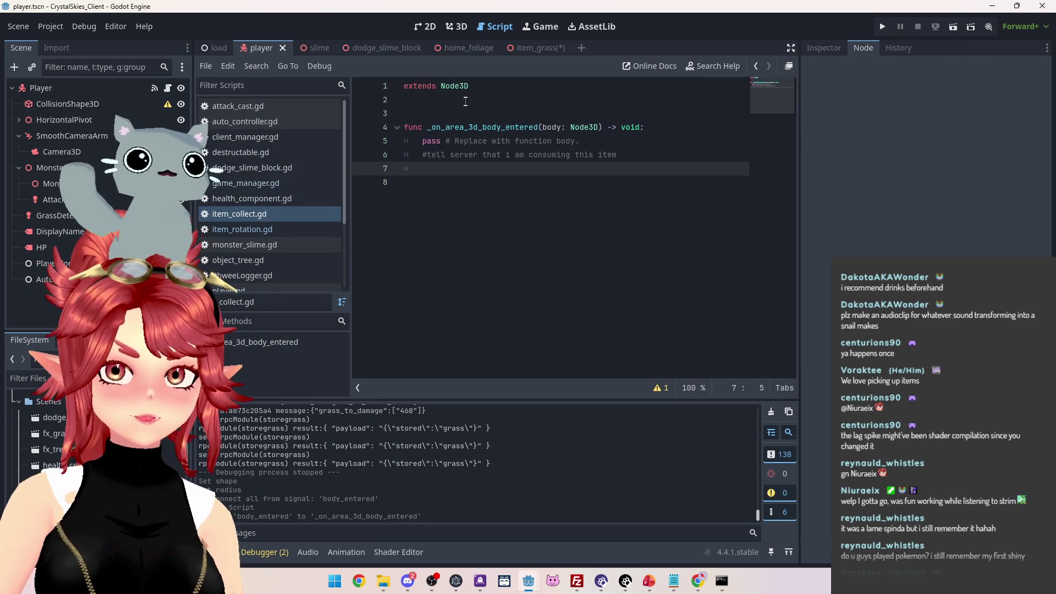
click(247, 182)
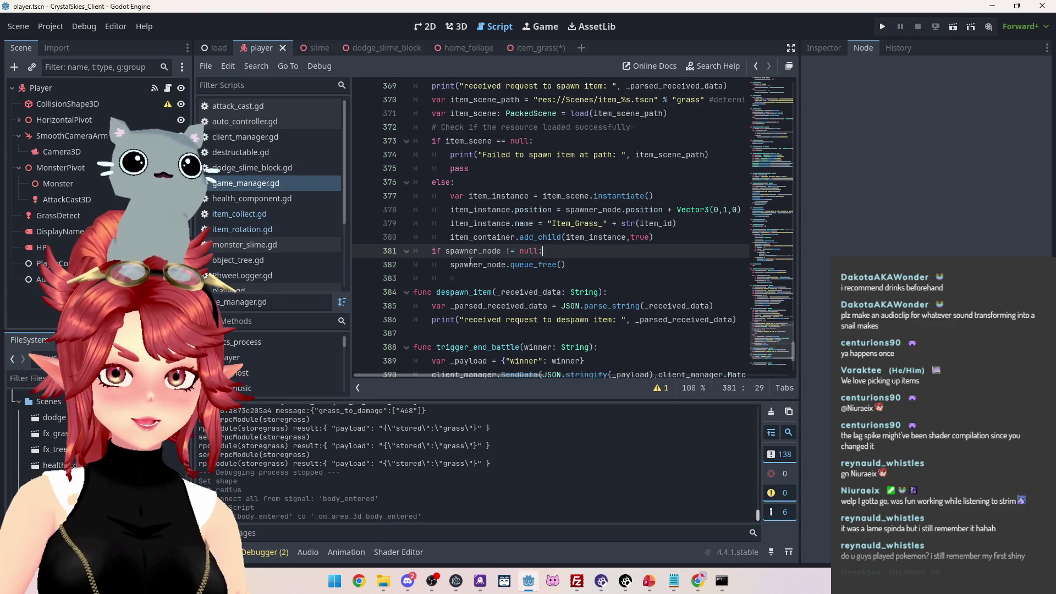
scroll(470, 262, down, 2)
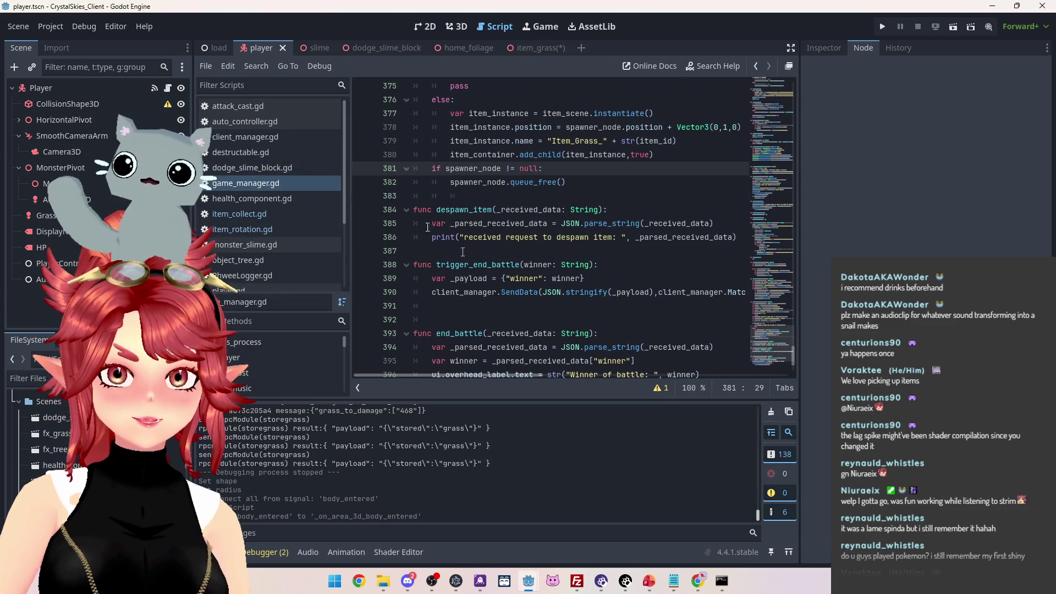
click(735, 243)
key(Return)
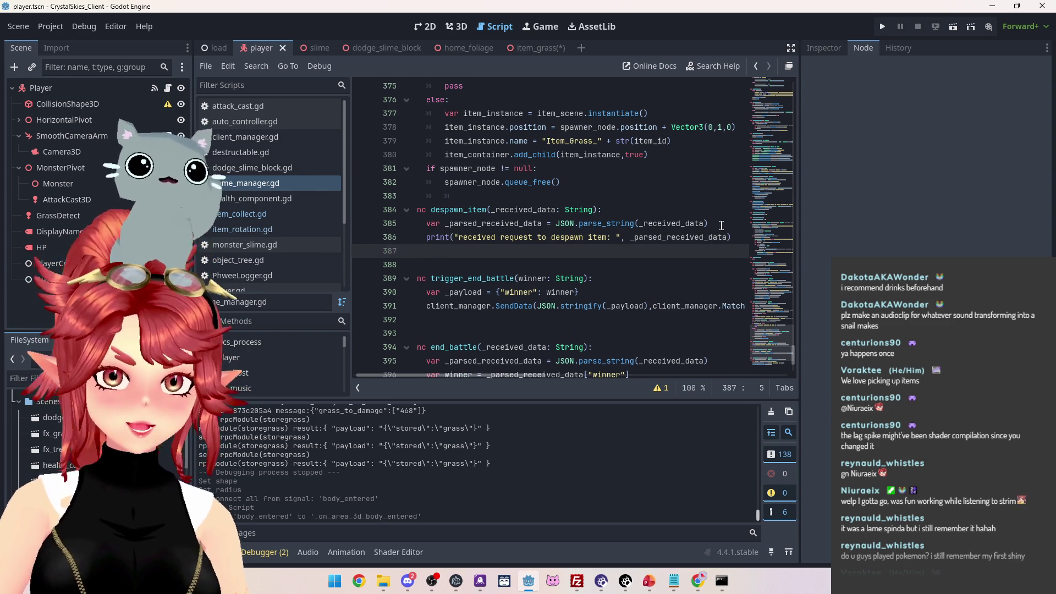
Step: Bring Notepad forward showing nk_lobbyhandler.ts
scroll(574, 246, up, 2)
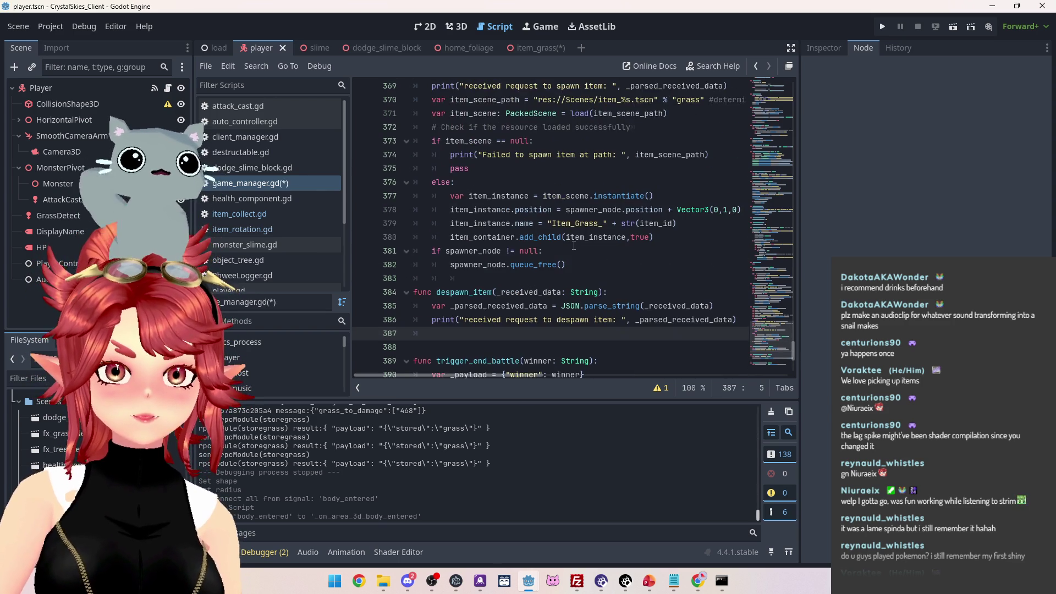
scroll(575, 246, up, 1)
scroll(565, 220, down, 1)
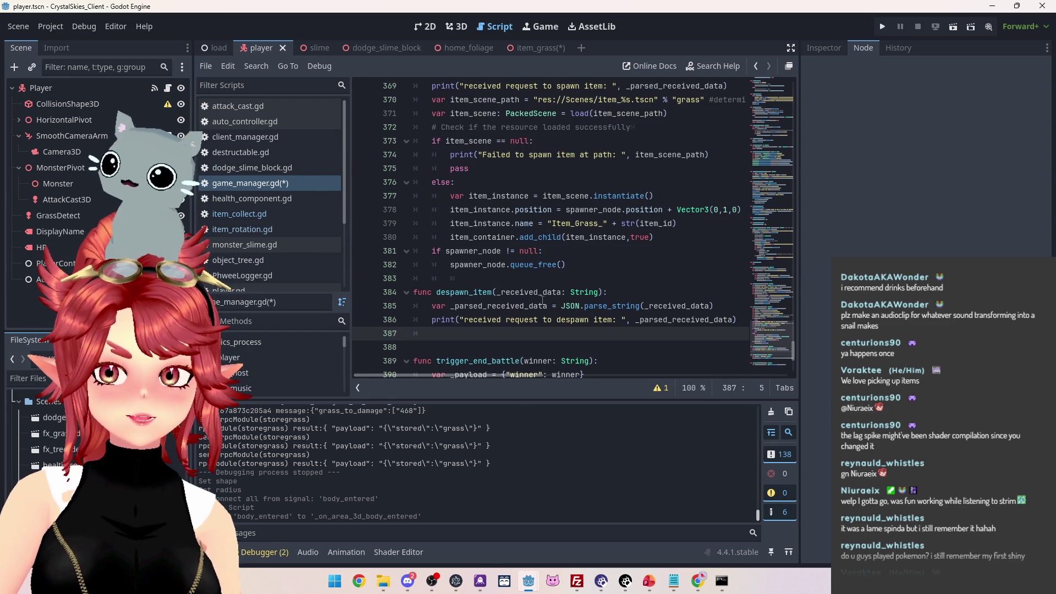
scroll(603, 327, up, 1)
scroll(604, 327, up, 1)
scroll(584, 325, down, 3)
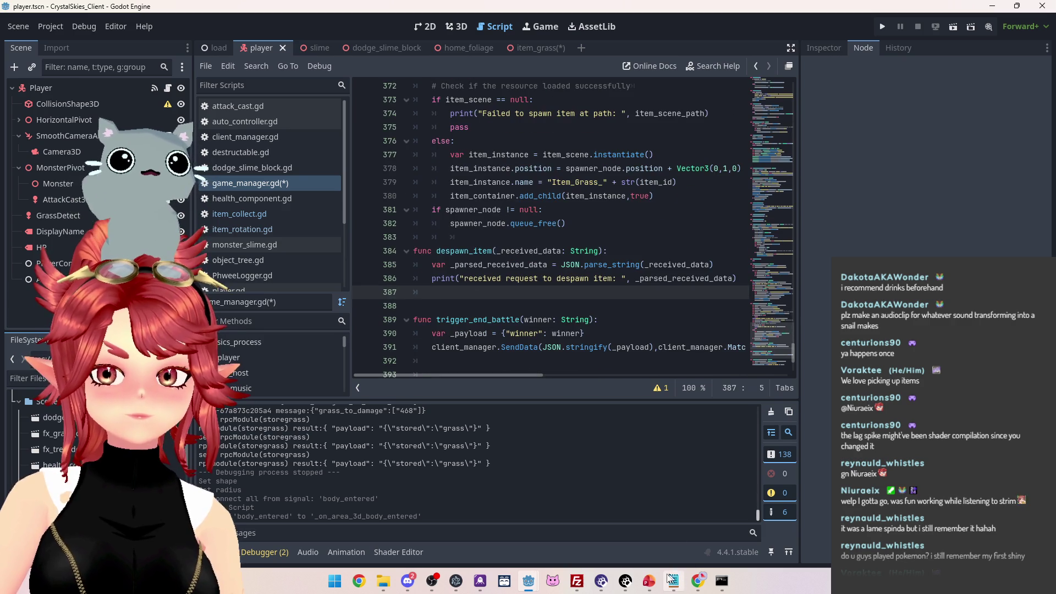
click(673, 581)
click(337, 64)
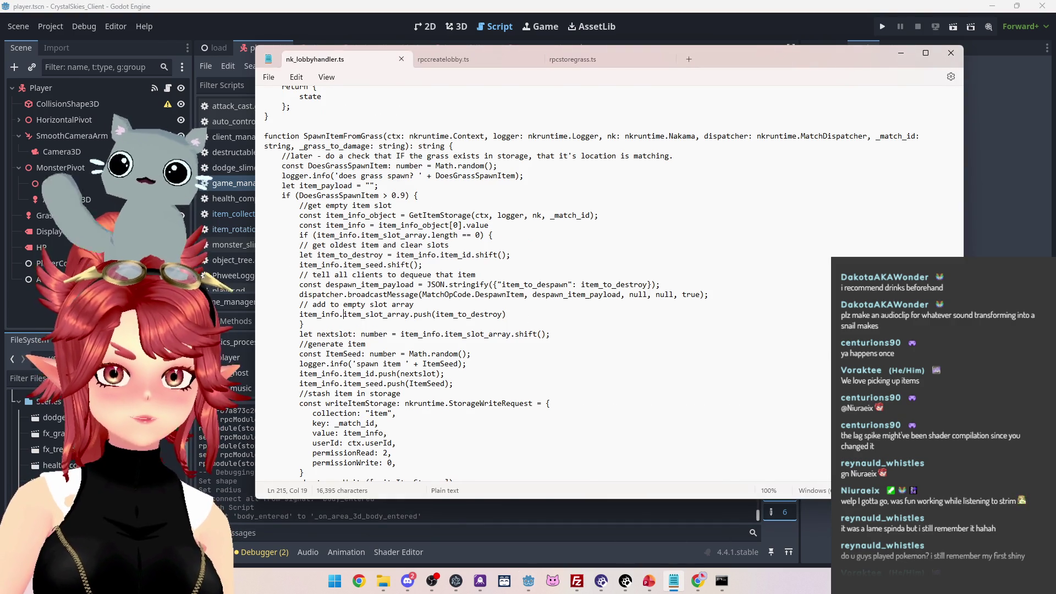
Step: Scroll to SpawnItemFromGrass in nk_lobbyhandler.ts, then return to Godot's game_manager.gd
scroll(533, 268, down, 2)
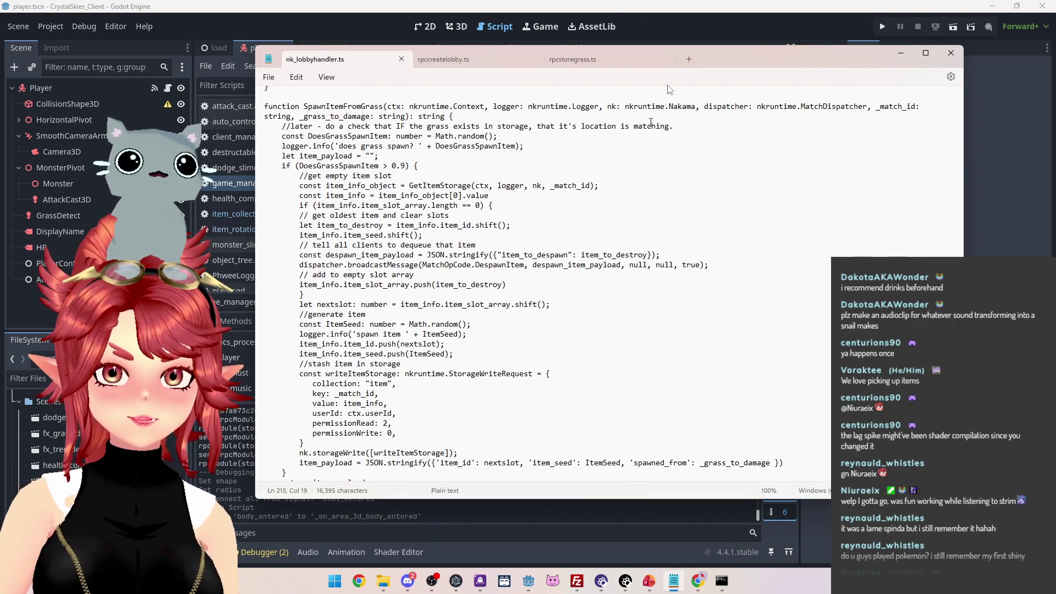
click(626, 13)
scroll(584, 209, up, 4)
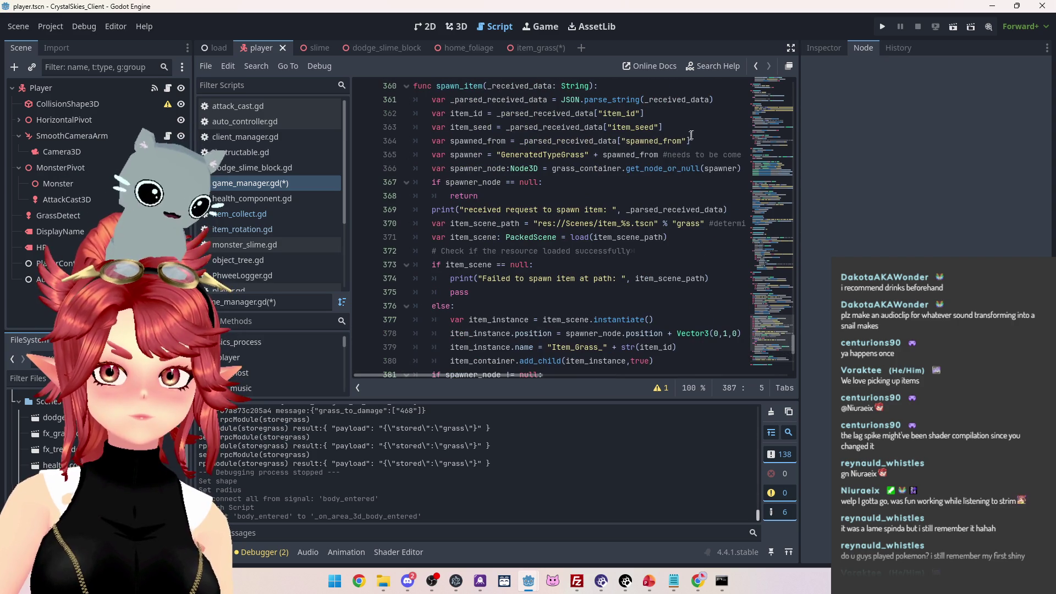
Step: Add an item_to_despawn assignment to despawn_item, adapted from the copied item_id line
drag(672, 119, 446, 113)
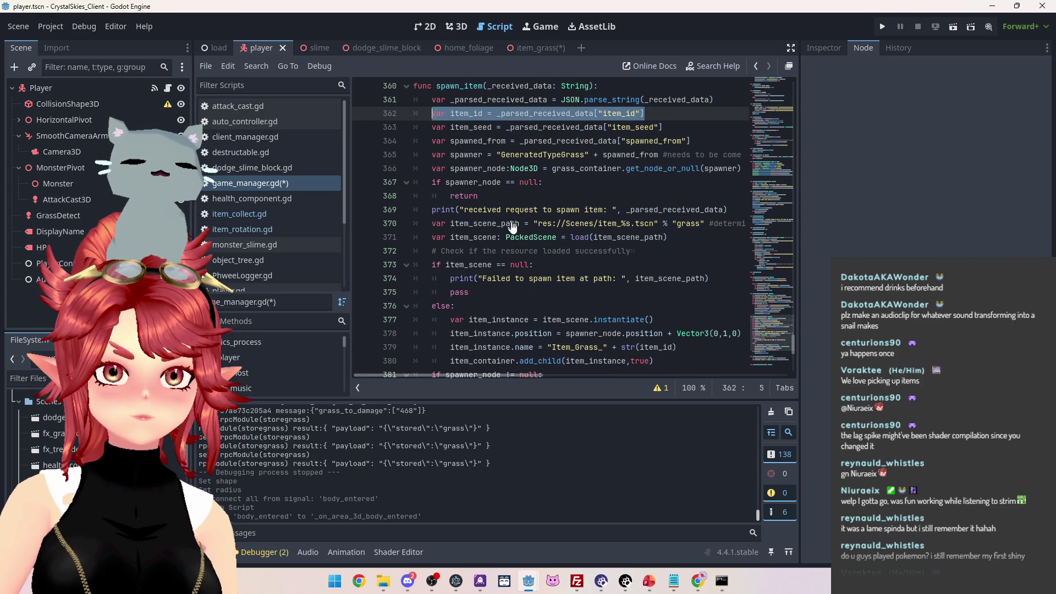
scroll(507, 220, down, 4)
scroll(508, 290, down, 1)
click(459, 237)
text(var item_id = _parsed_received_data["item_id"])
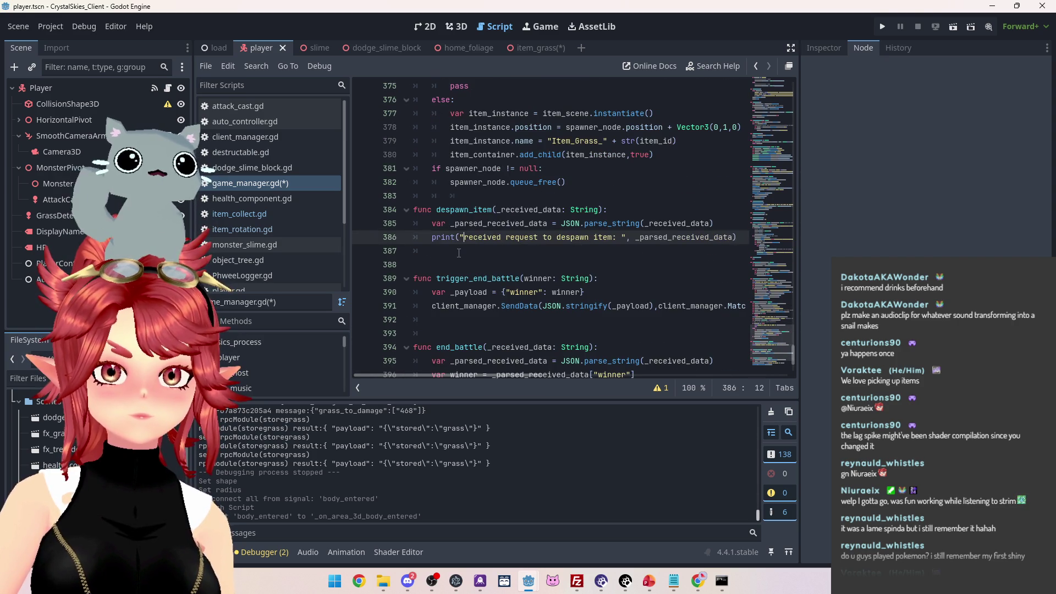
key(ctrl+z)
click(459, 253)
text(var item_id = _parsed_received_data["item_id"])
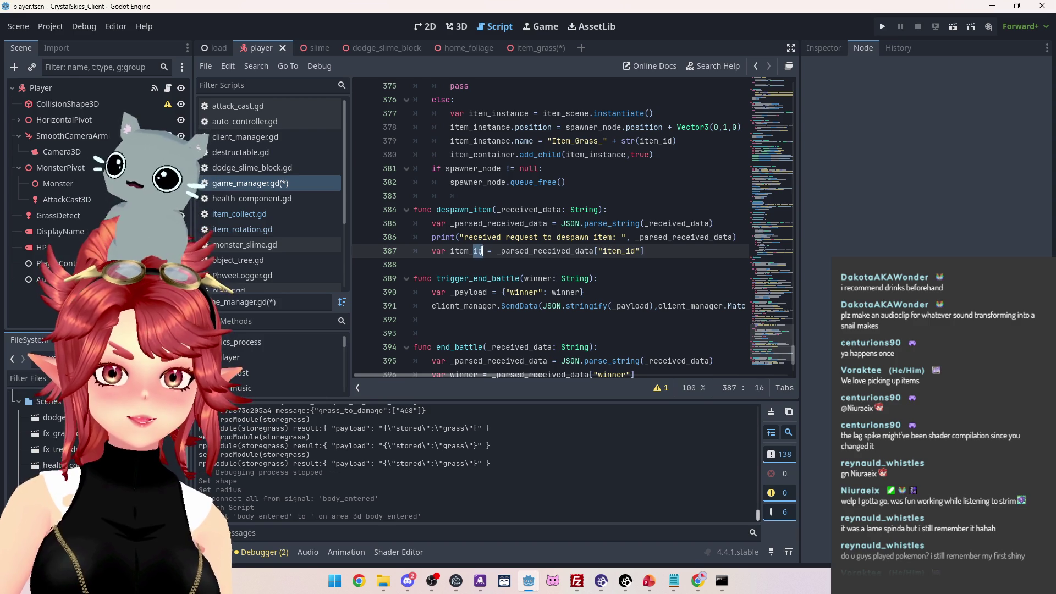
text(to_despawn)
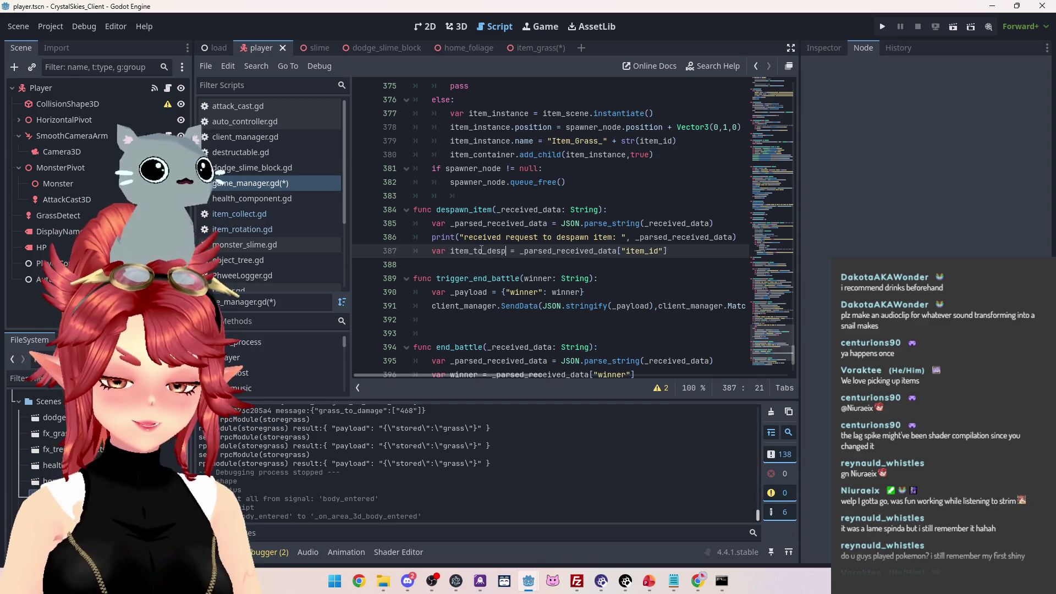
drag(452, 252, 520, 251)
key(ctrl+c)
drag(640, 251, 675, 252)
key(ctrl+v)
key(Return)
Step: Paste spawn_item's spawner_node lookup into despawn_item and rename it item_to_despawn_node
scroll(600, 275, up, 4)
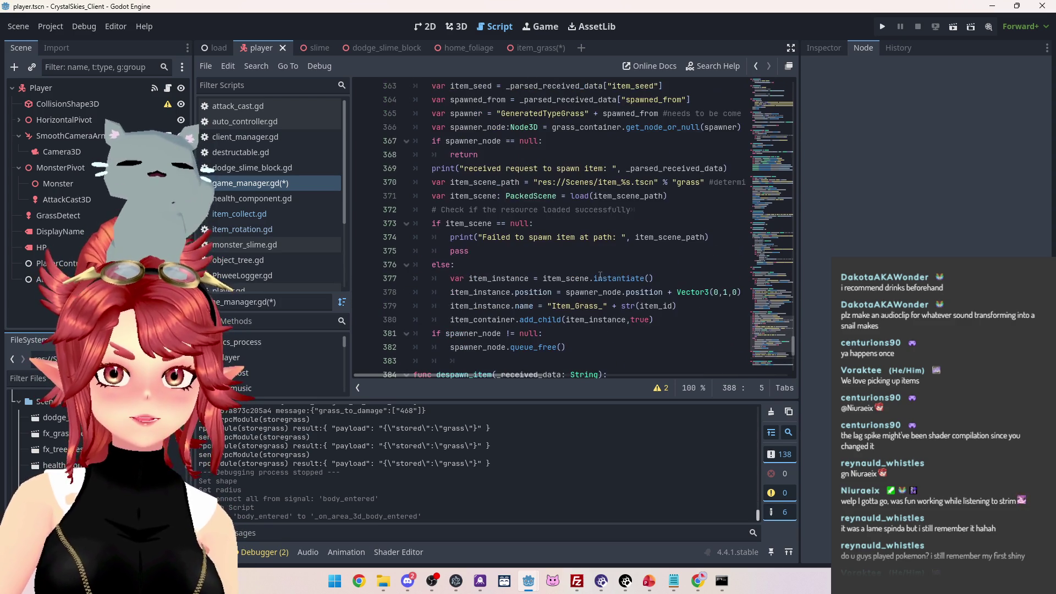
scroll(522, 186, up, 1)
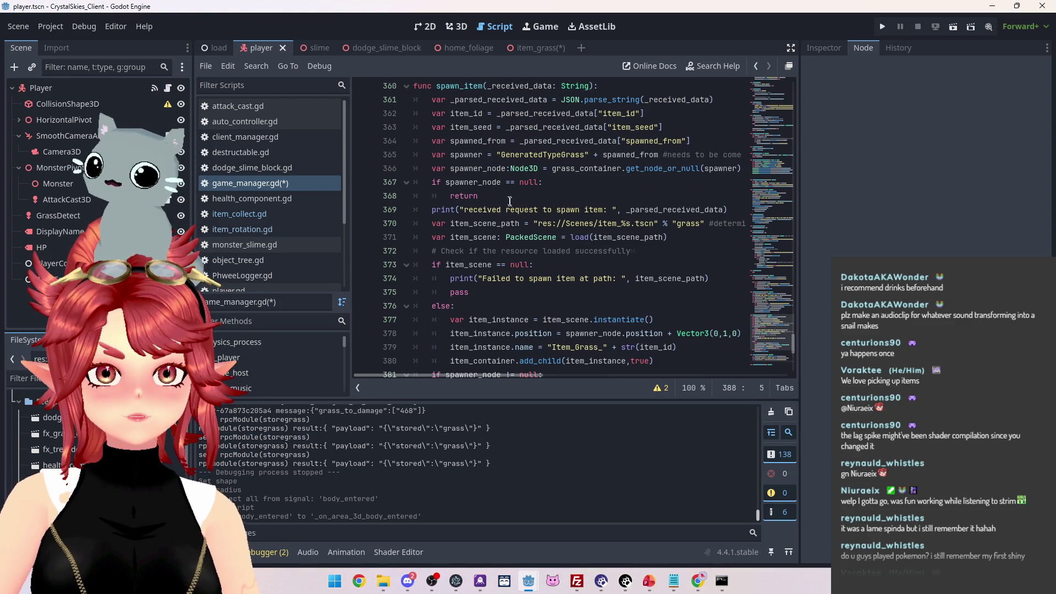
scroll(499, 182, down, 2)
scroll(478, 137, up, 1)
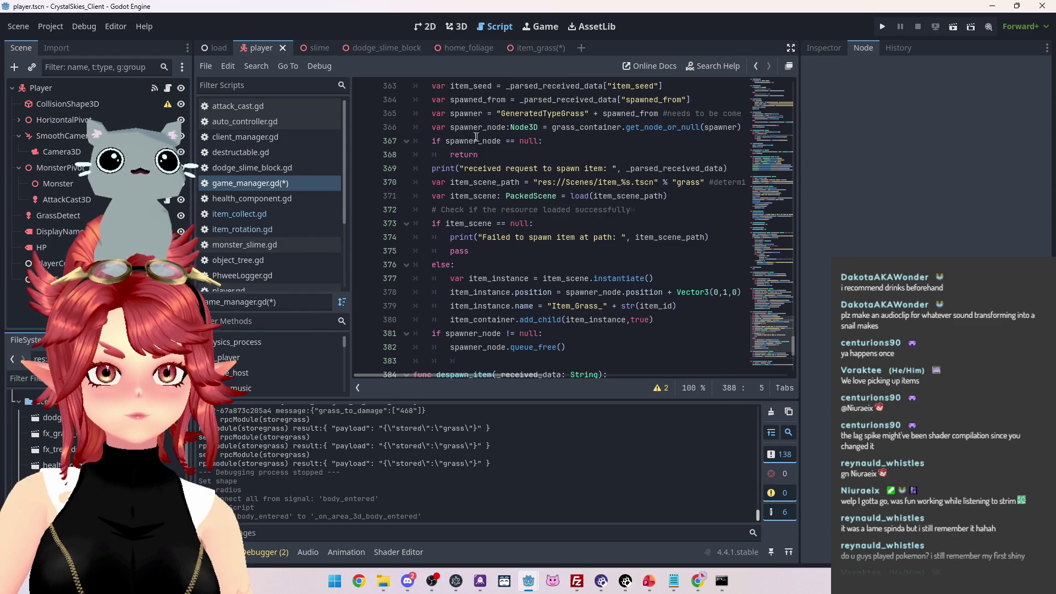
drag(432, 127, 482, 127)
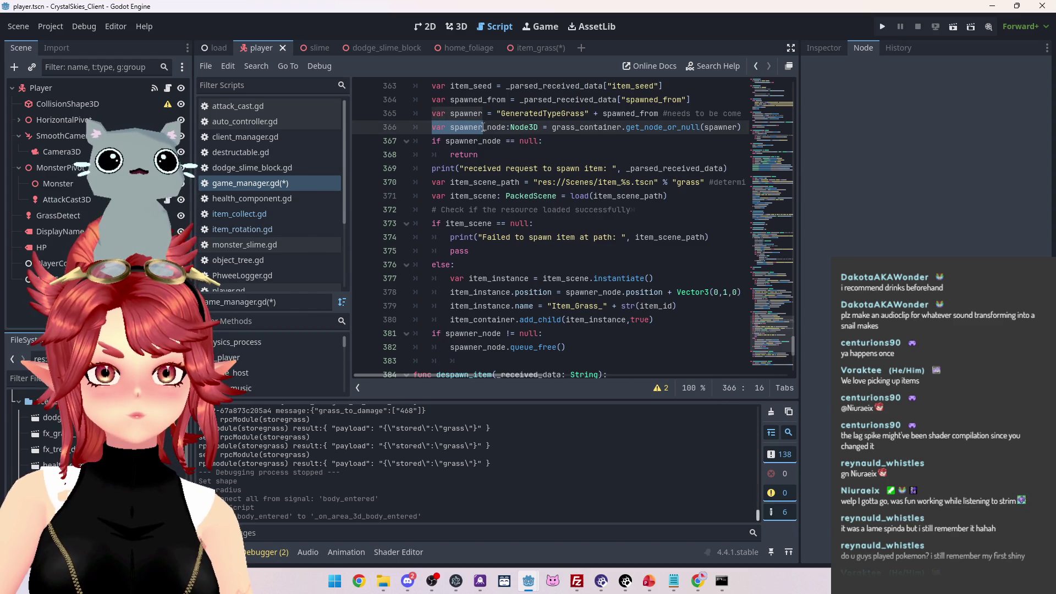
click(519, 168)
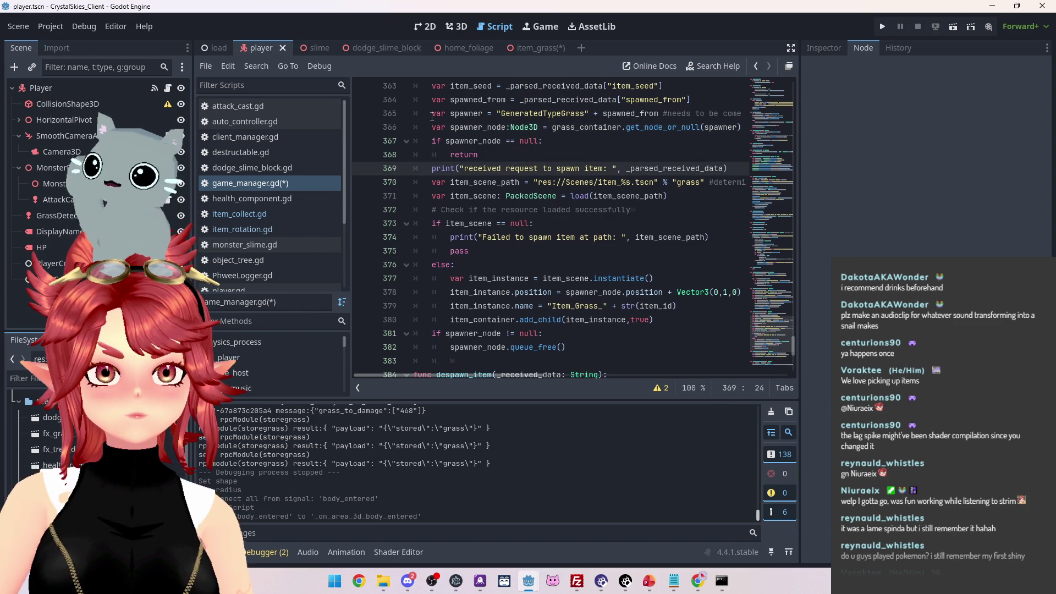
drag(433, 127, 742, 127)
scroll(563, 244, down, 3)
scroll(519, 288, down, 1)
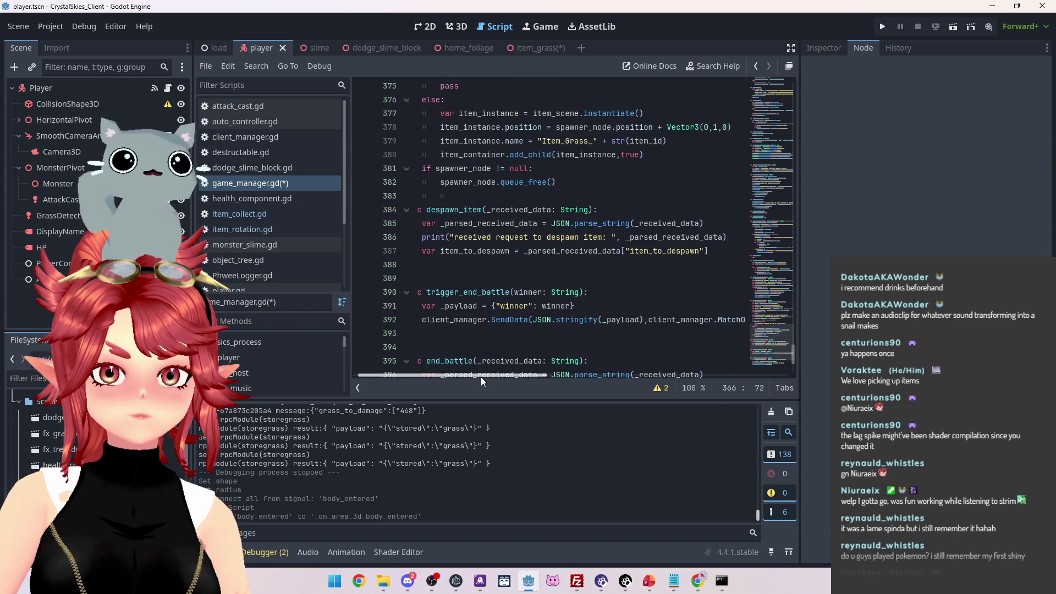
click(482, 265)
key(ctrl+v)
drag(441, 265, 472, 268)
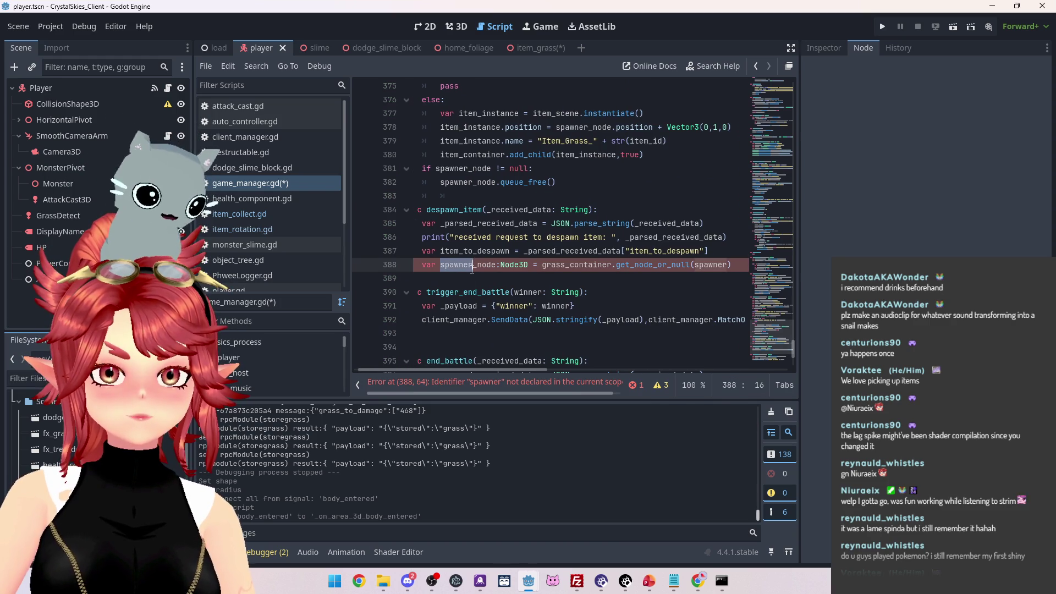
drag(440, 251, 510, 251)
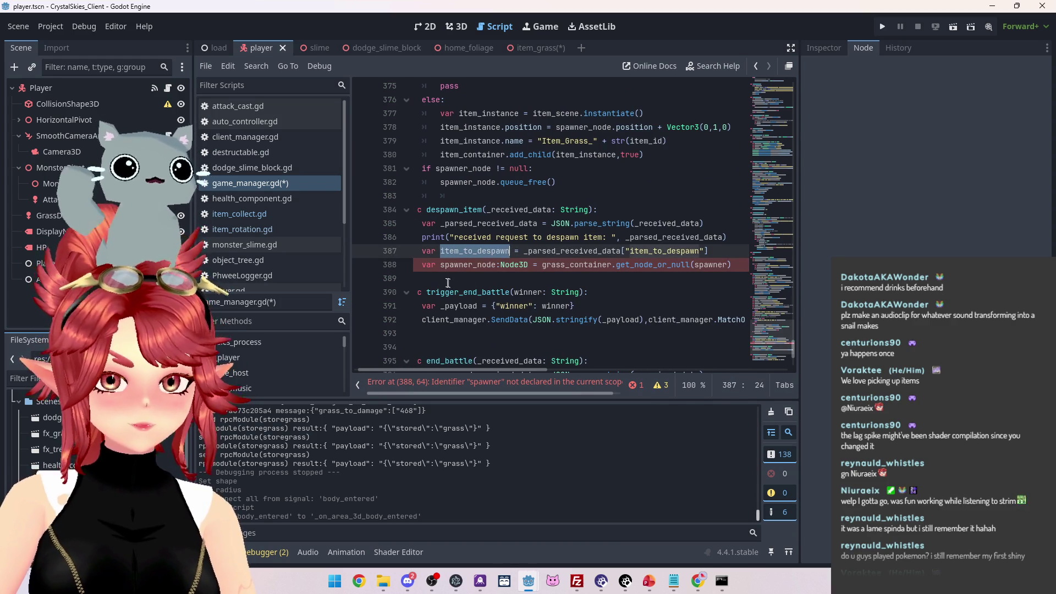
double_click(444, 266)
key(ctrl+v)
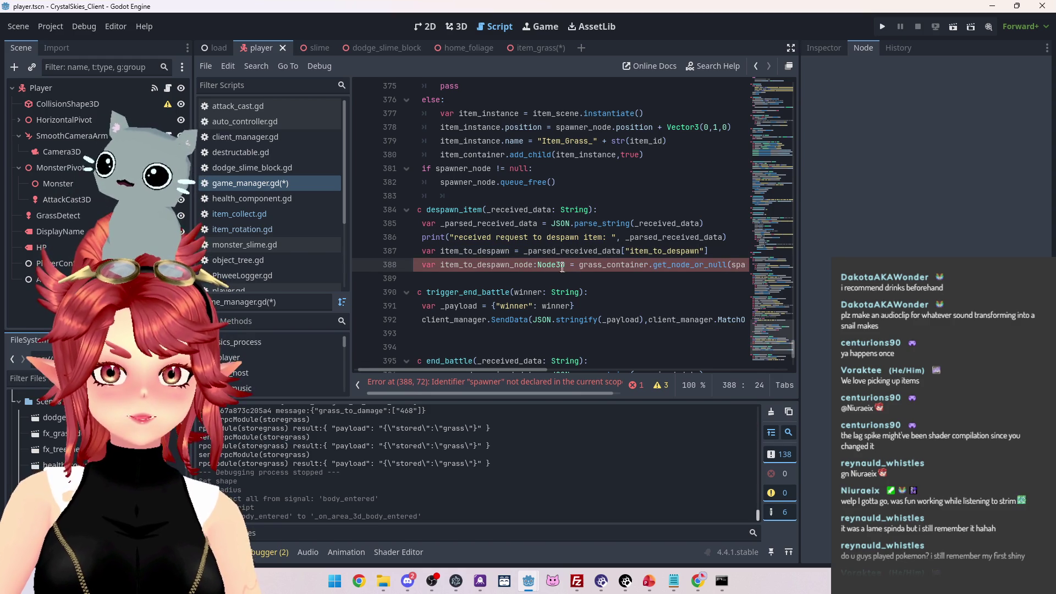
Step: Change grass_container to item_container in the new lookup line
mouse_move(541, 369)
mouse_down()
mouse_move(606, 372)
mouse_move(540, 359)
mouse_up()
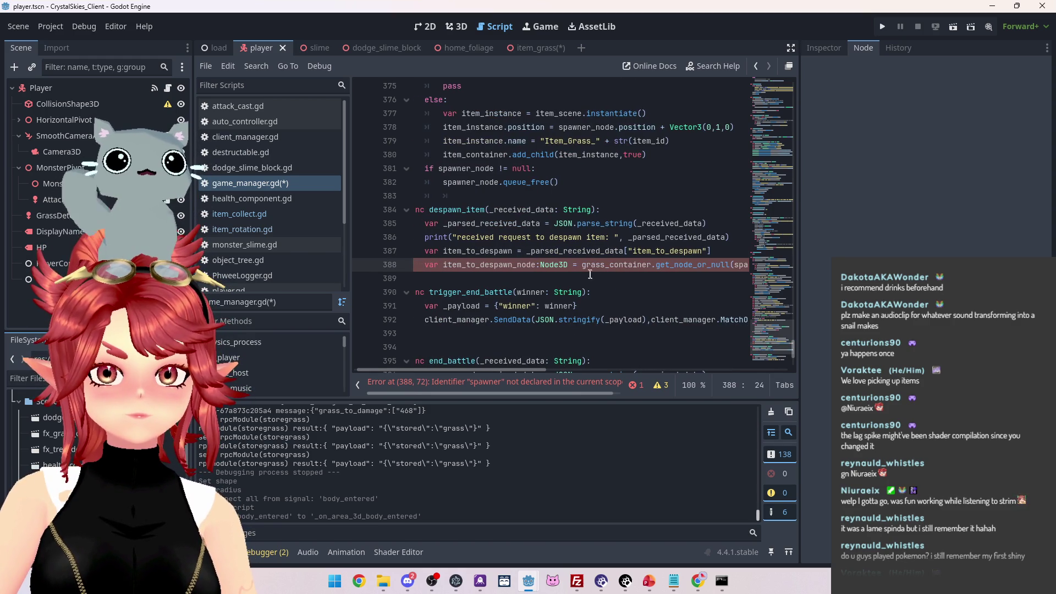
drag(582, 265, 606, 267)
text(items)
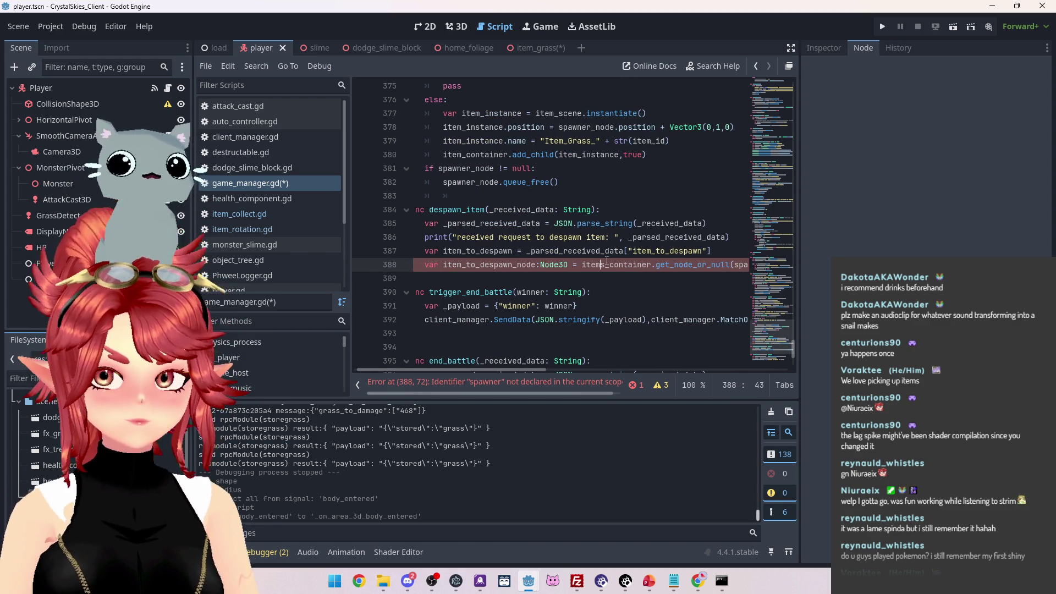
click(588, 281)
click(612, 265)
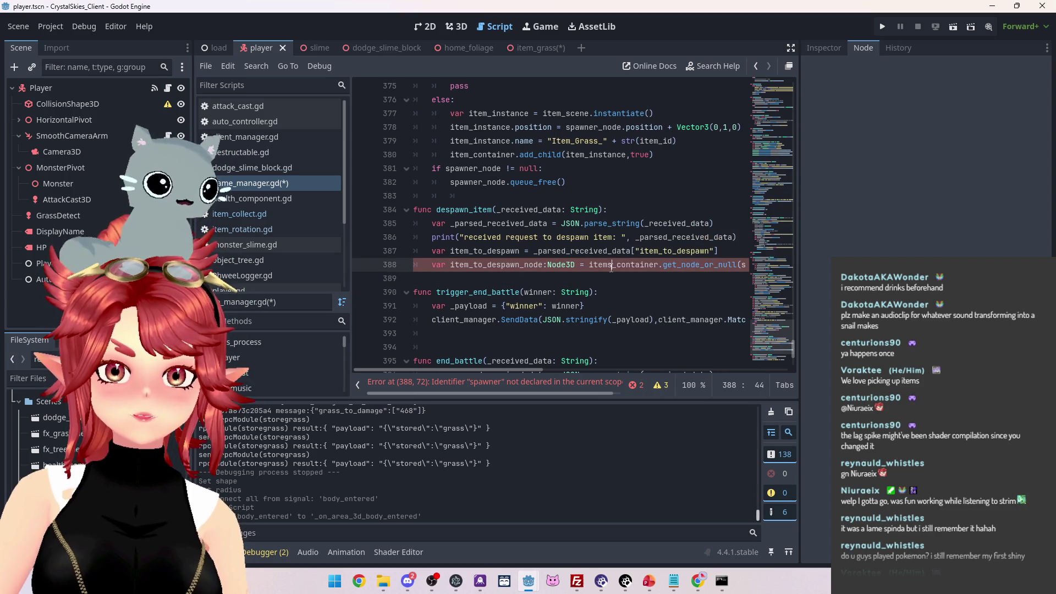
key(BackSpace)
mouse_move(535, 367)
mouse_down()
mouse_move(588, 369)
mouse_move(512, 360)
mouse_up()
scroll(623, 260, up, 5)
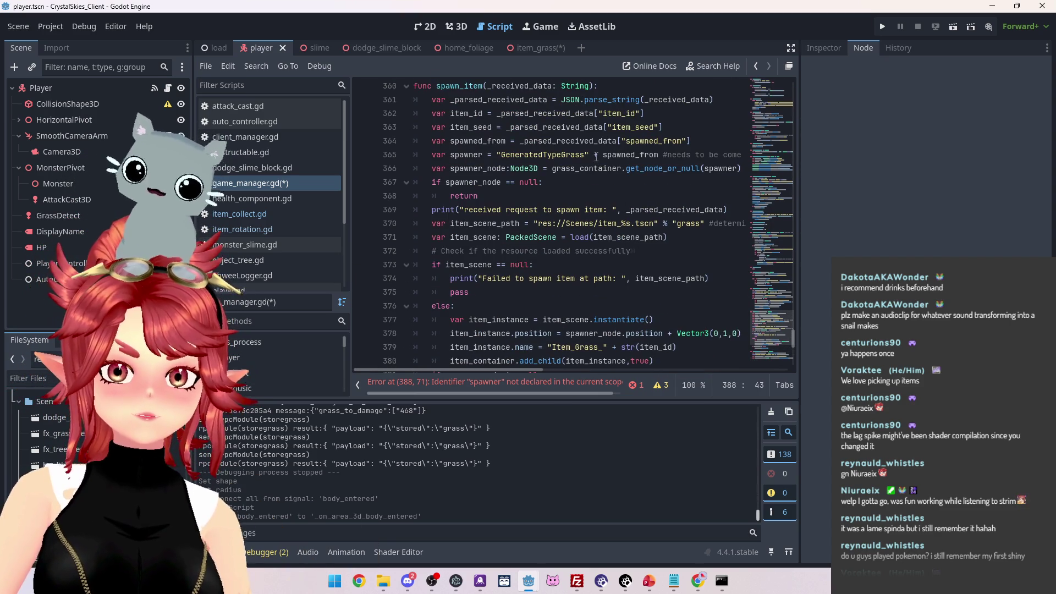
drag(434, 155, 663, 155)
scroll(470, 267, down, 4)
click(431, 307)
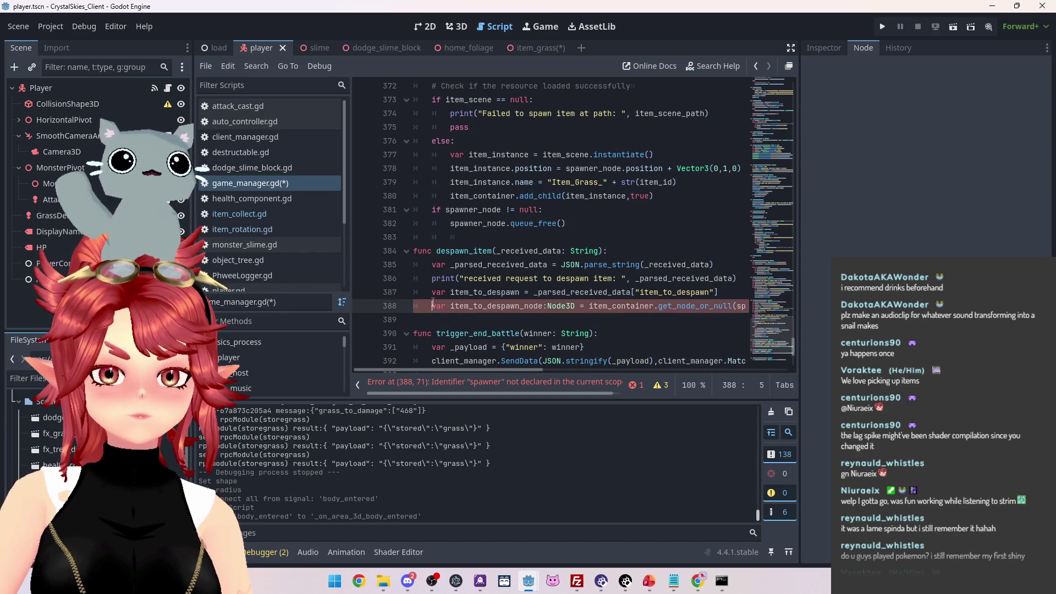
Step: Insert the spawner name line above the lookup and rename line 387's variable to item_id
key(Return)
key(Up)
key(ctrl+v)
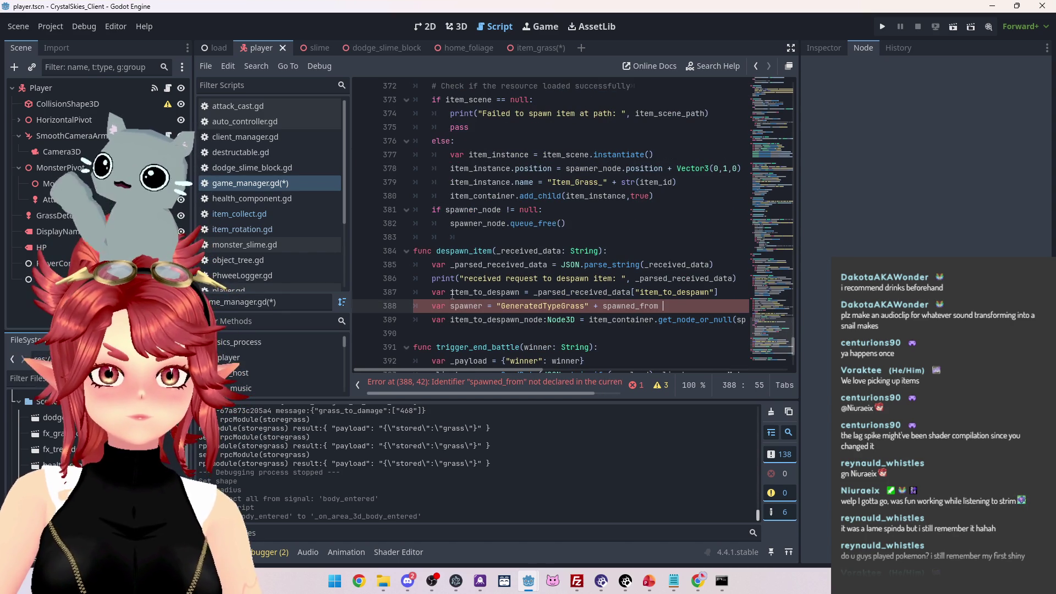
scroll(498, 330, up, 4)
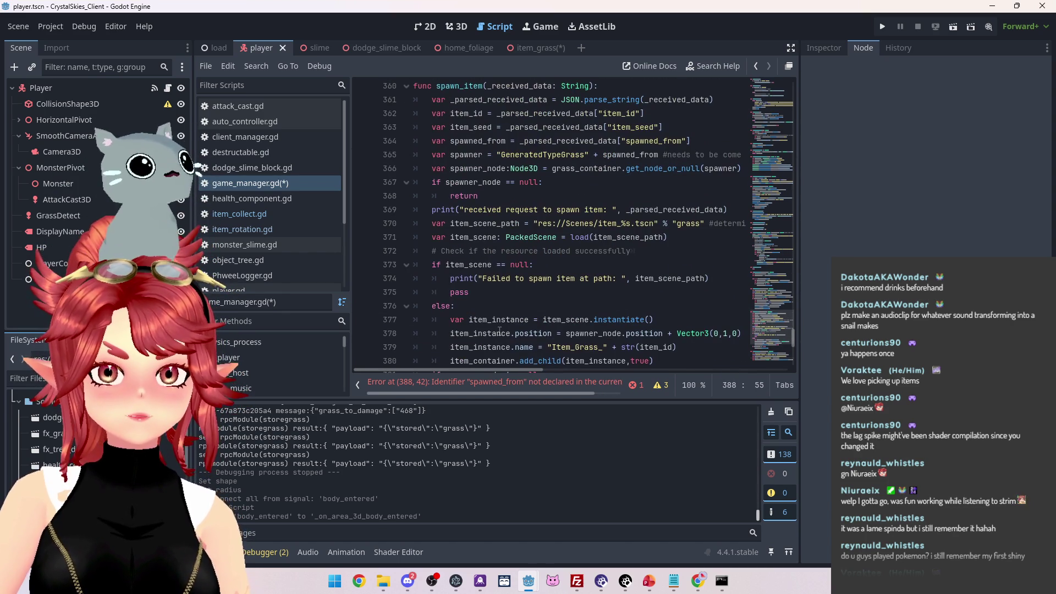
scroll(499, 330, down, 4)
scroll(498, 329, up, 4)
scroll(498, 329, down, 4)
scroll(495, 329, up, 4)
scroll(496, 329, down, 4)
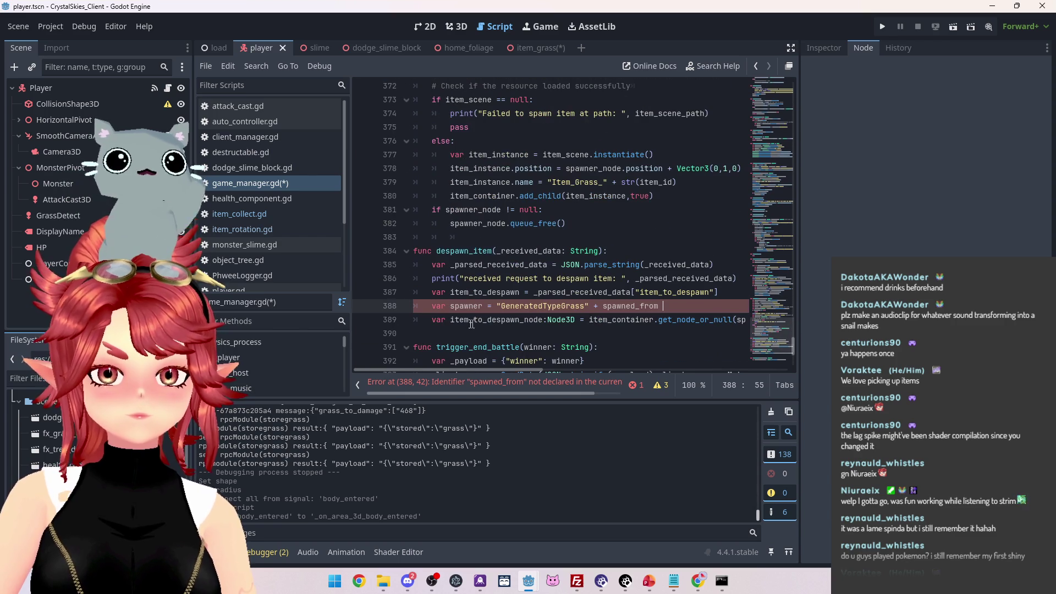
drag(450, 292, 469, 293)
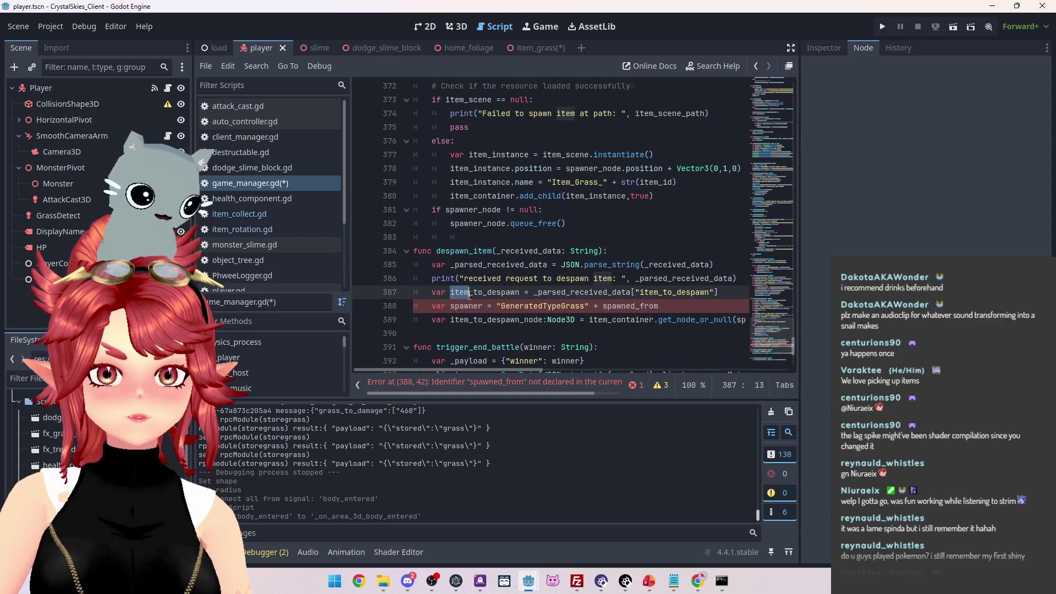
click(450, 305)
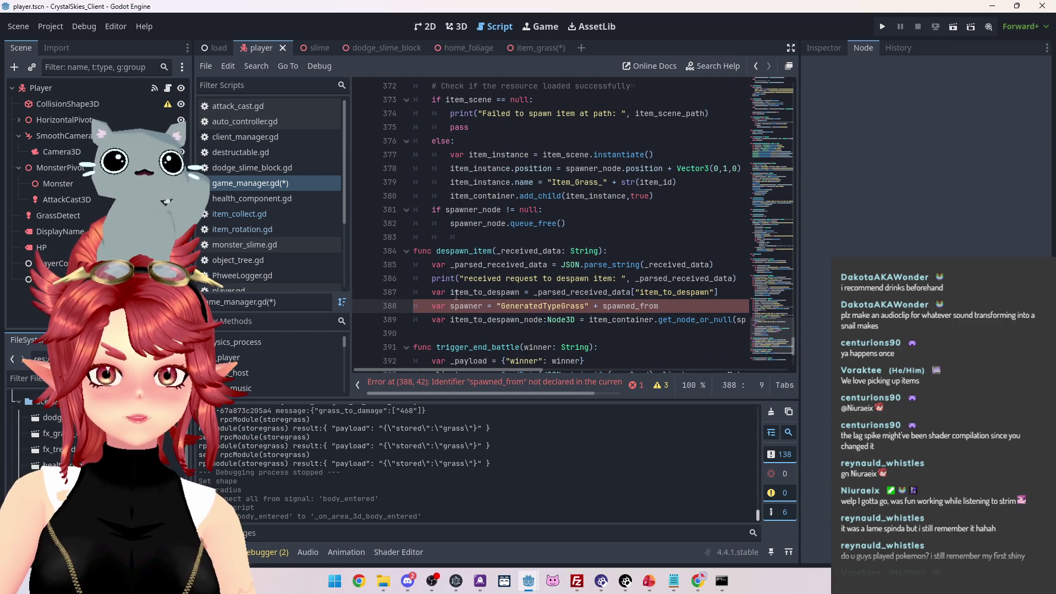
drag(451, 292, 522, 292)
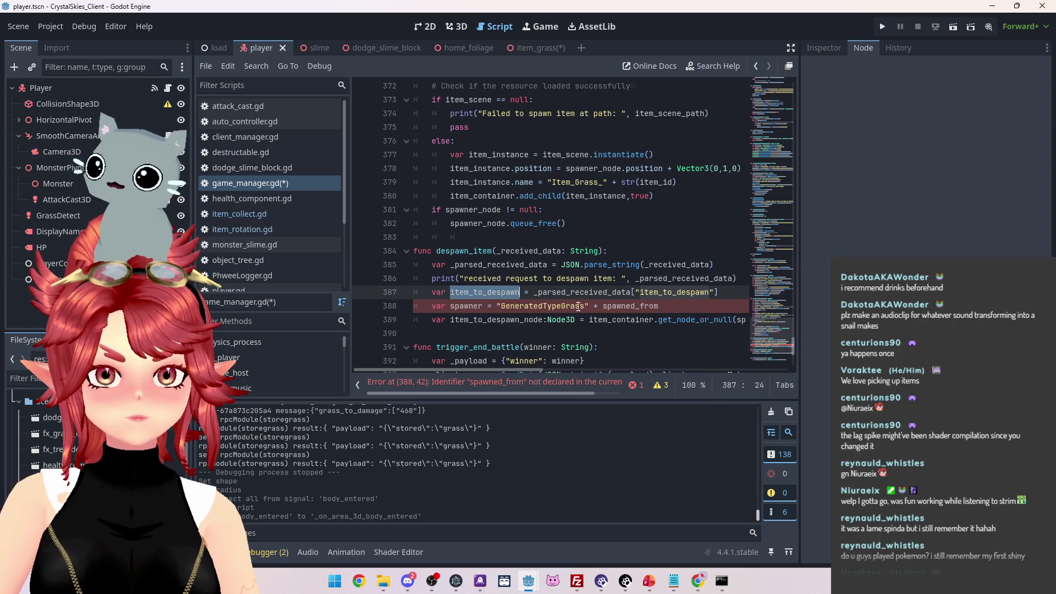
drag(473, 292, 523, 294)
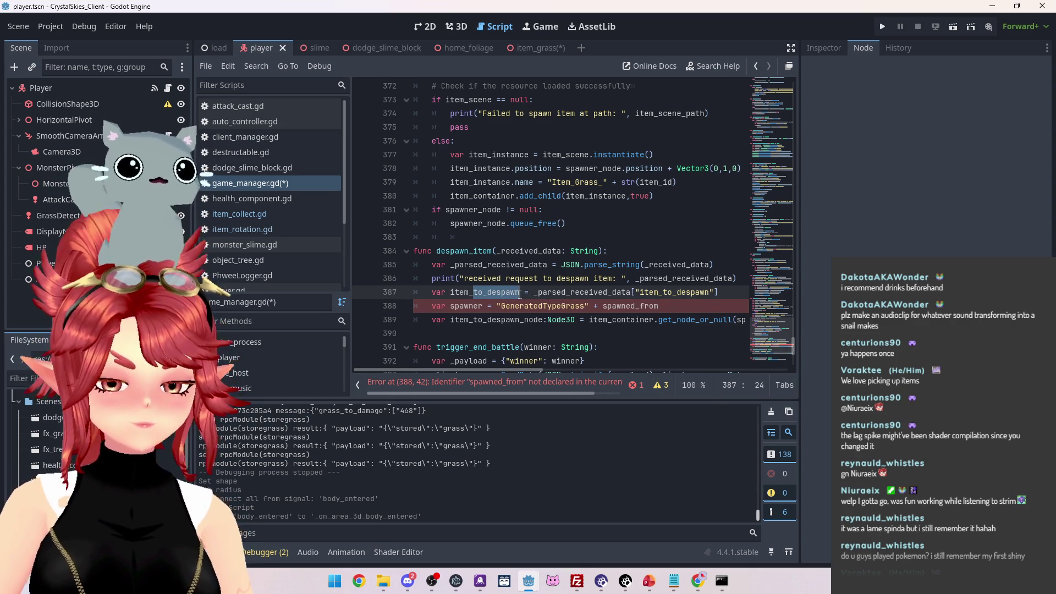
text(id)
shift+click(471, 293)
Step: Build item_to_despawn as "Item_Grass_" + item_id and pass it to get_node_or_null on line 389
drag(450, 319, 520, 322)
key(ctrl+c)
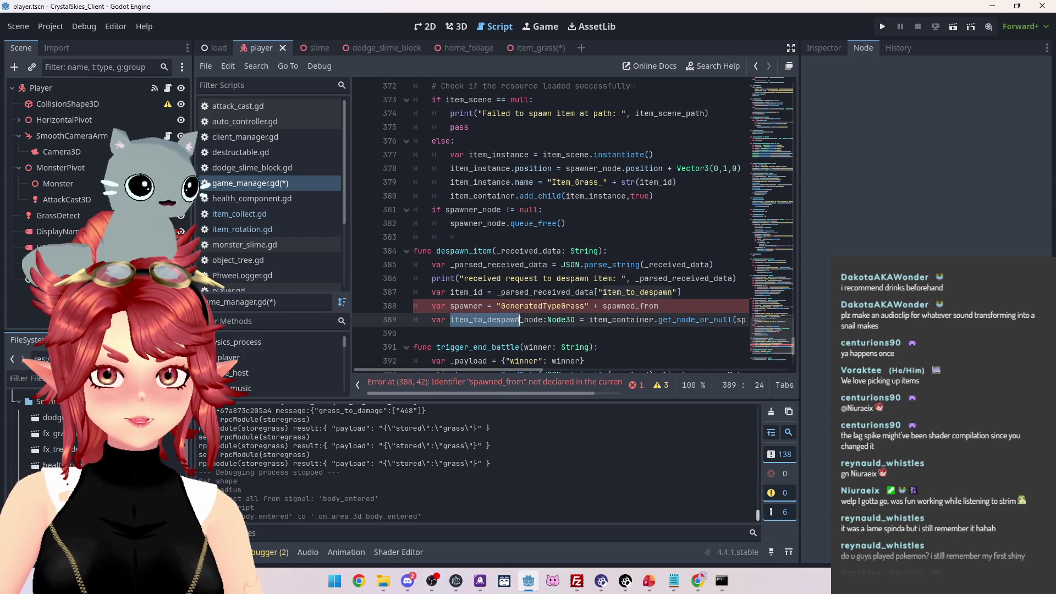
double_click(461, 307)
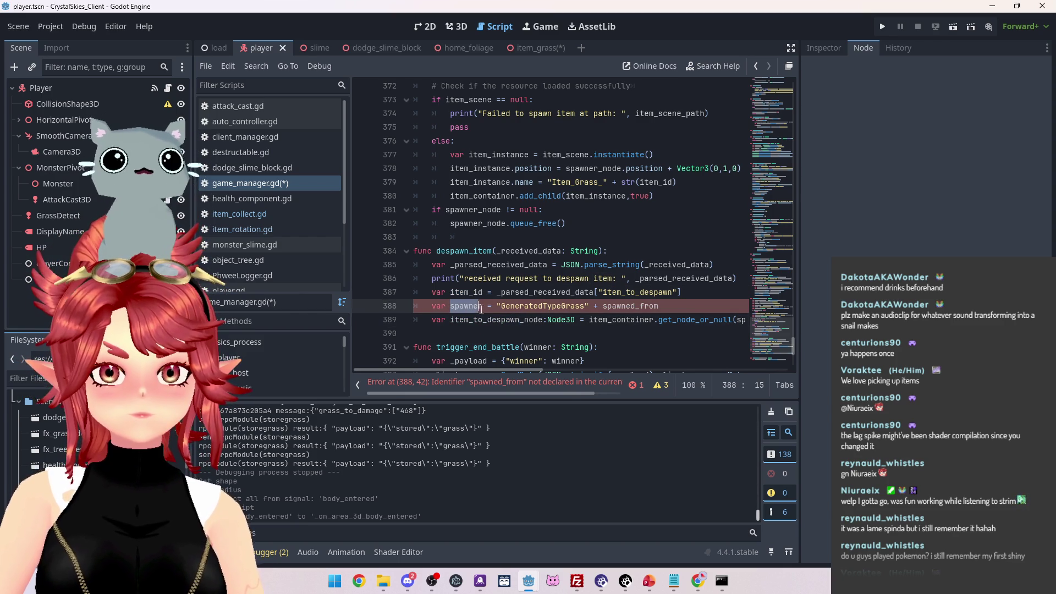
key(ctrl+v)
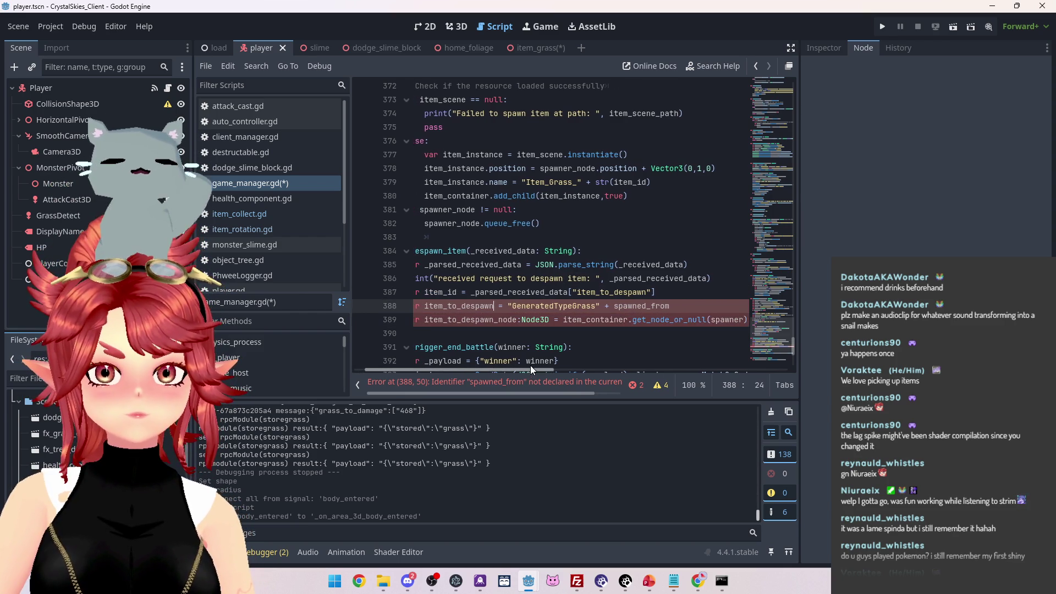
drag(539, 307, 623, 306)
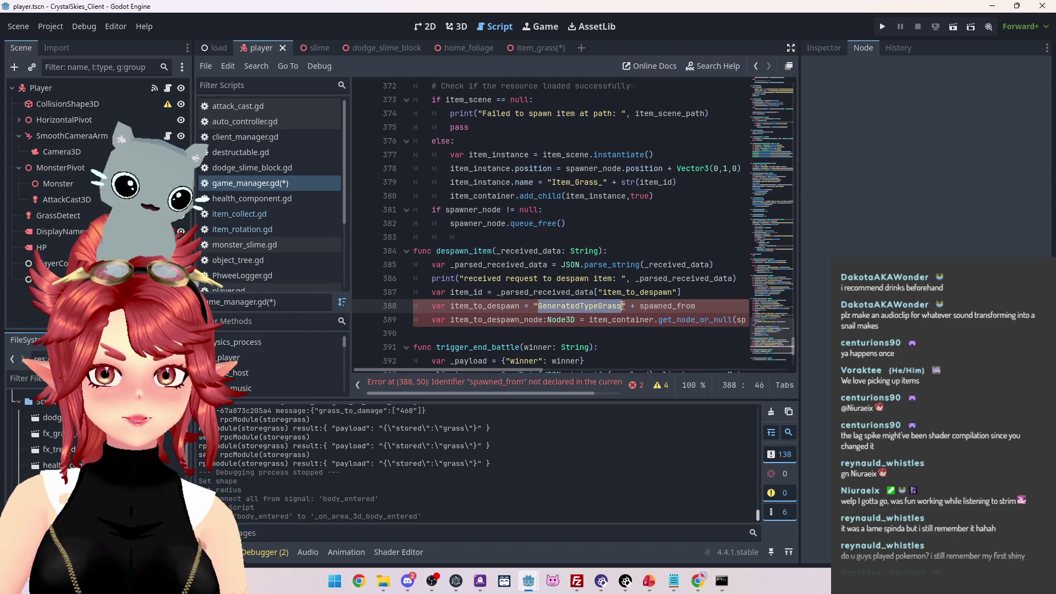
text(ITem_Grass)
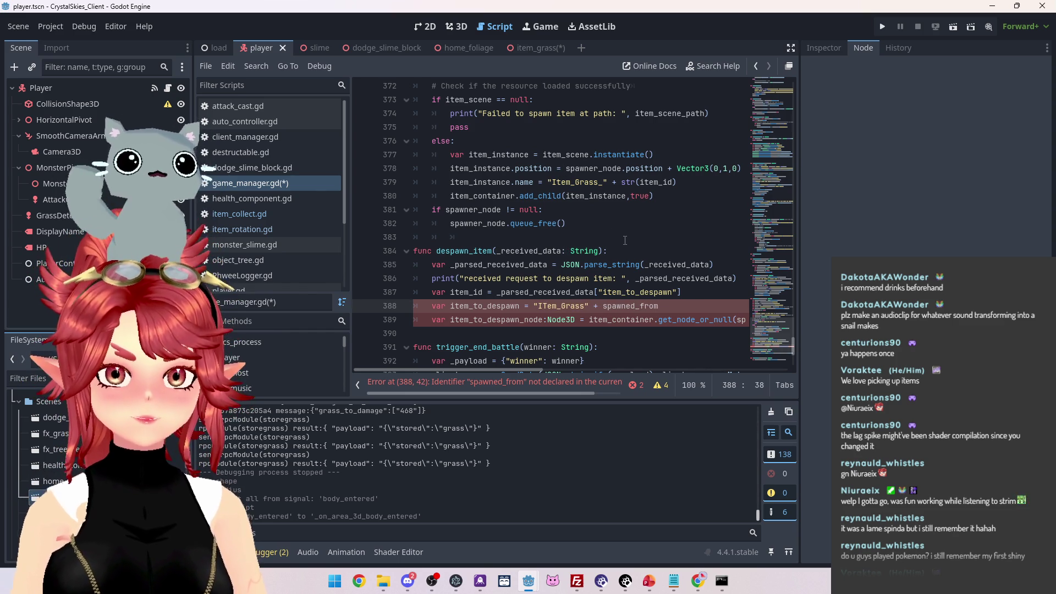
key(Delete)
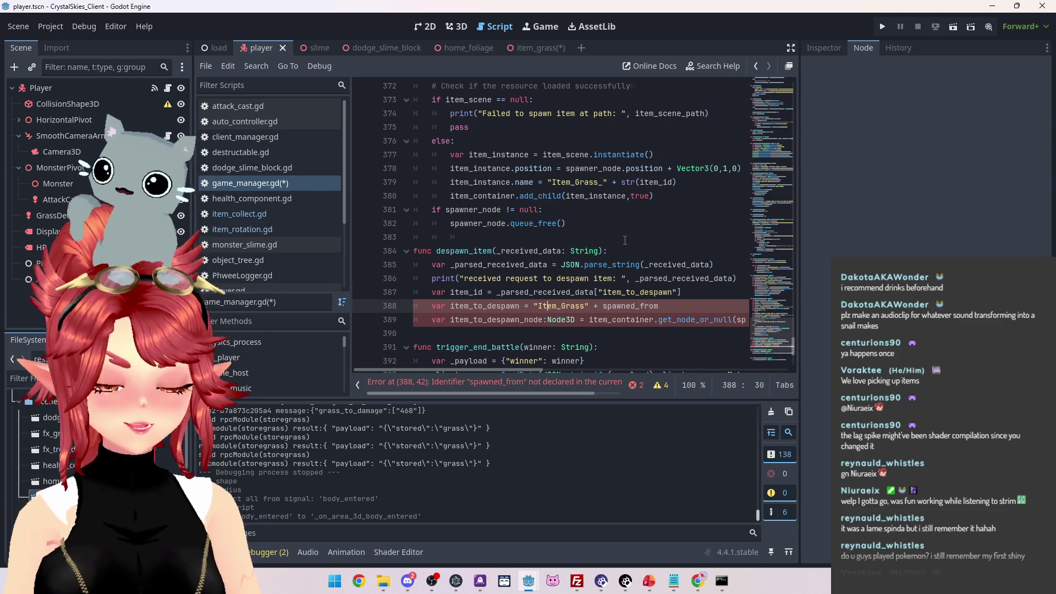
text(to)
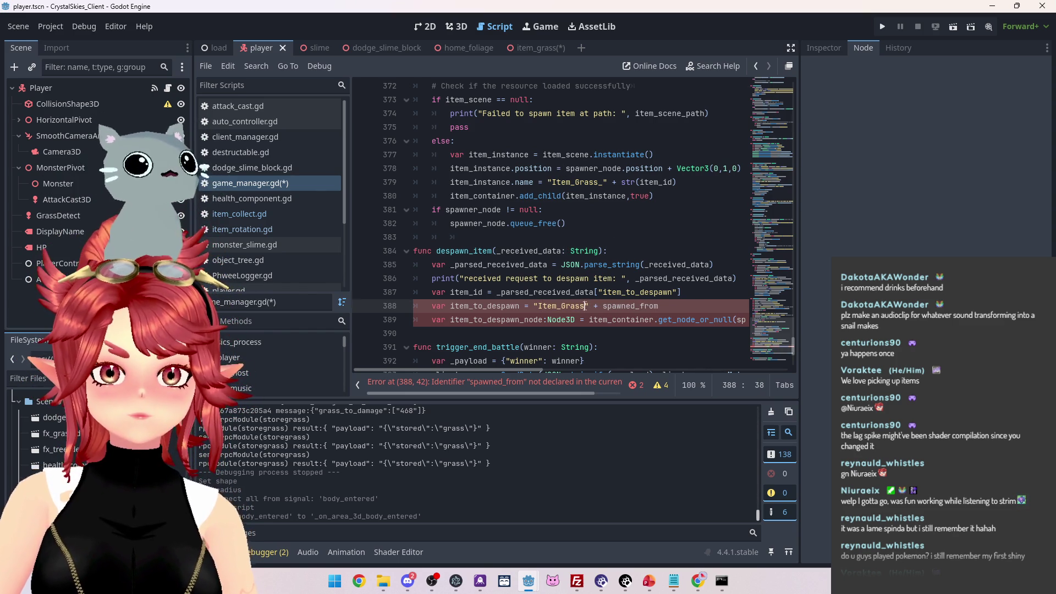
text(_)
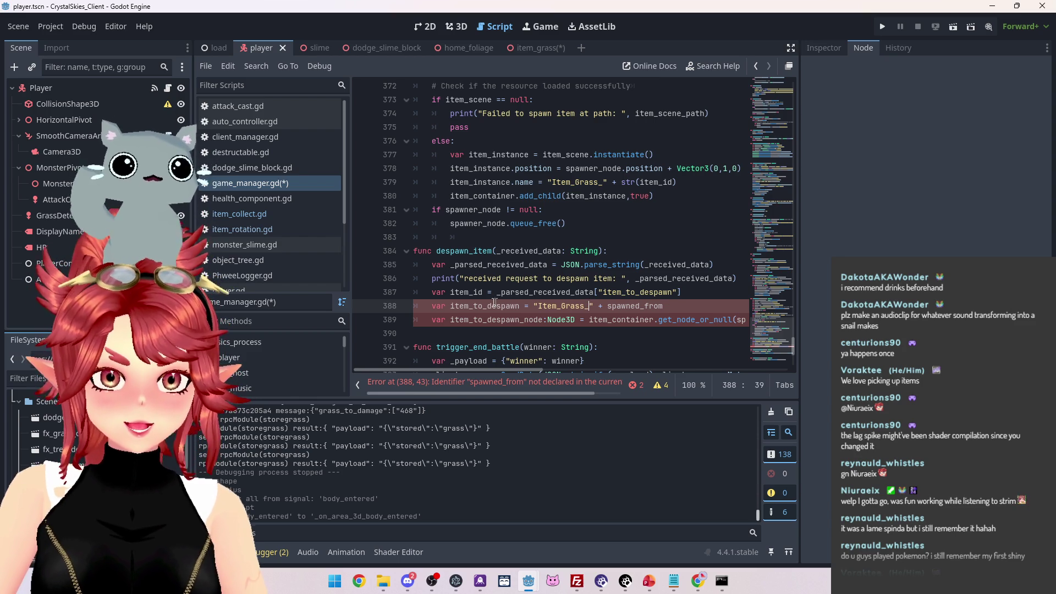
drag(451, 293, 484, 292)
key(ctrl+c)
double_click(641, 307)
key(ctrl+v)
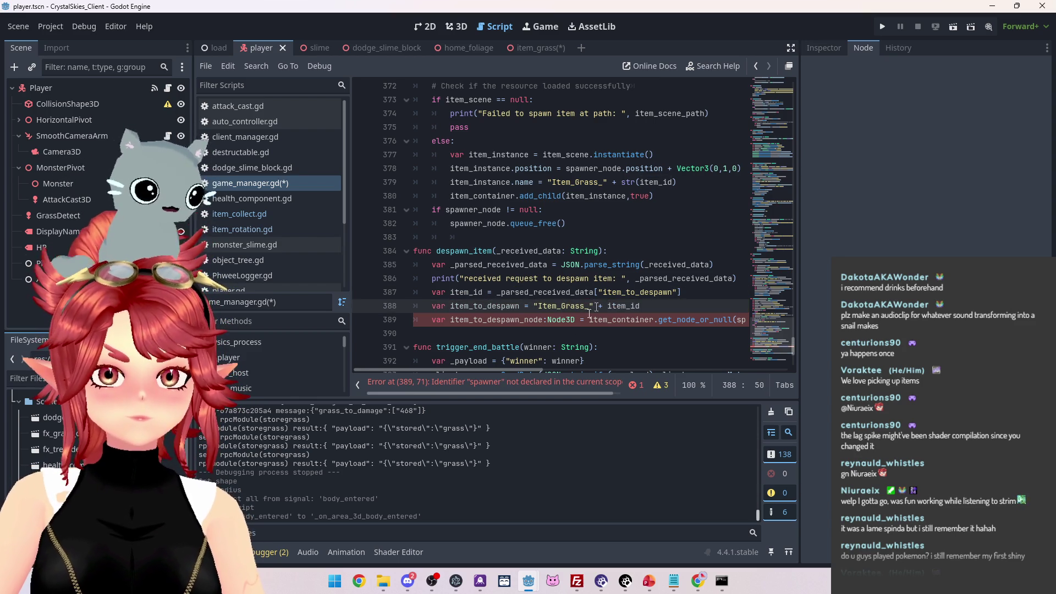
mouse_move(450, 305)
mouse_down()
mouse_move(519, 307)
mouse_move(546, 320)
mouse_up()
click(529, 368)
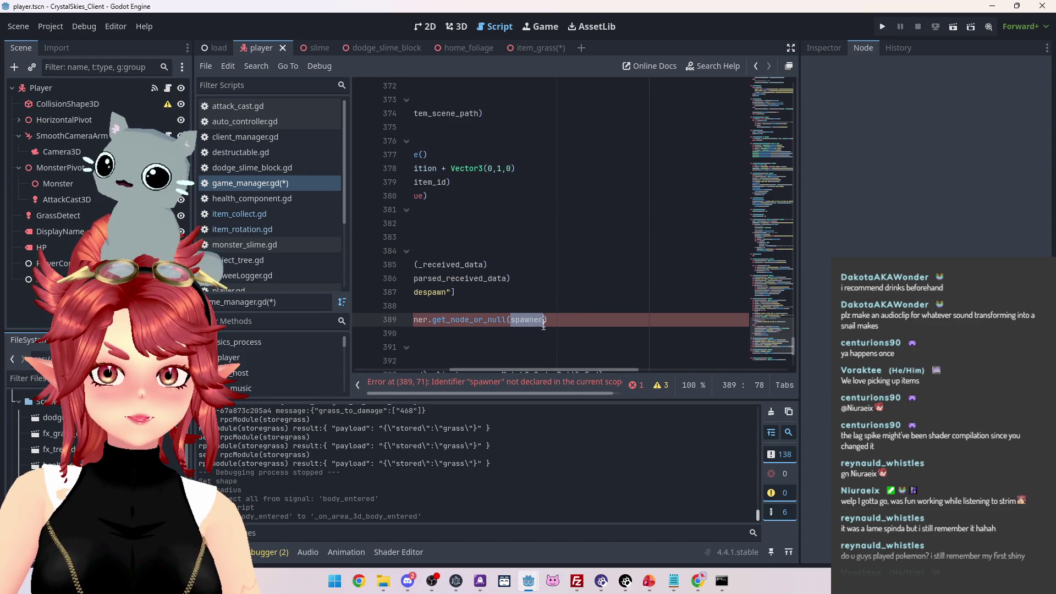
text(item_to_despawn)
drag(540, 374, 397, 374)
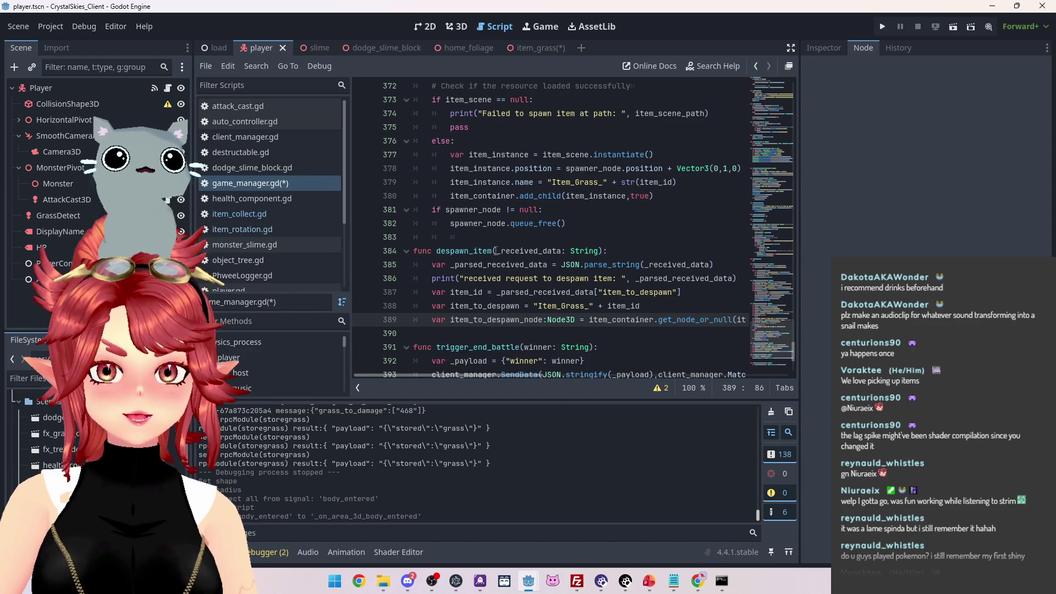
Step: Paste the spawner_node null-check and queue_free block below the lookup in despawn_item
scroll(437, 200, down, 1)
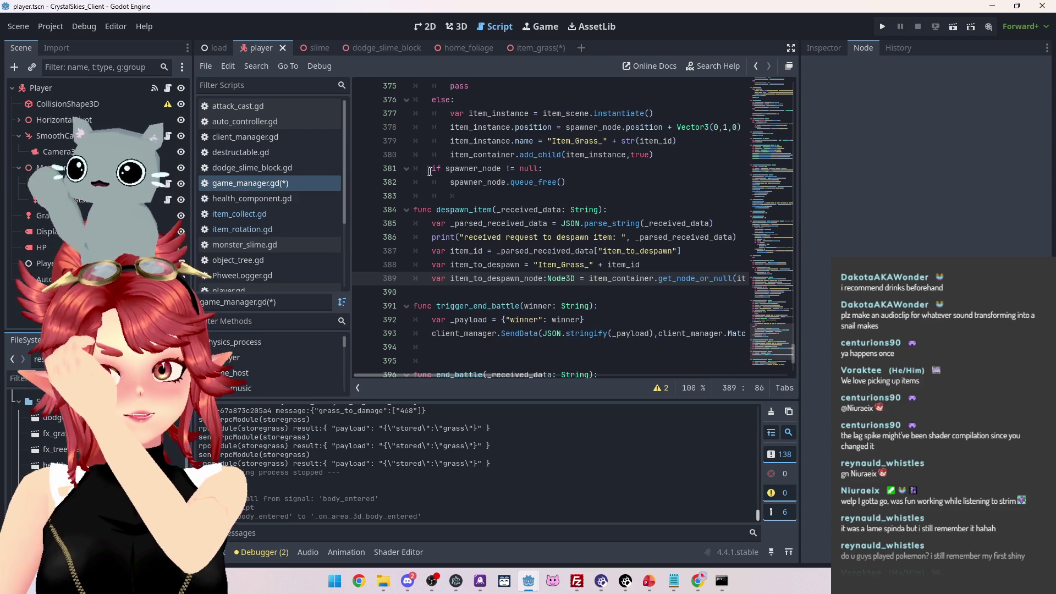
drag(429, 169, 569, 180)
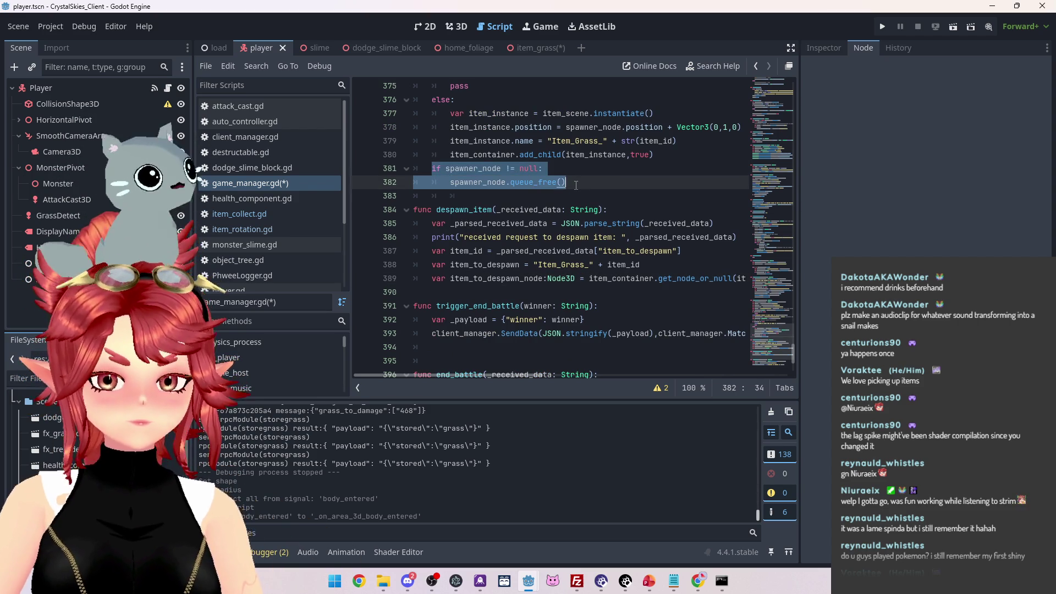
click(492, 291)
key(Return)
key(Up)
key(Return)
text(if spawner_node != null: 		spawner_node.queue_free())
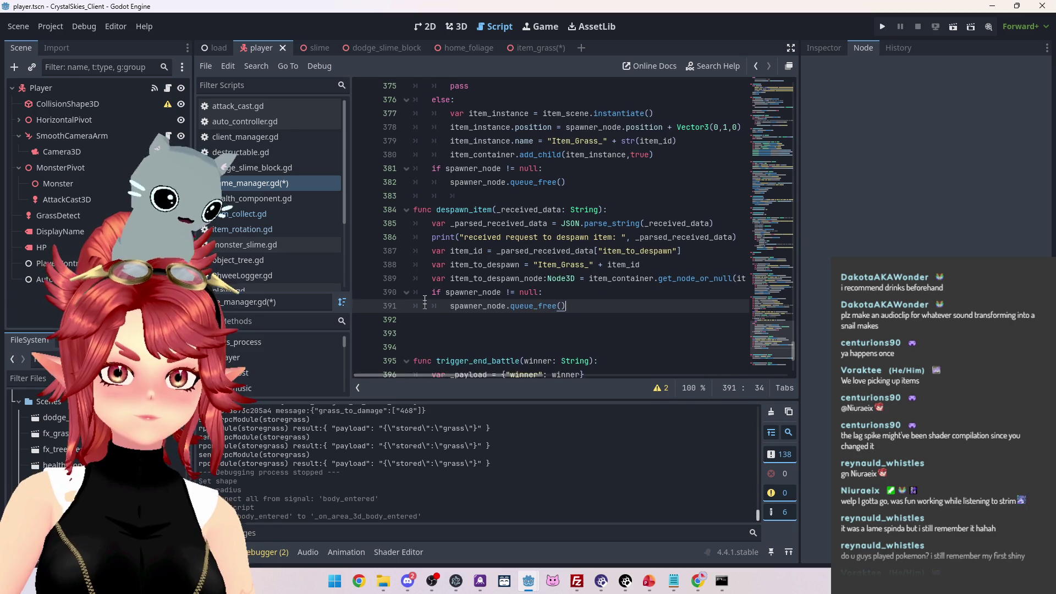
Step: Rename spawner_node to item_to_despawn_node in the pasted block, save game_manager.gd and run the project
drag(451, 278, 545, 278)
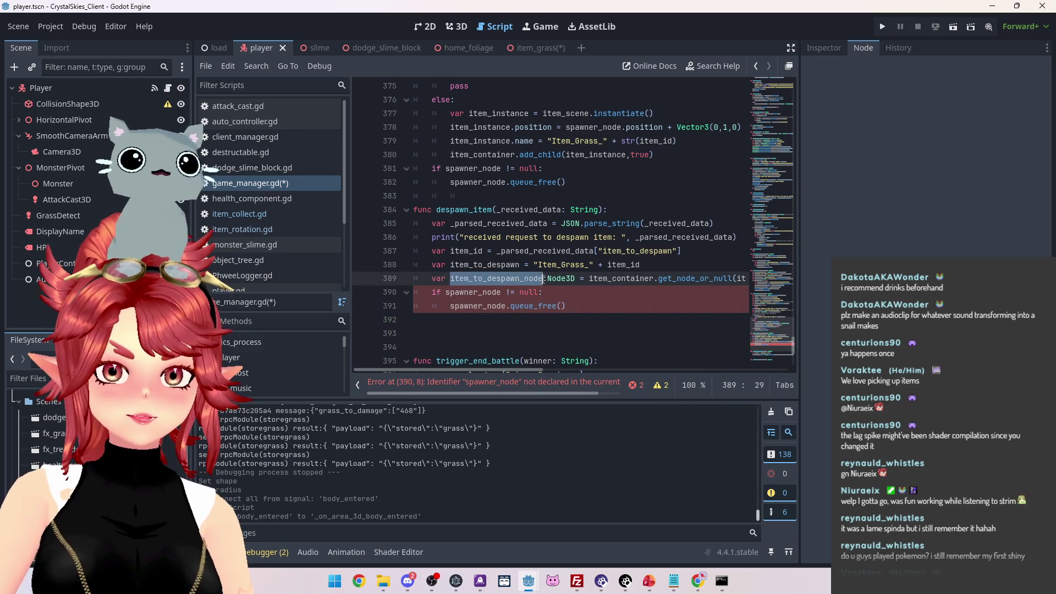
key(ctrl+c)
double_click(449, 292)
key(ctrl+v)
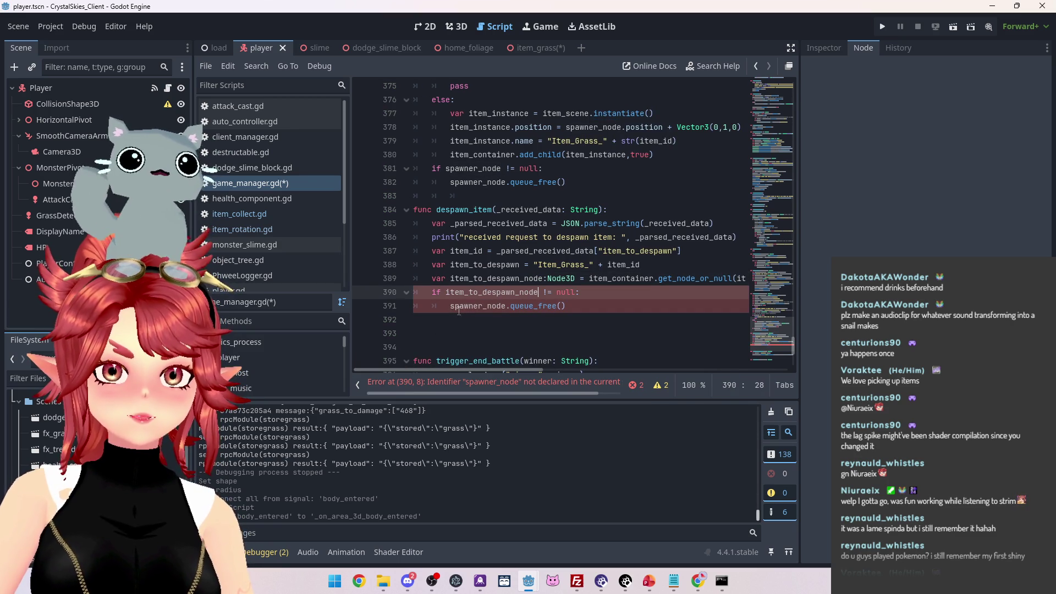
double_click(451, 307)
key(ctrl+v)
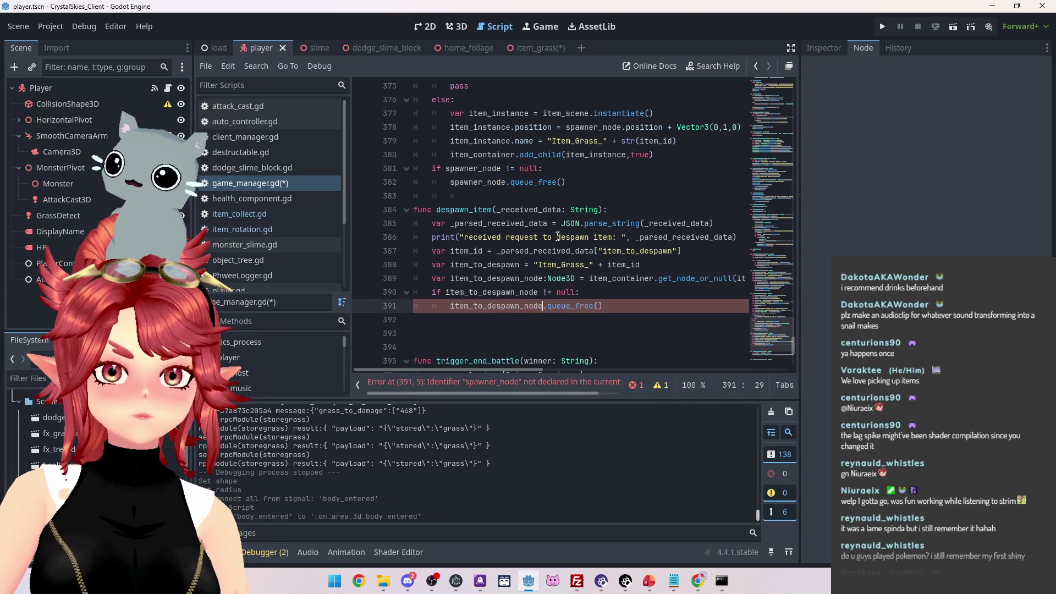
click(557, 237)
key(ctrl+s)
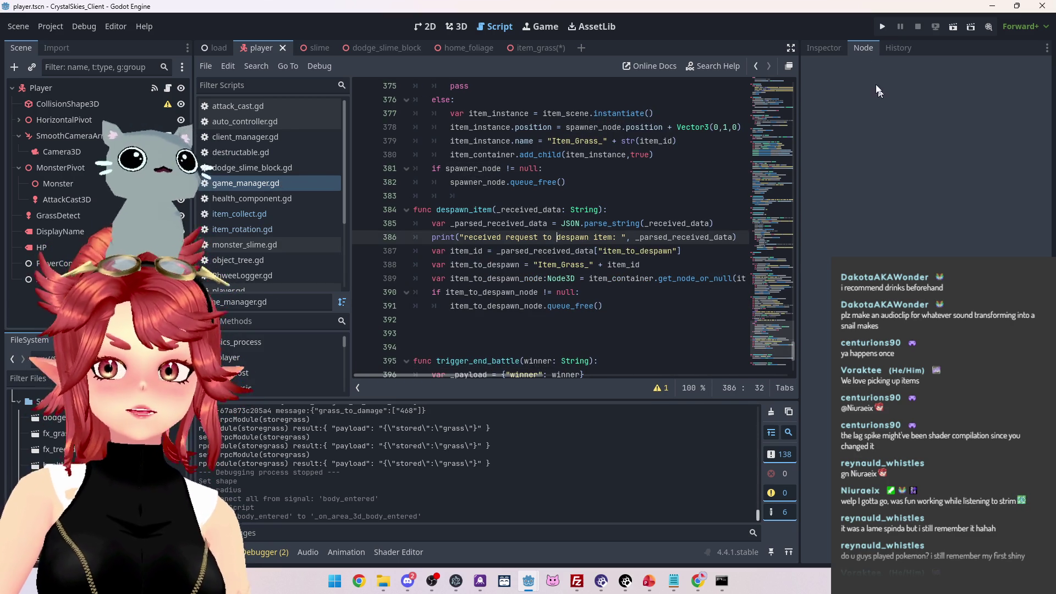
click(882, 27)
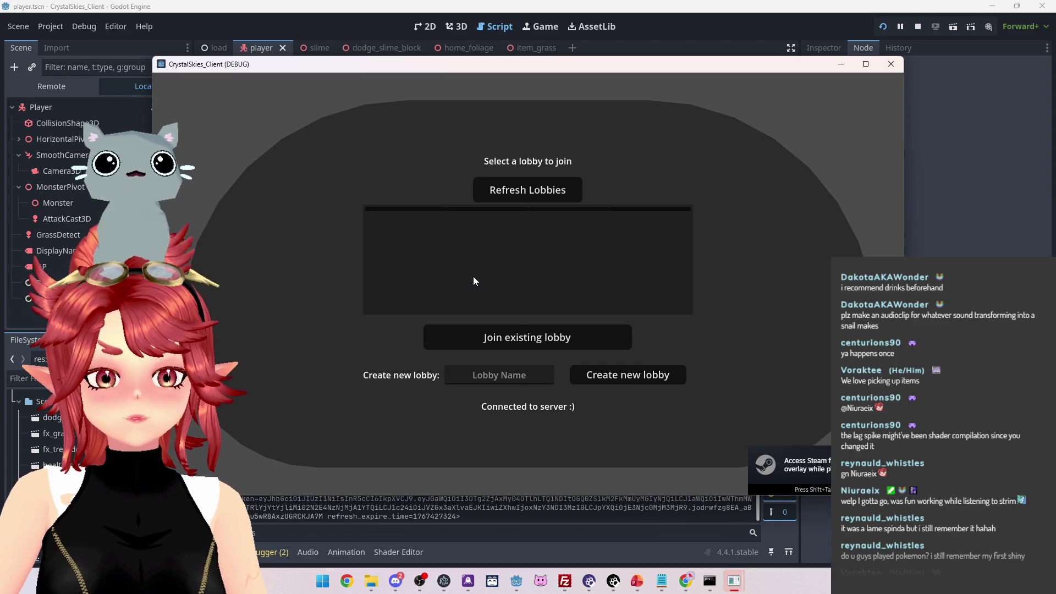
Step: Create a new lobby named 'asdf' in the running game
click(499, 375)
text(asdf)
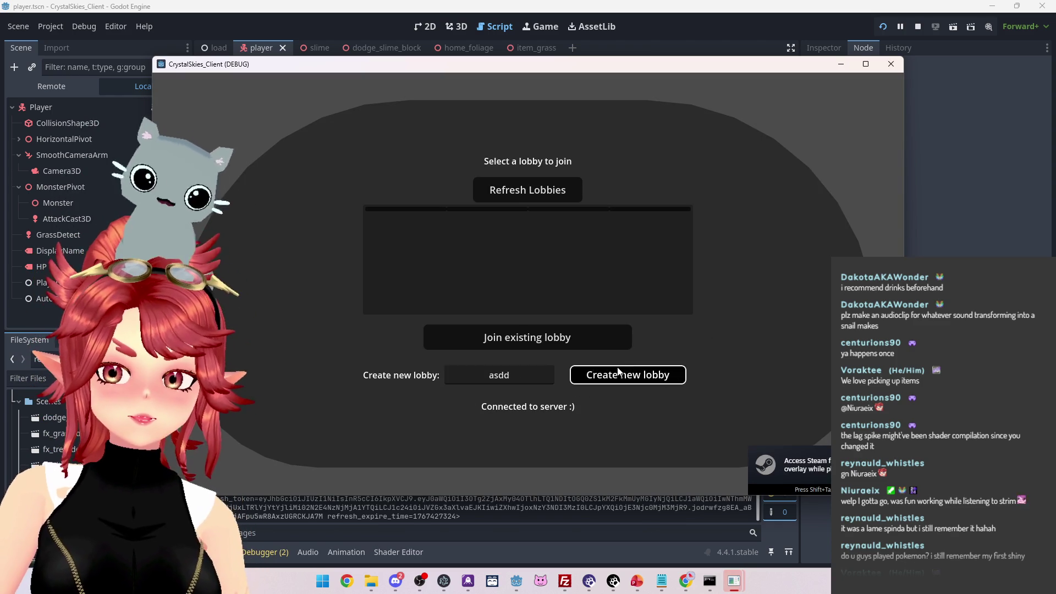
click(617, 374)
Step: Roll the slime through the grass and around the trees to spawn pickups
key(w)
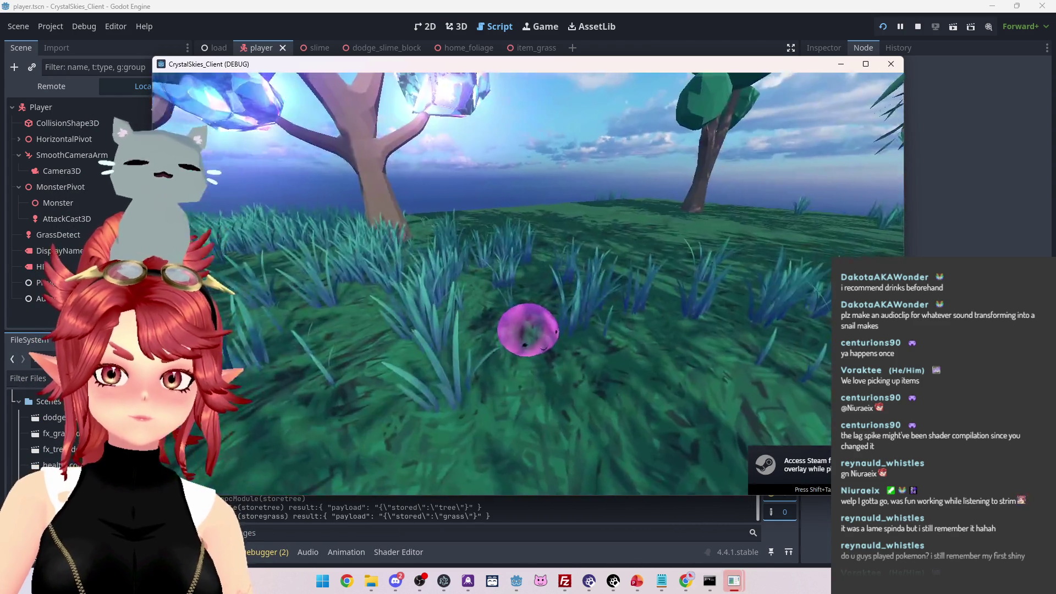
key(w)
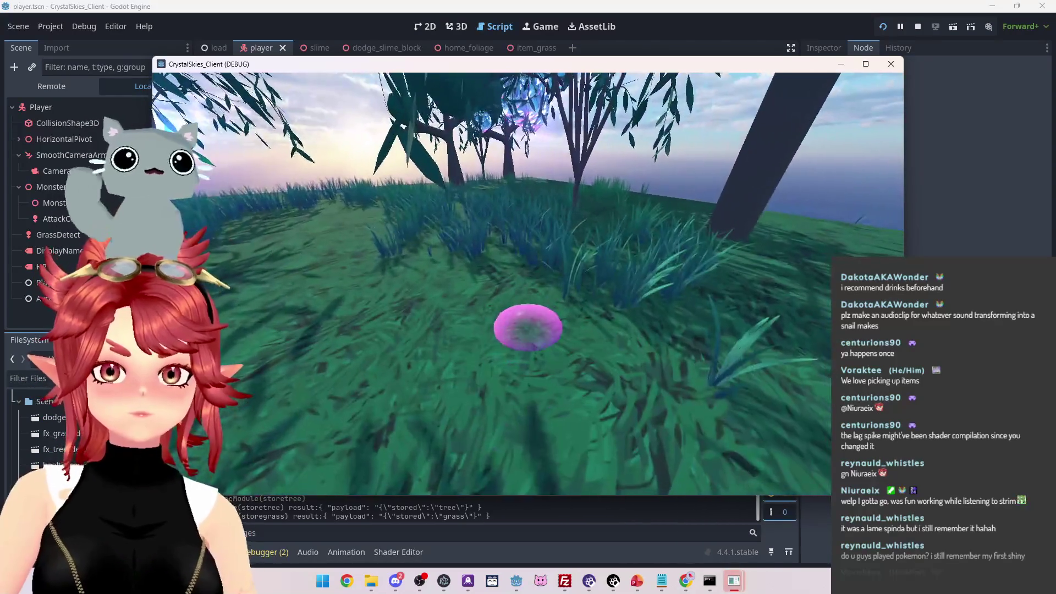
key(w)
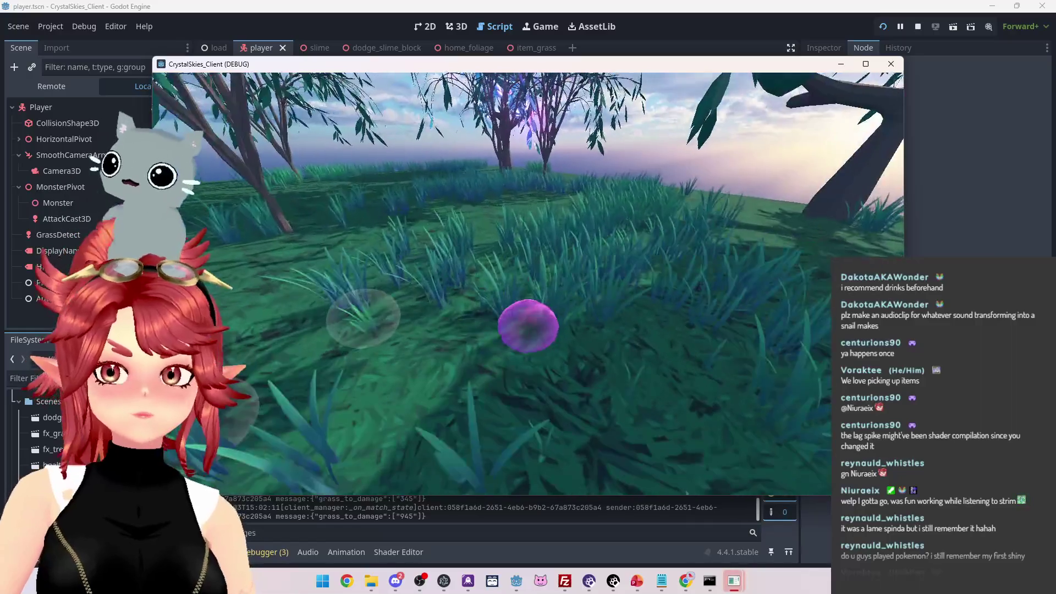
key(w)
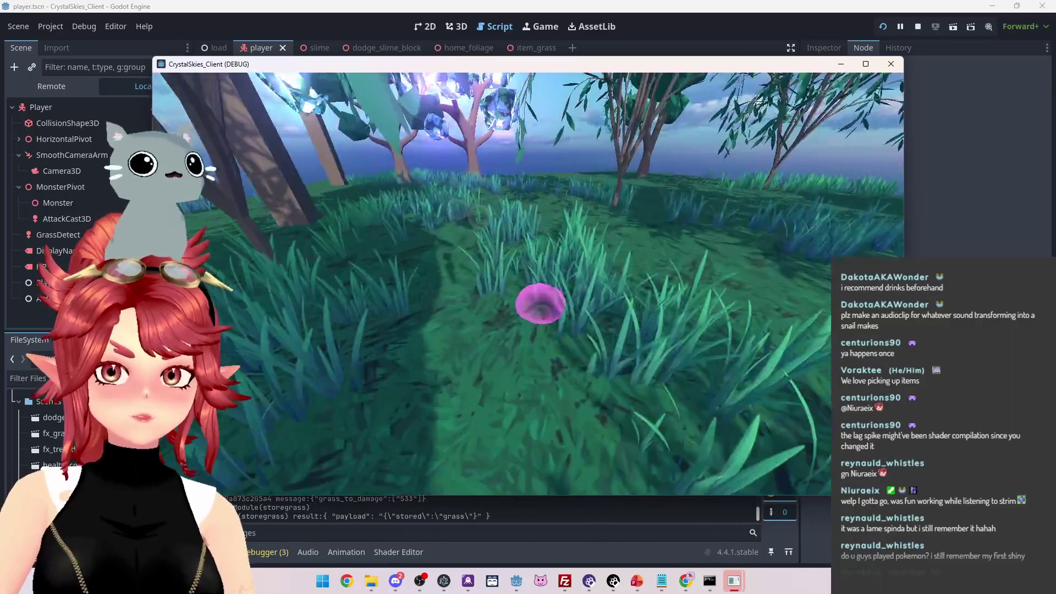
key(w)
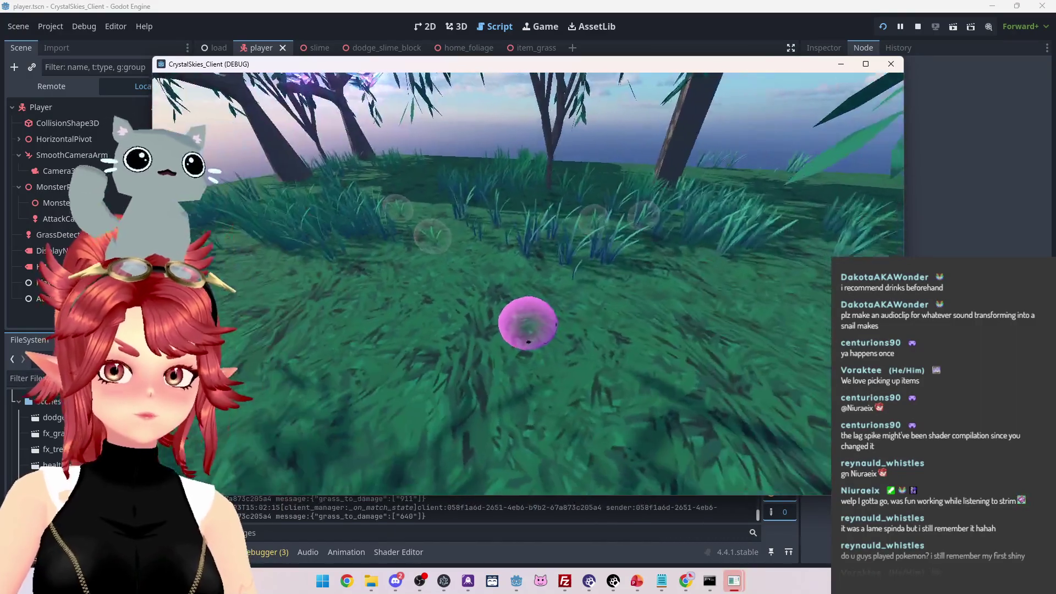
key(w)
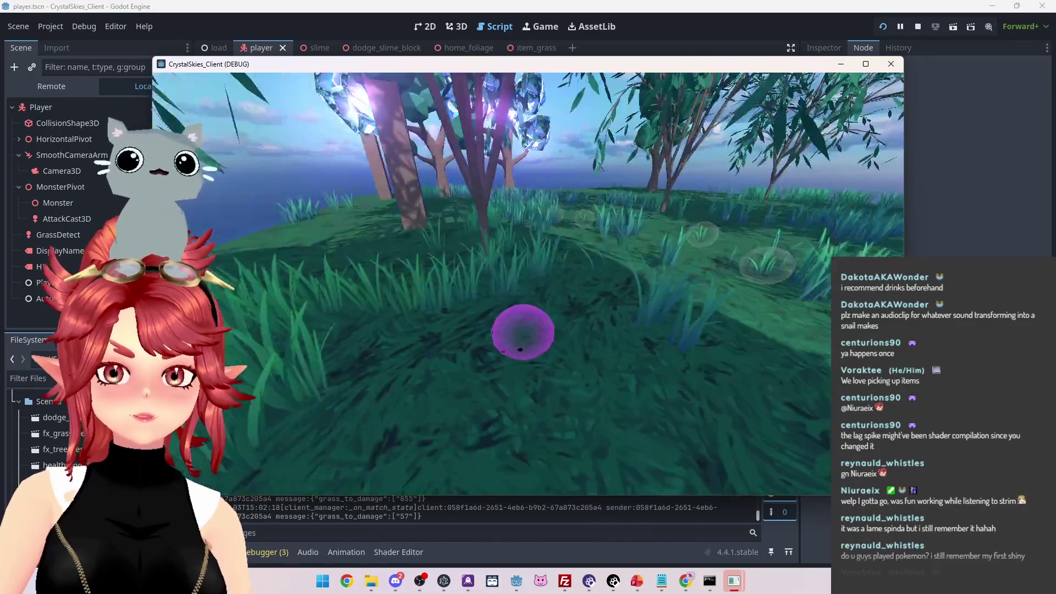
key(w)
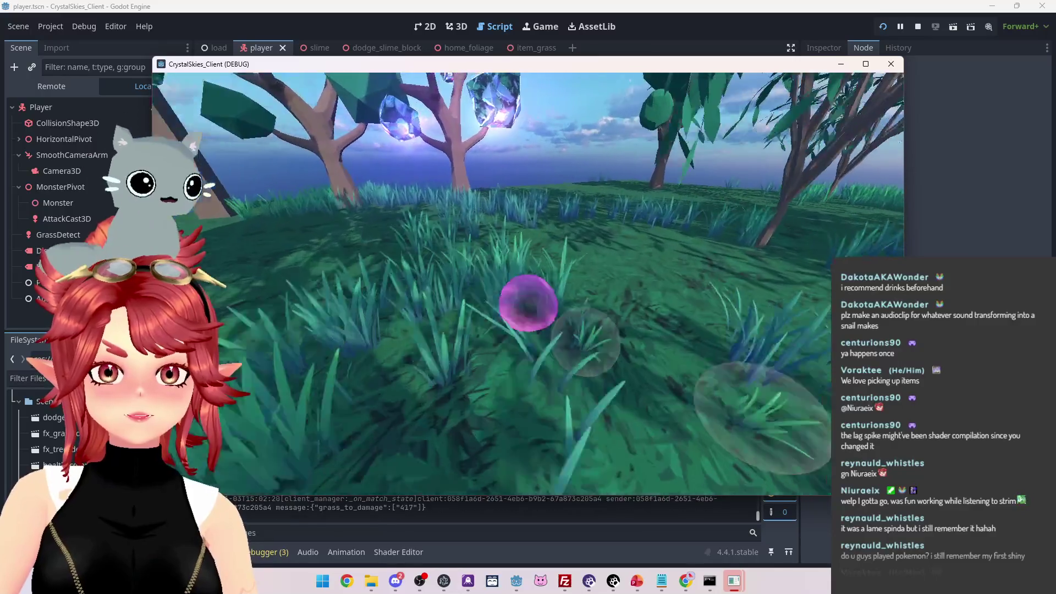
key(w)
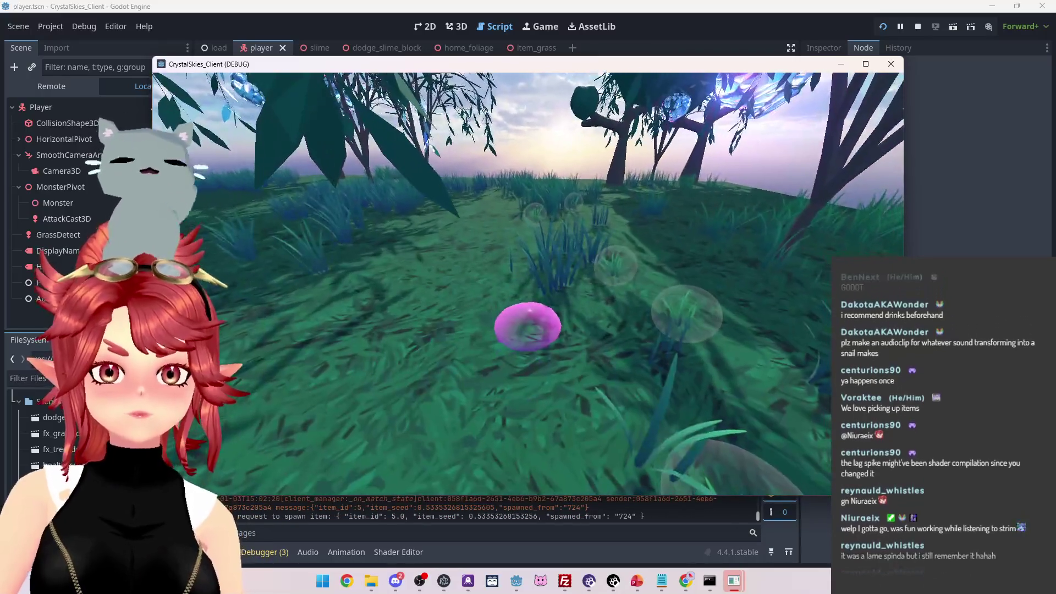
key(w)
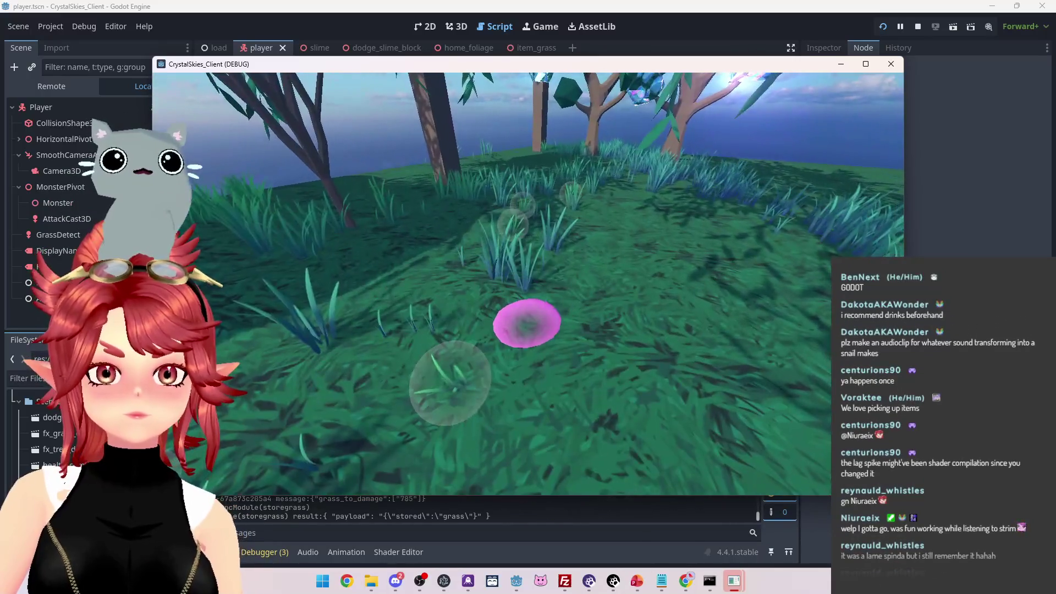
key(w)
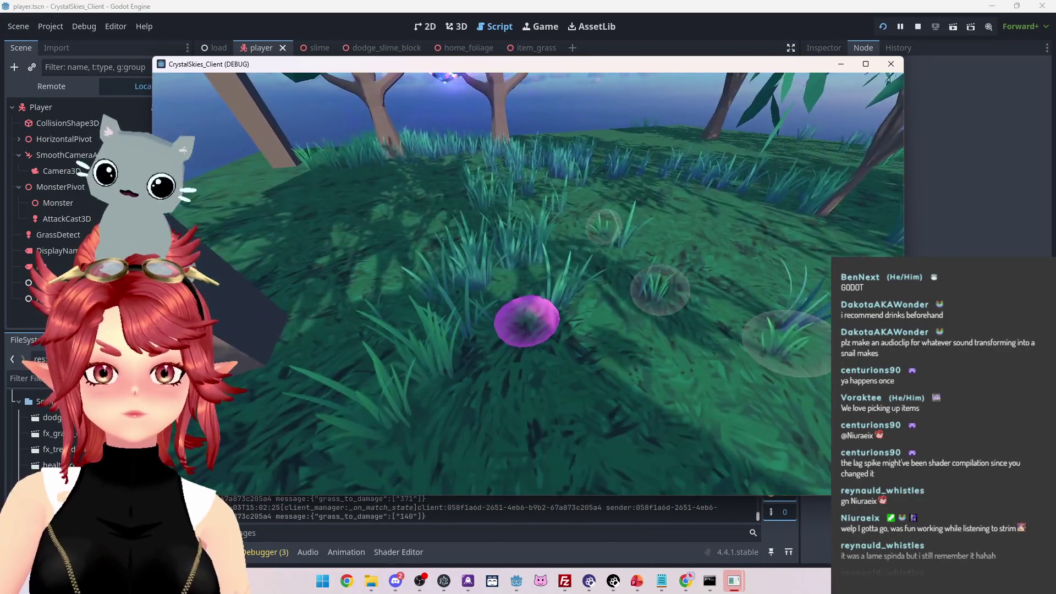
key(w)
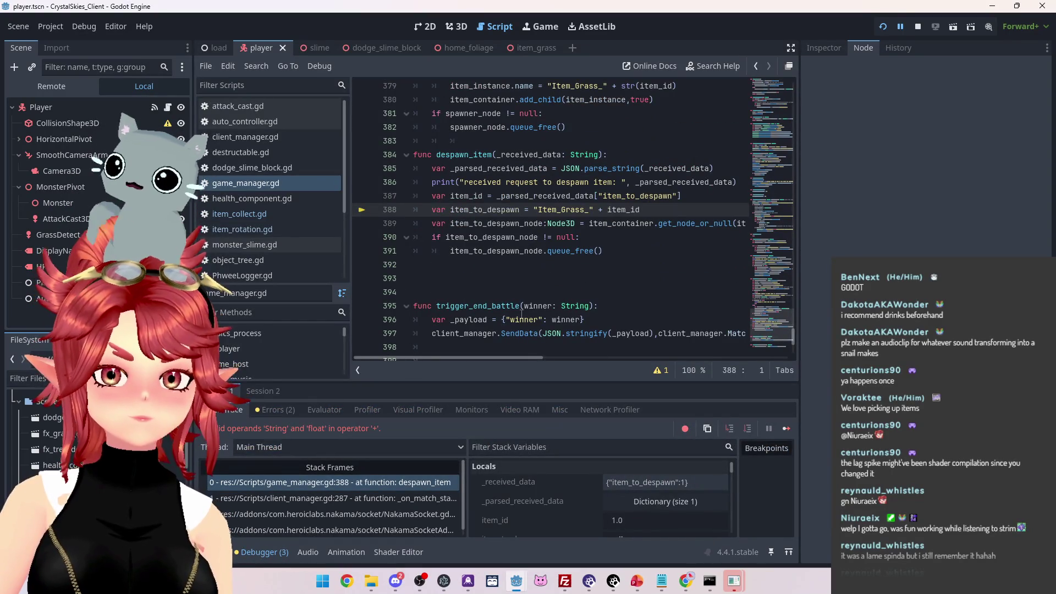
Step: Stop the game, wrap item_id in str() on line 388, and relaunch the project
click(918, 27)
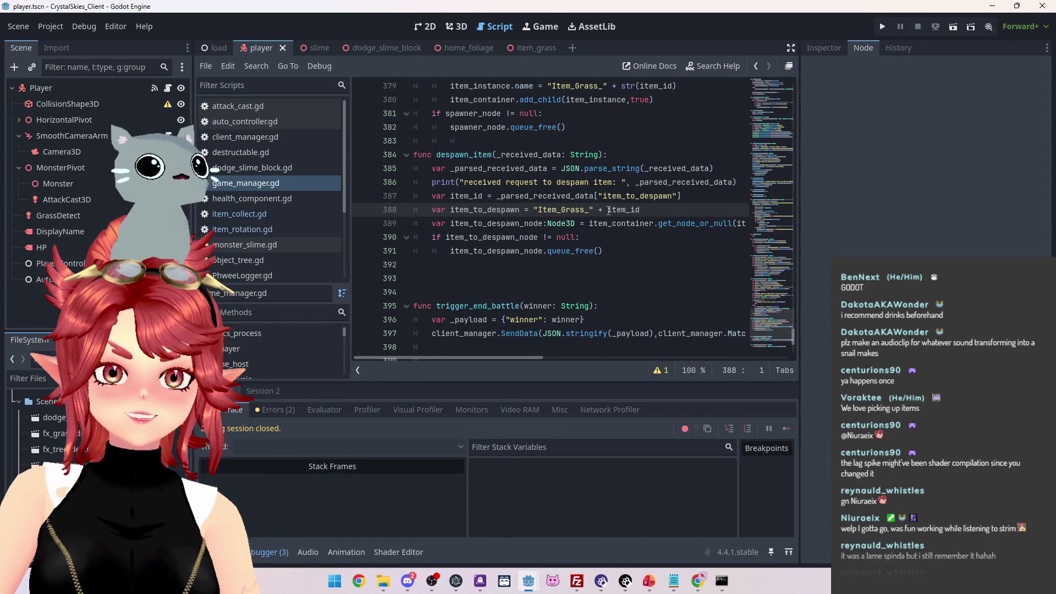
text(()
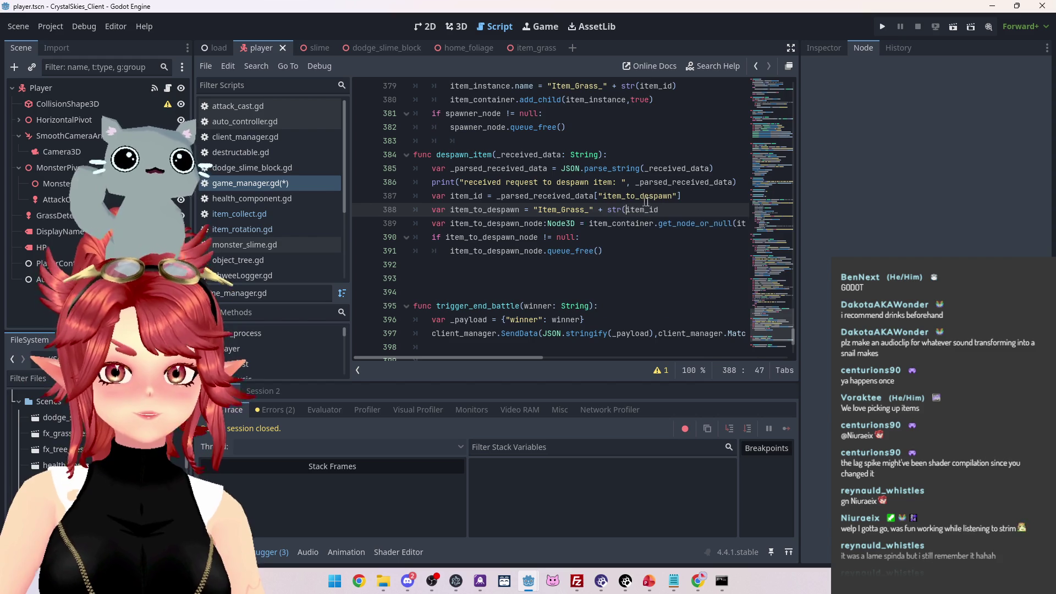
click(882, 27)
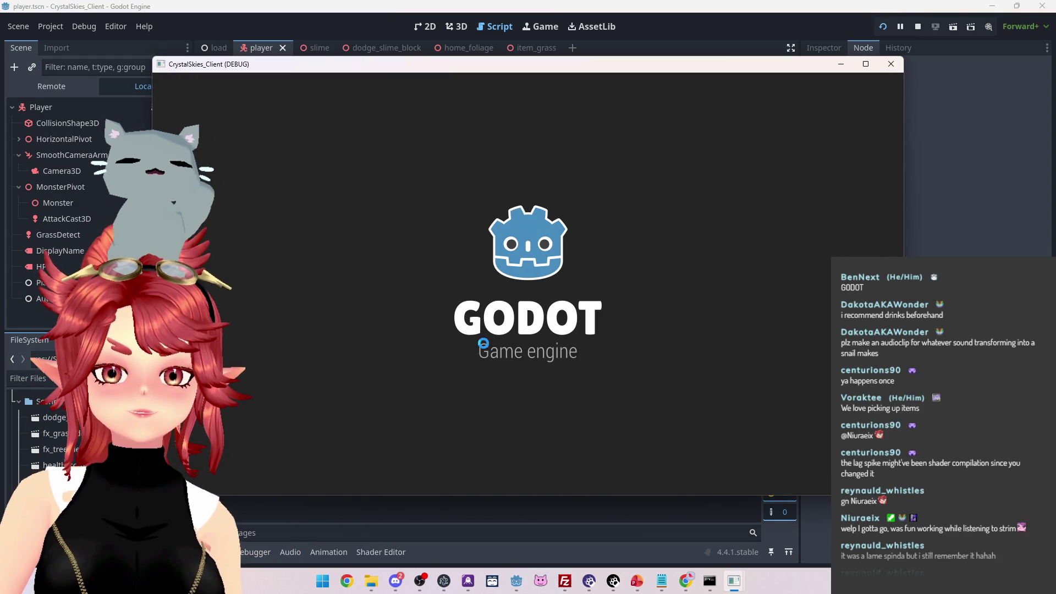
Step: Create a new lobby named 'ssl' in the relaunched game
click(489, 378)
text(ssl)
click(617, 379)
Step: Roll the slime through the grass to spawn pickups, then open Host Settings and return to the editor
key(w)
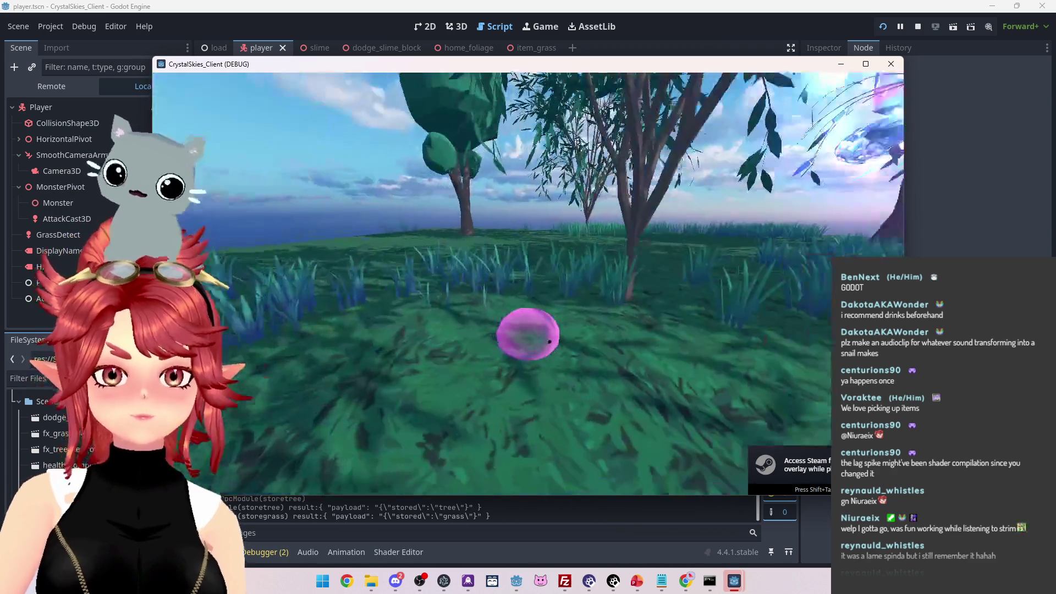
key(w)
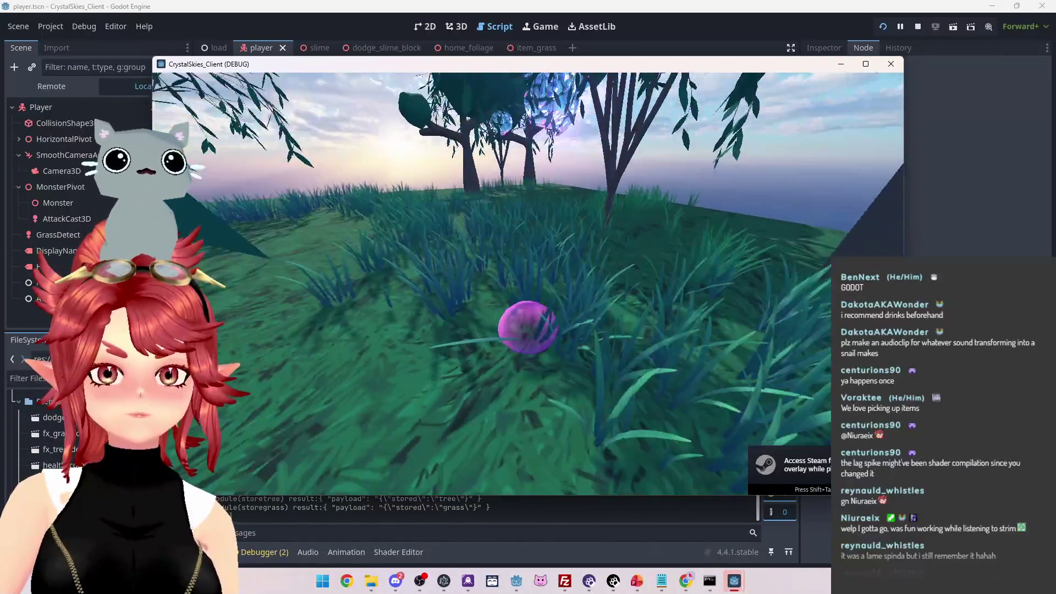
key(d)
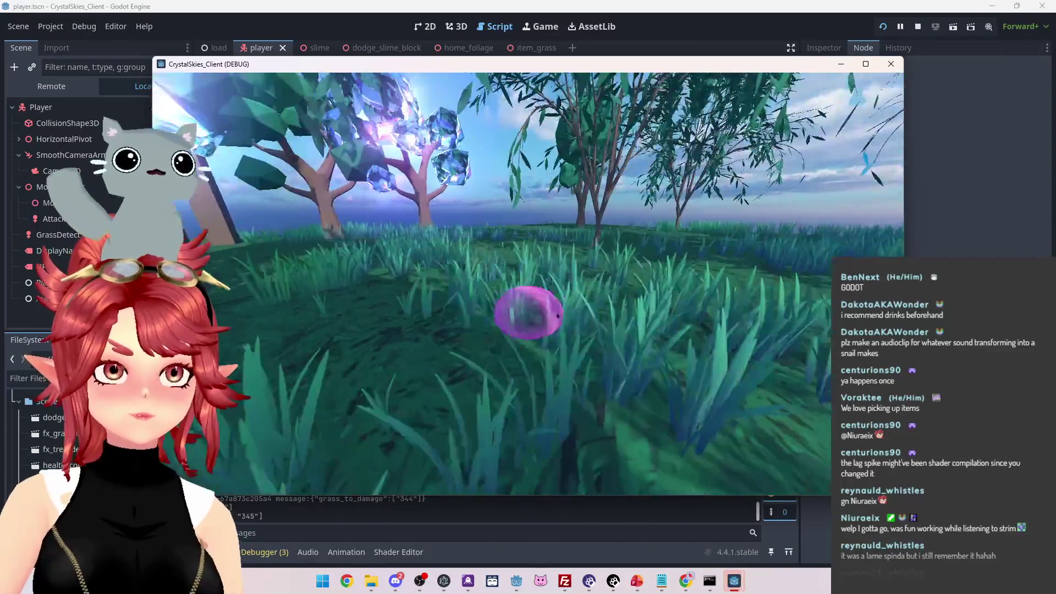
key(w)
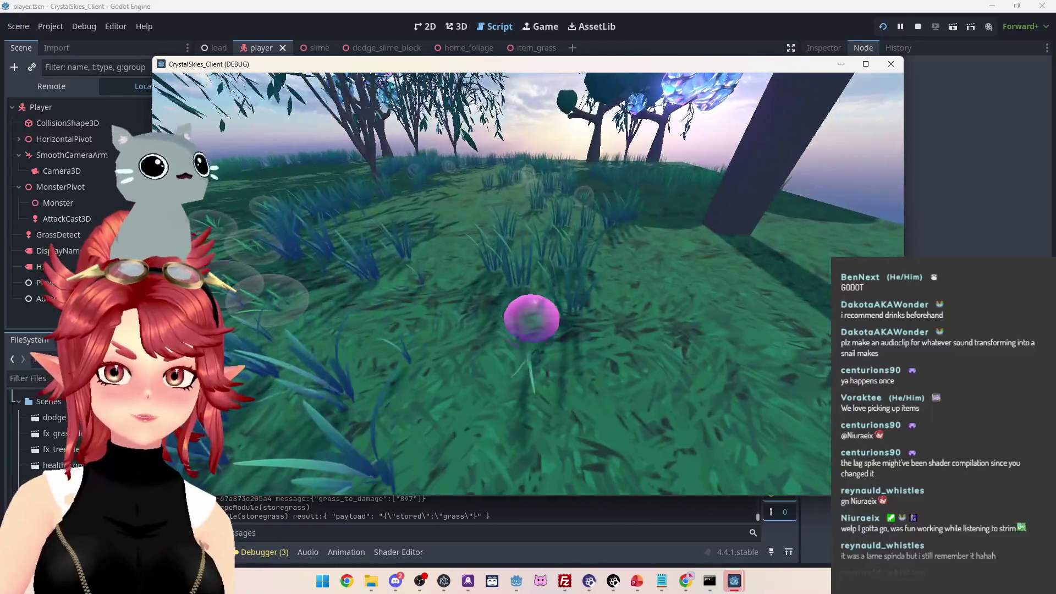
key(Escape)
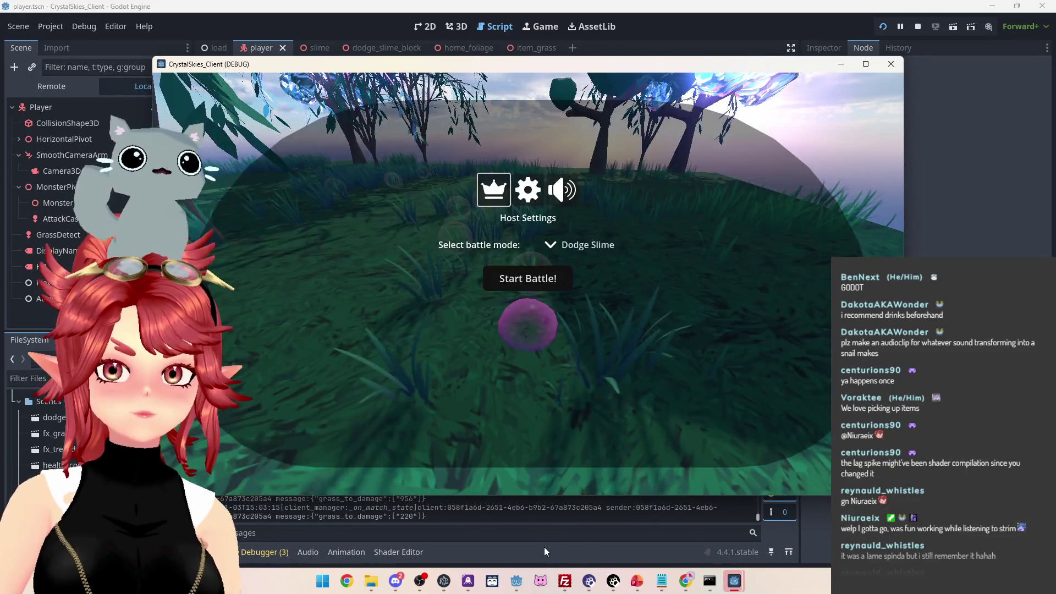
click(545, 551)
Step: Select the despawn request line in Output and pick out the logged despawn id 8.0
scroll(528, 463, up, 3)
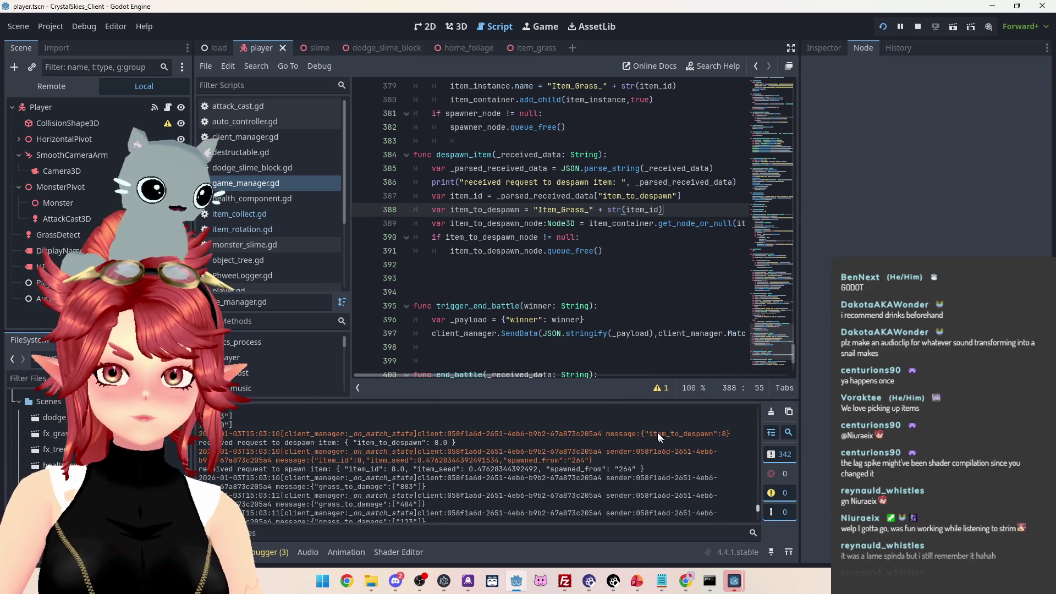
drag(738, 433, 738, 434)
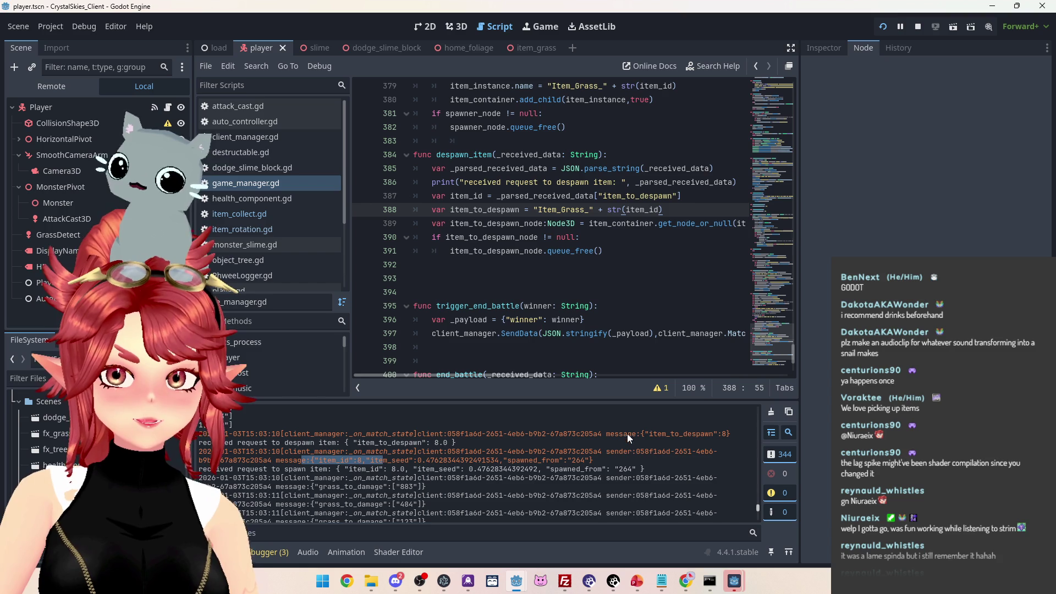
drag(627, 434, 695, 434)
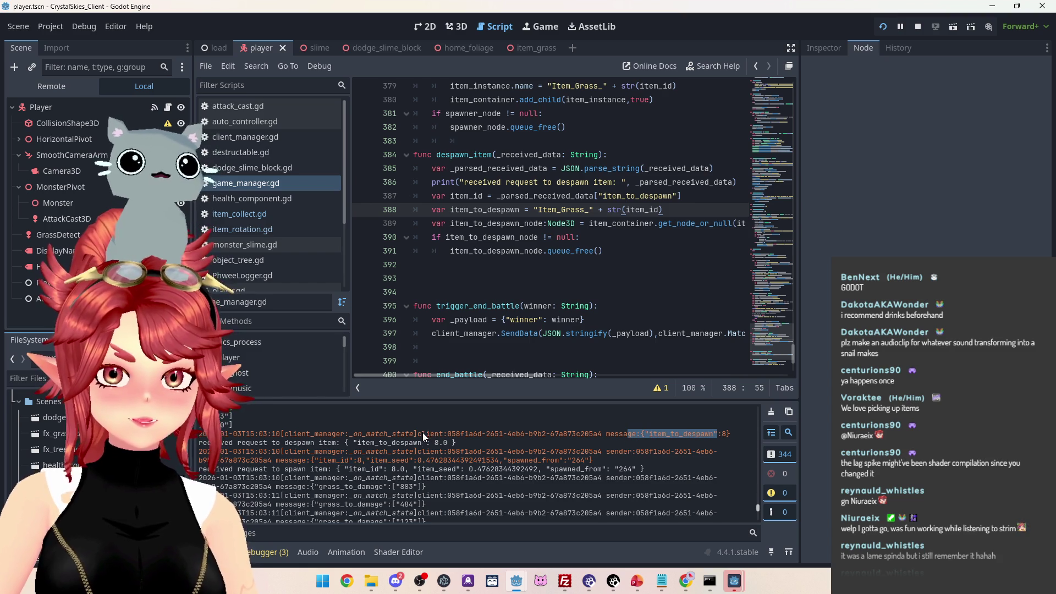
drag(264, 442, 466, 449)
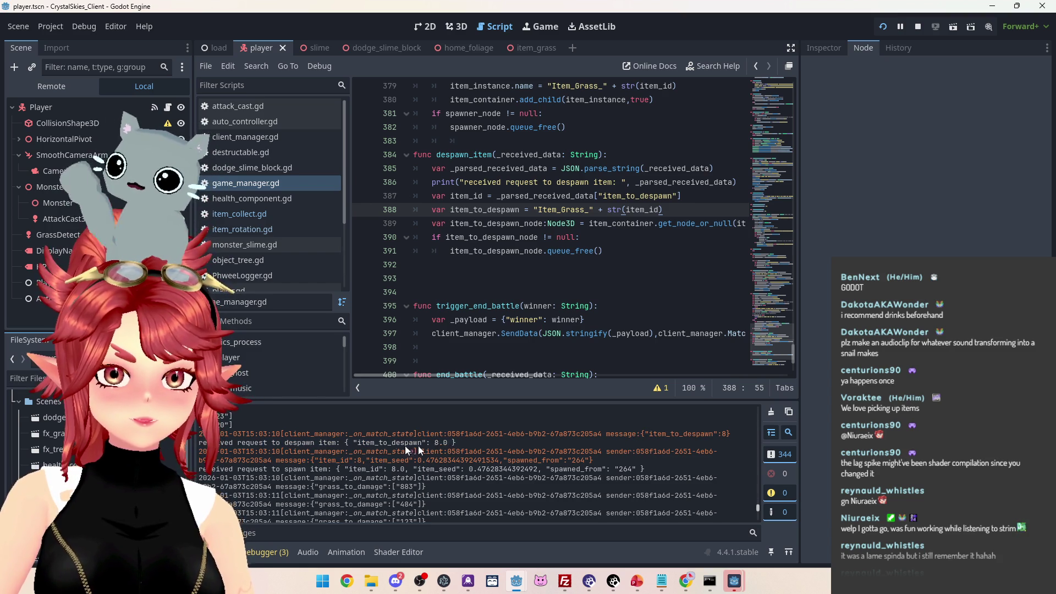
double_click(441, 443)
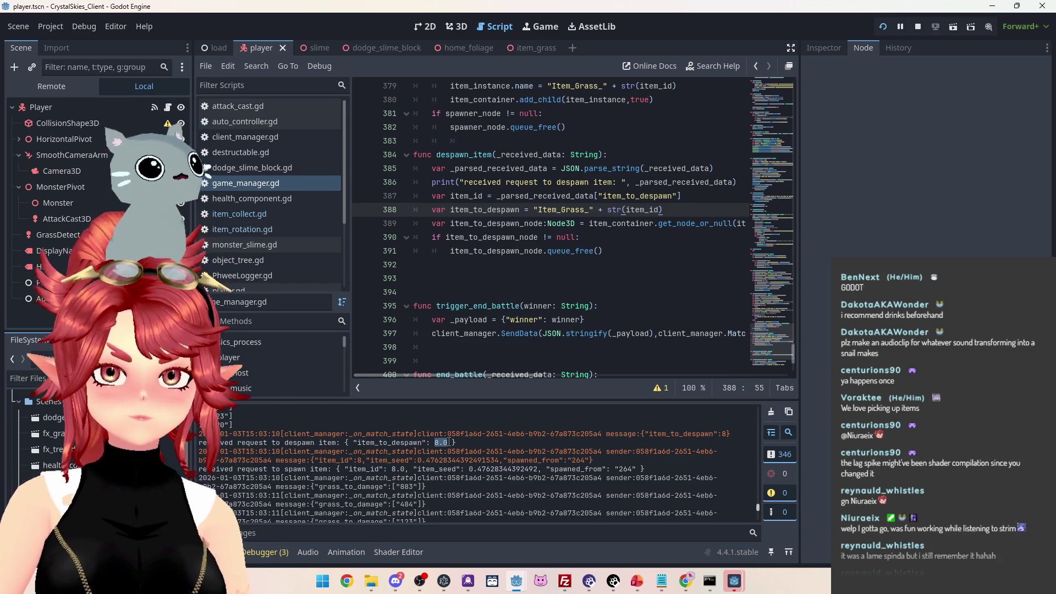
Step: Inspect the live Item_Grass nodes under Load > World in the Remote tree, then stop the game
click(44, 86)
click(19, 173)
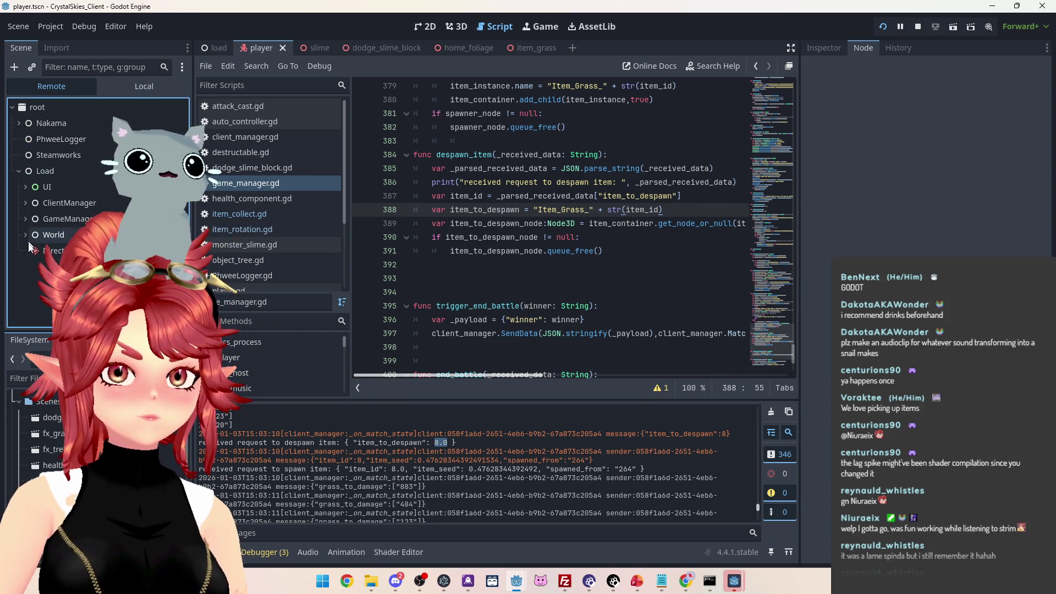
click(25, 234)
scroll(109, 216, down, 3)
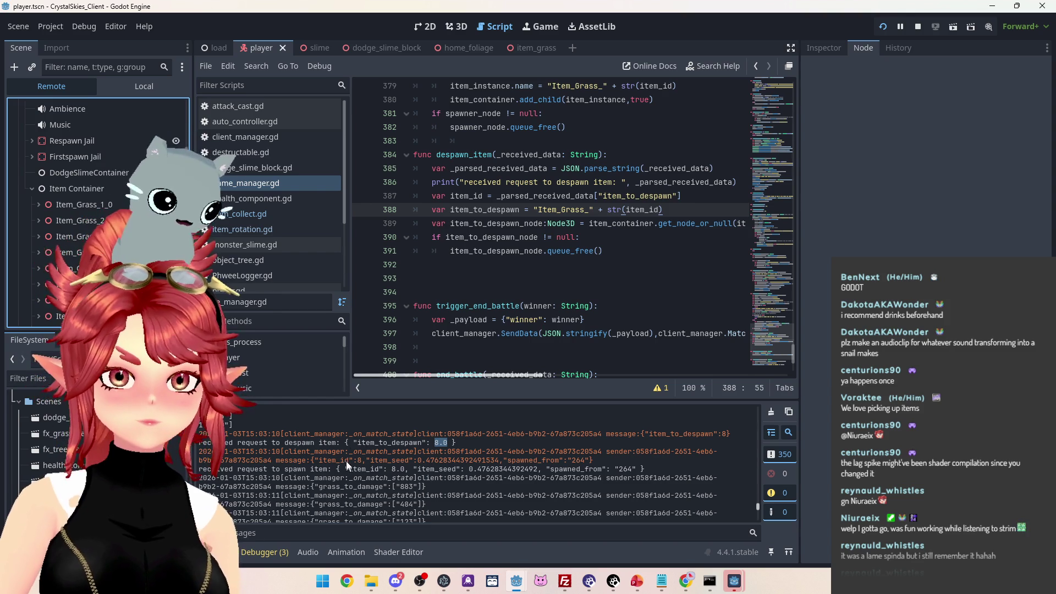
scroll(99, 220, down, 5)
scroll(98, 190, down, 3)
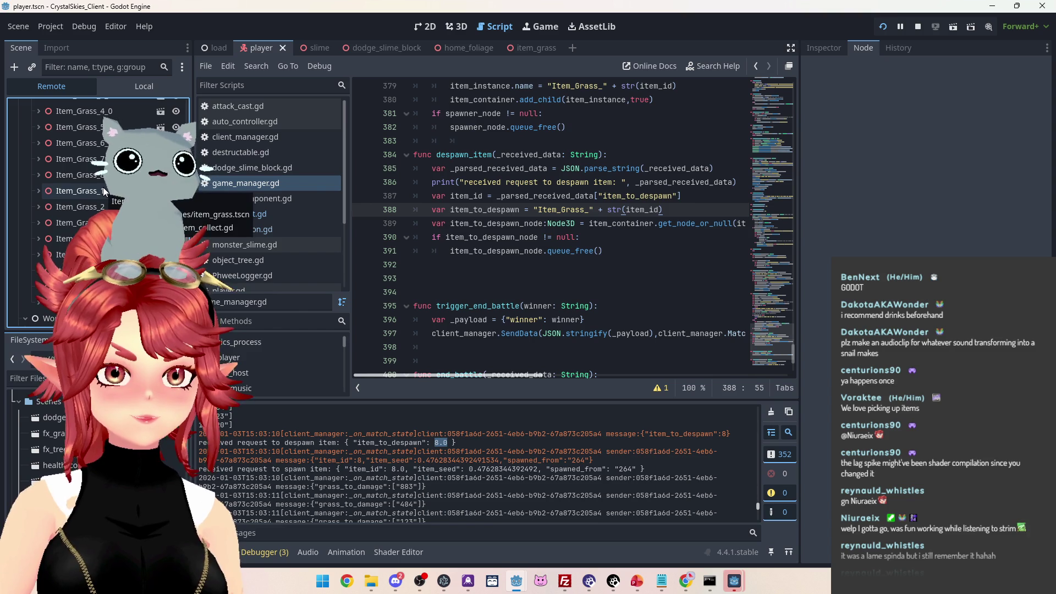
scroll(105, 201, up, 1)
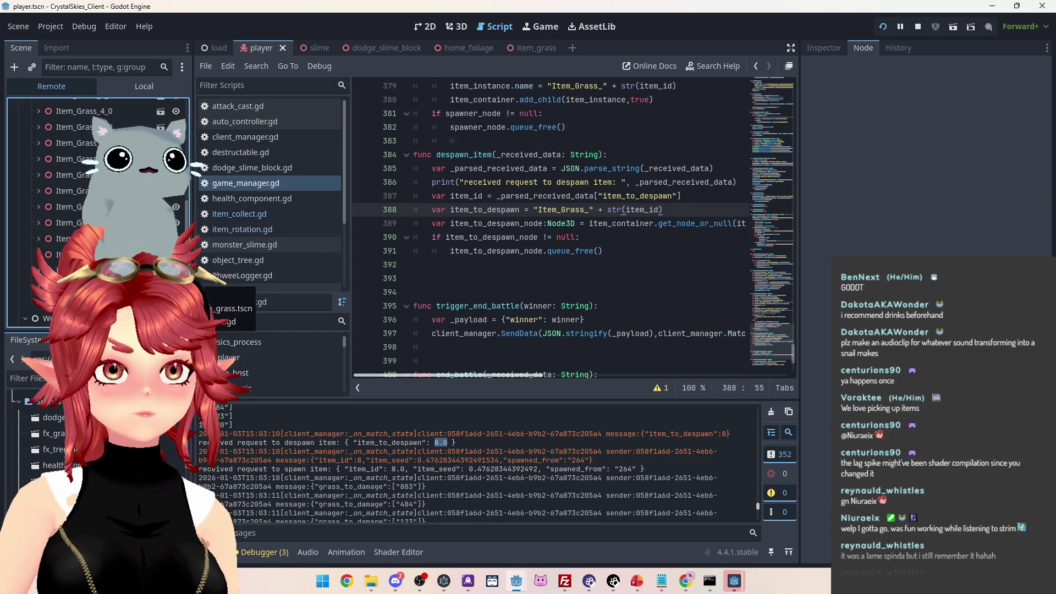
scroll(105, 200, up, 1)
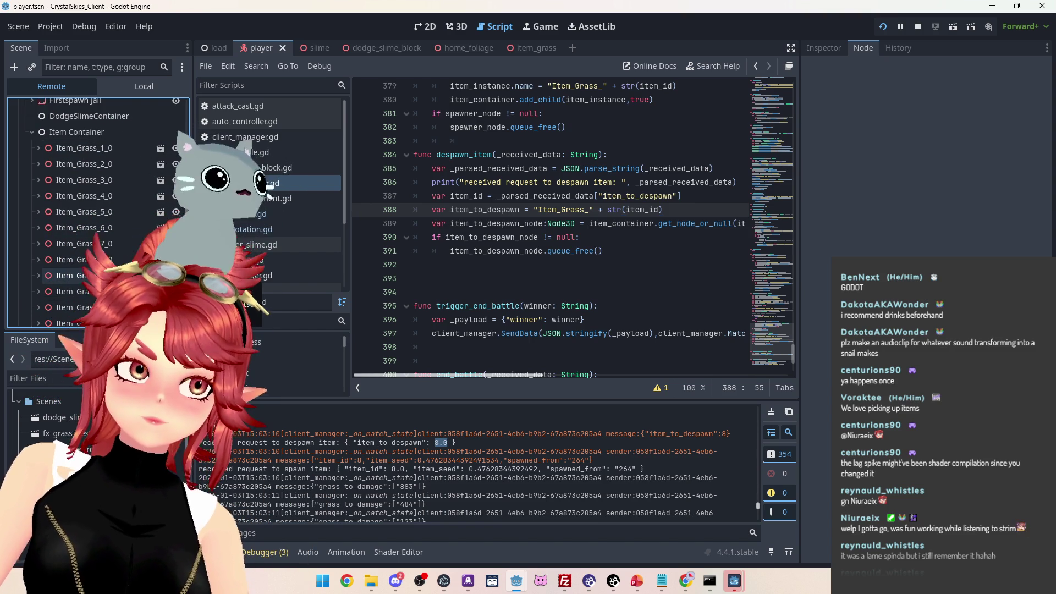
scroll(99, 214, down, 2)
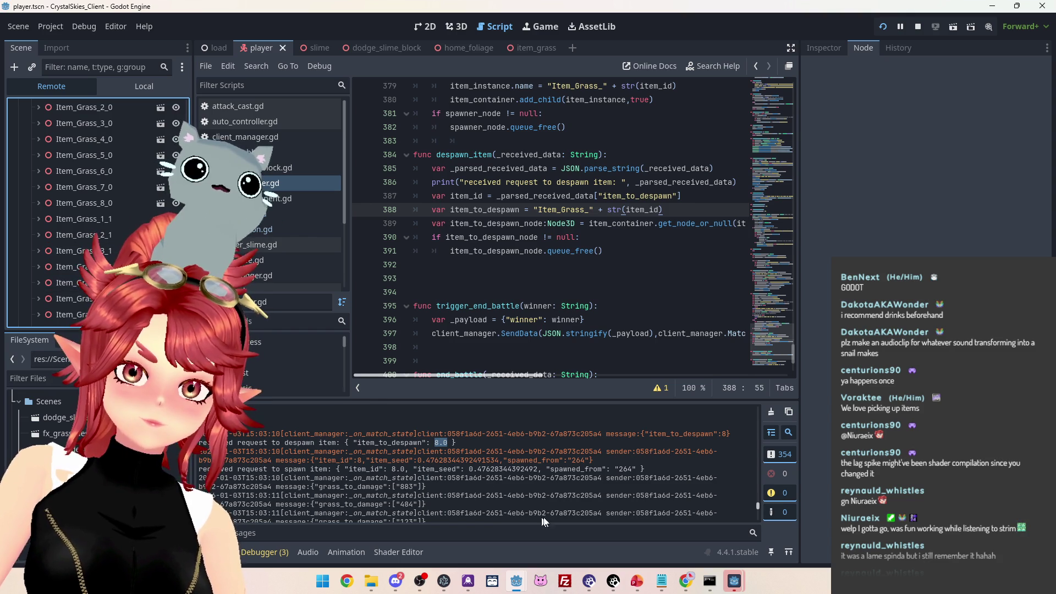
click(918, 26)
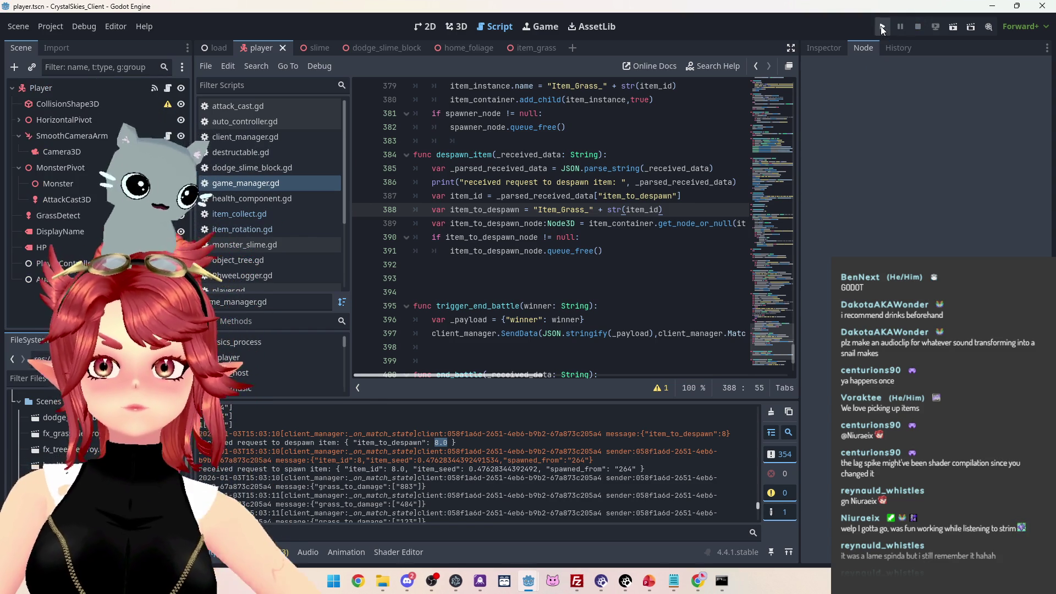
Step: Relaunch the game, create lobby 'asdd', enter the world, and open the Remote scene tree
click(882, 27)
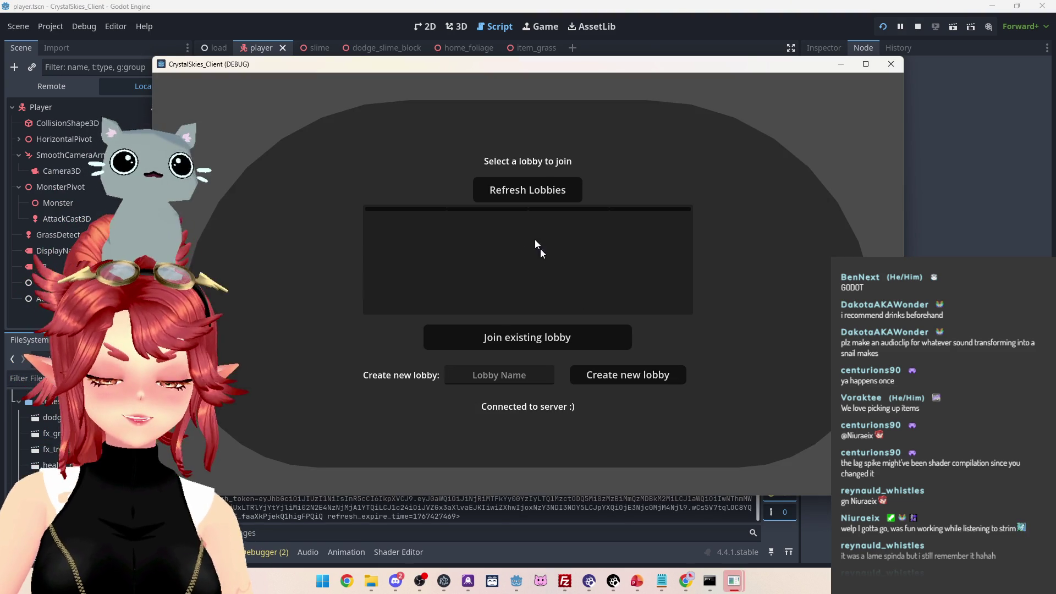
click(499, 375)
text(asdd)
click(635, 374)
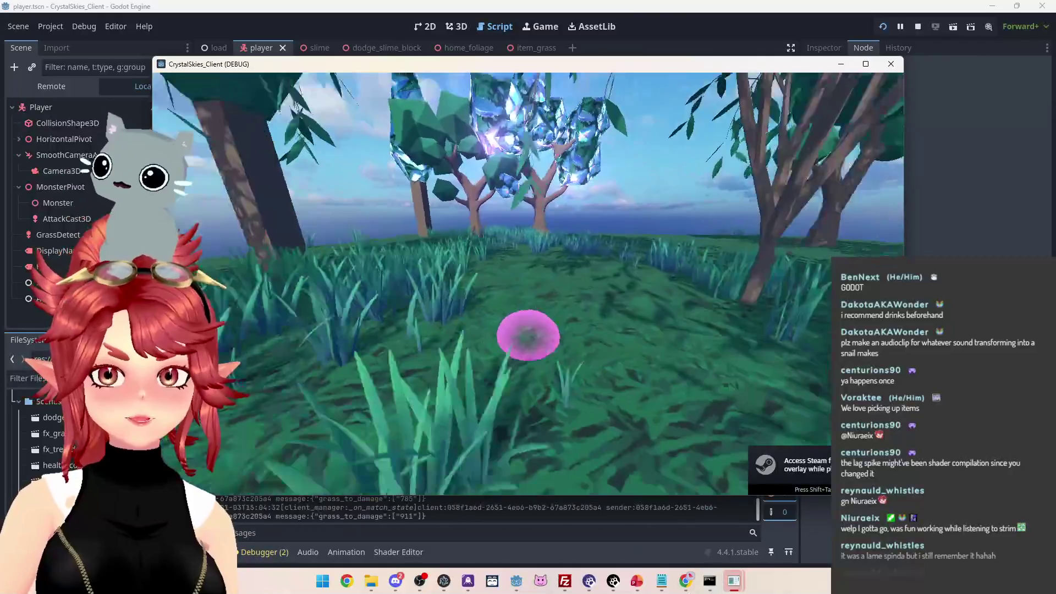
key(Escape)
click(549, 287)
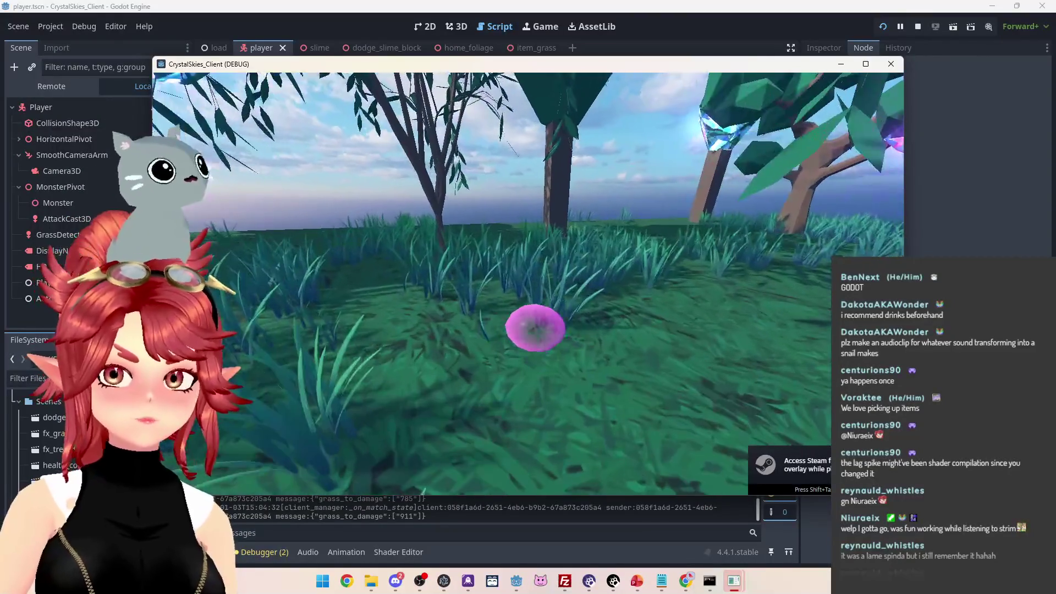
key(Escape)
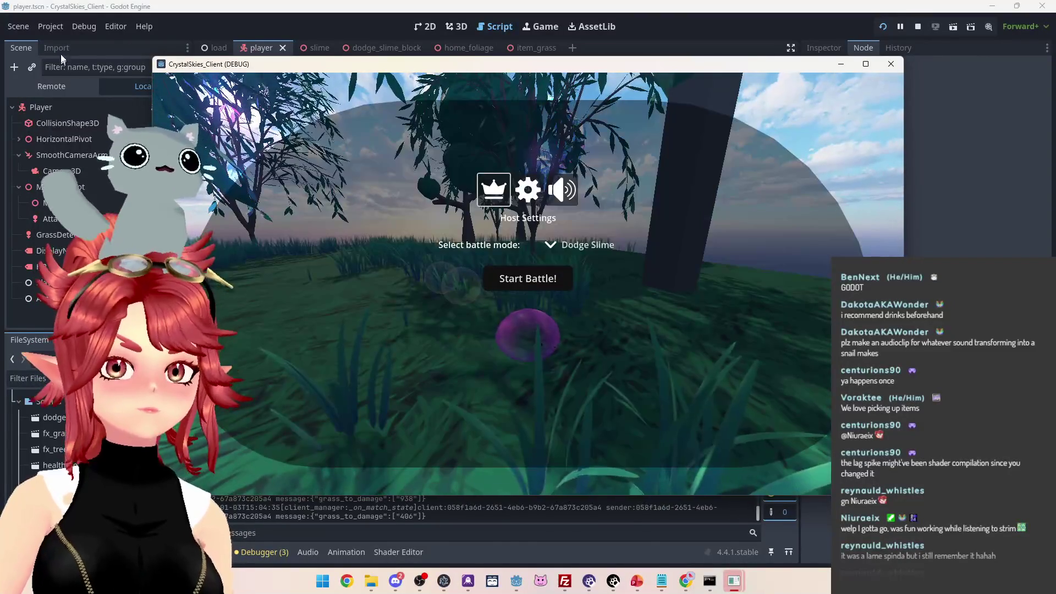
click(59, 91)
click(59, 90)
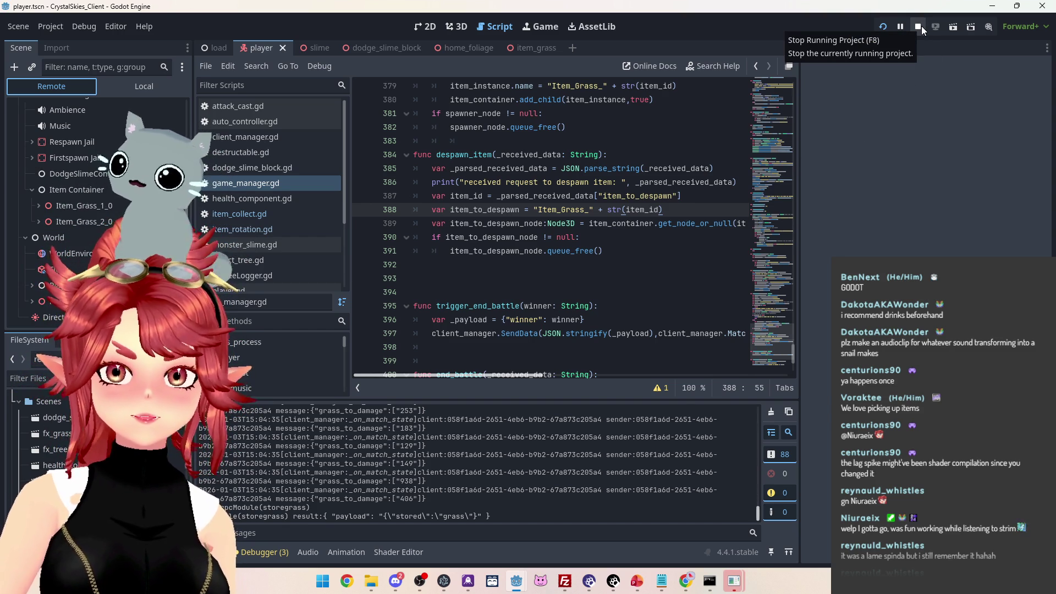
Step: Highlight item_id 2.0 in the Output spawn request, then scroll game_manager.gd up to spawn_item
scroll(332, 474, up, 5)
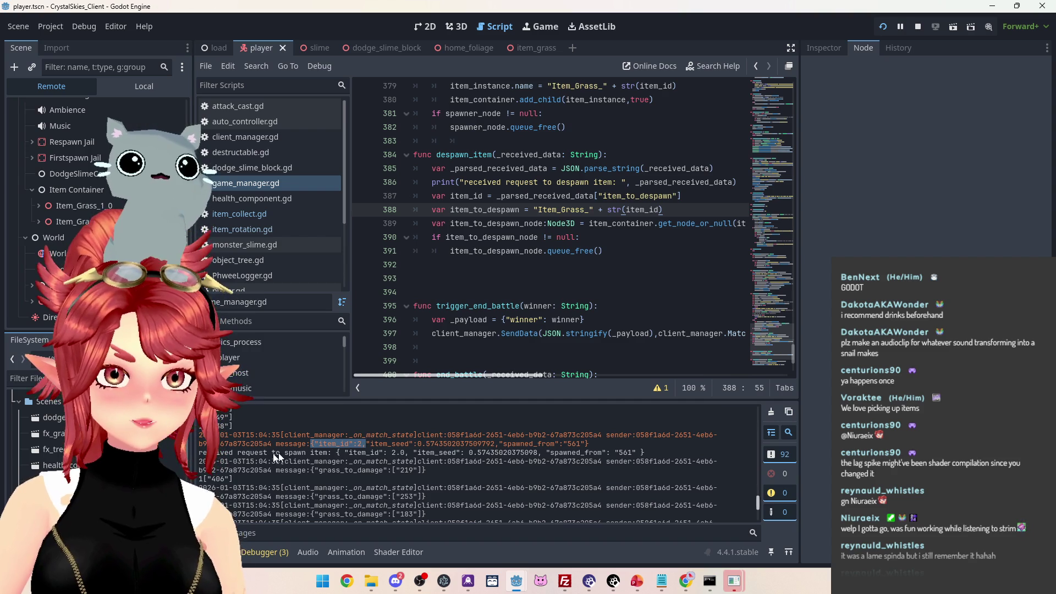
drag(215, 452, 329, 454)
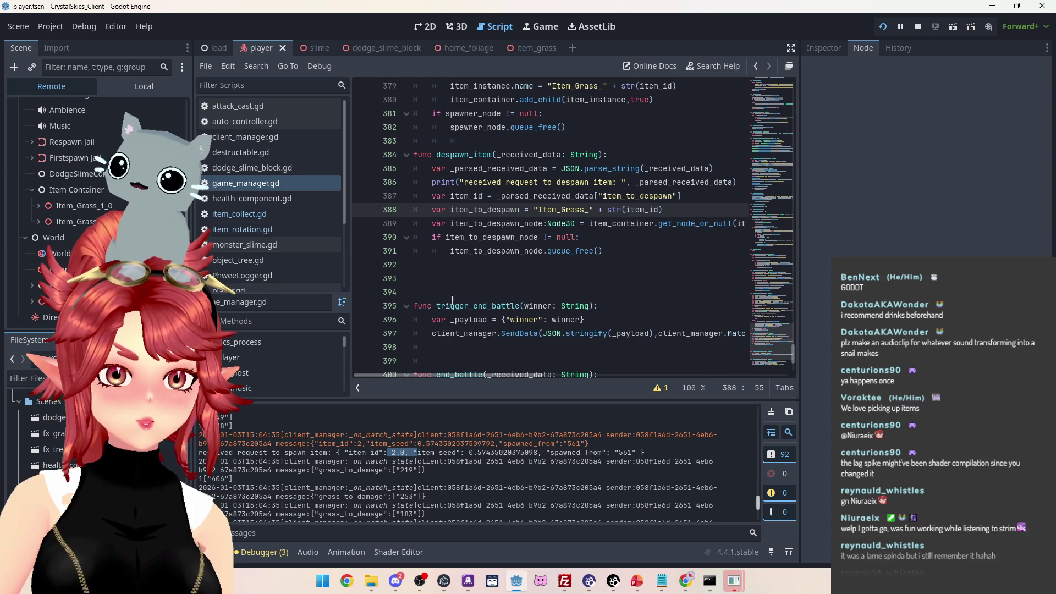
scroll(507, 281, up, 7)
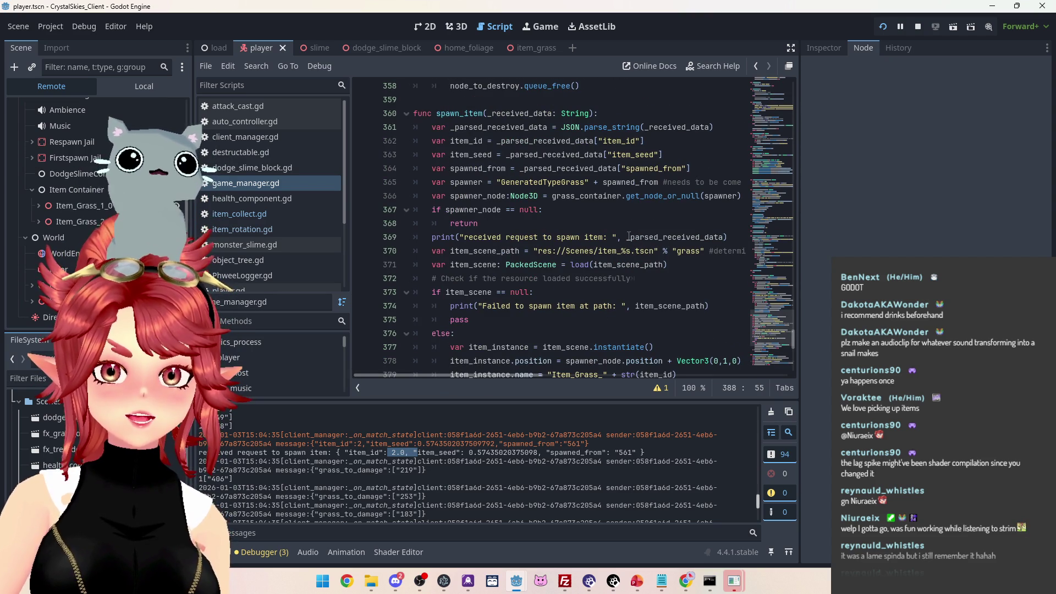
mouse_move(626, 237)
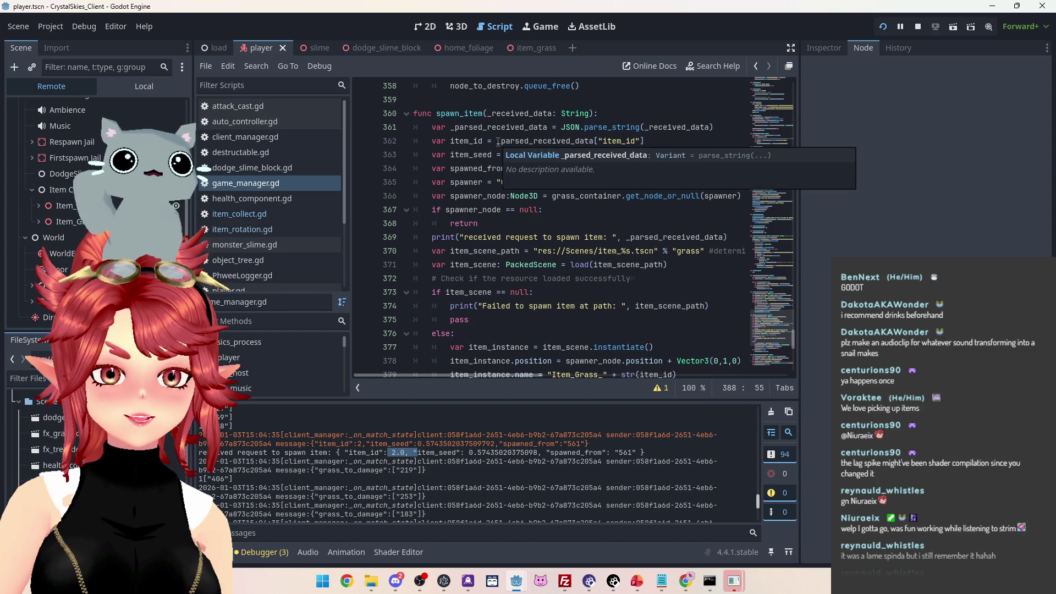
Step: Wrap spawn_item's parsed item_id on line 362 in int() and try running the game
click(498, 142)
text(int()
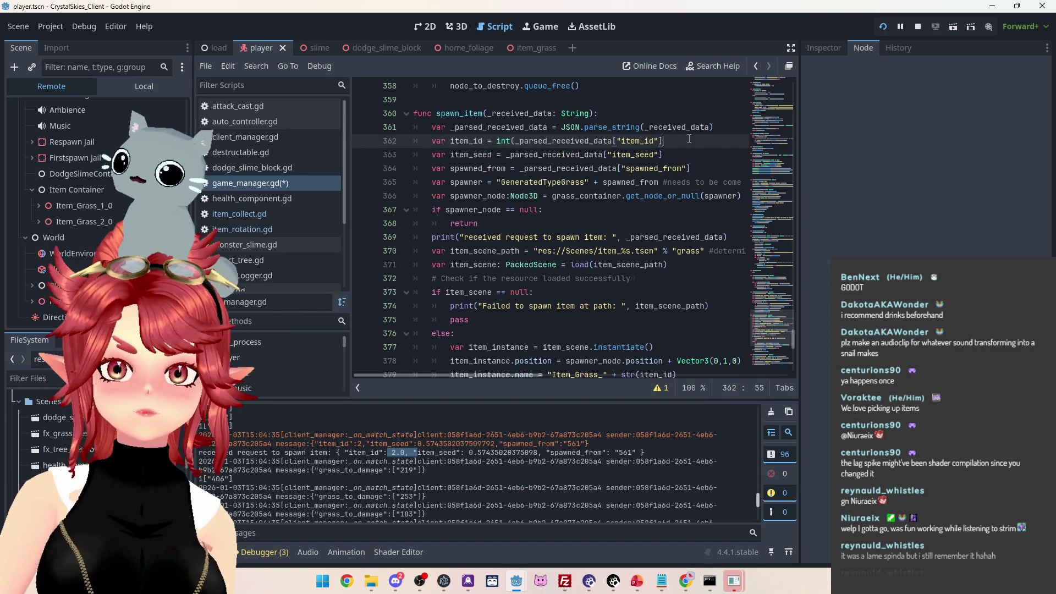
click(689, 141)
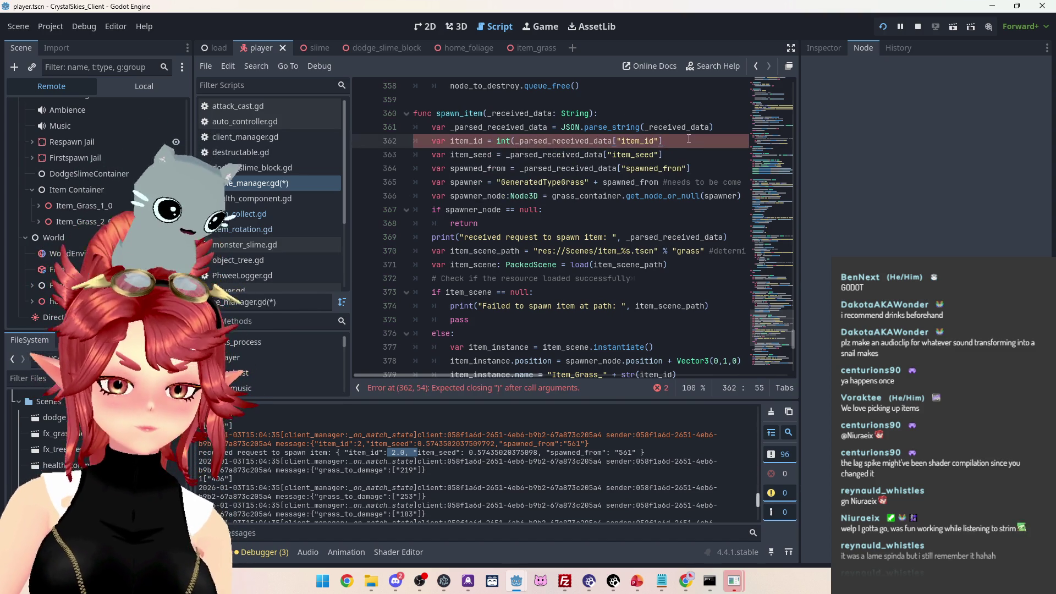
click(882, 29)
scroll(495, 211, down, 5)
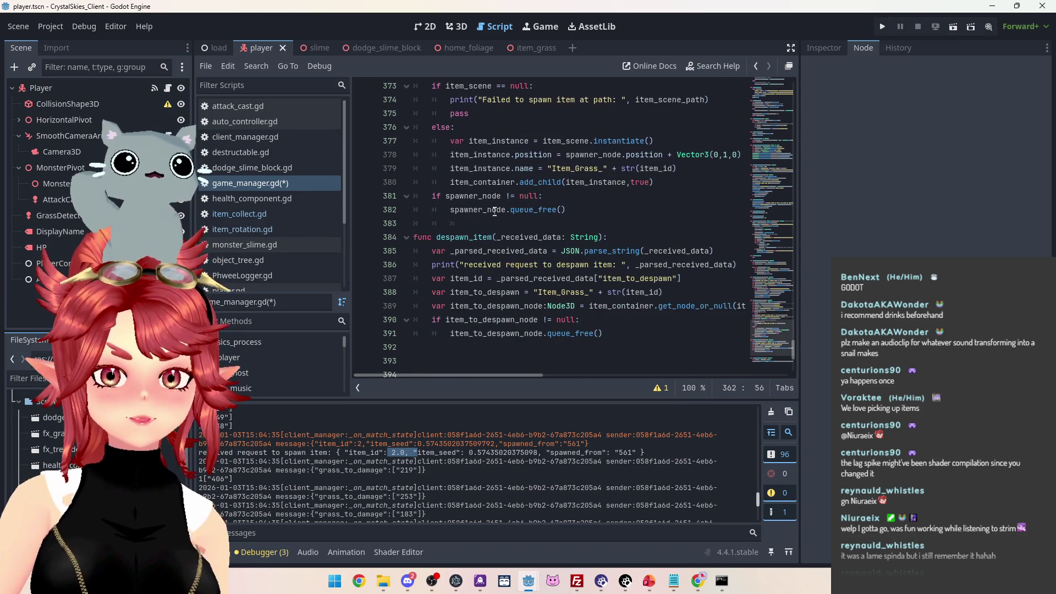
Step: Wrap despawn_item's parsed item_id on line 387 in int(), then save and run
click(497, 279)
click(723, 282)
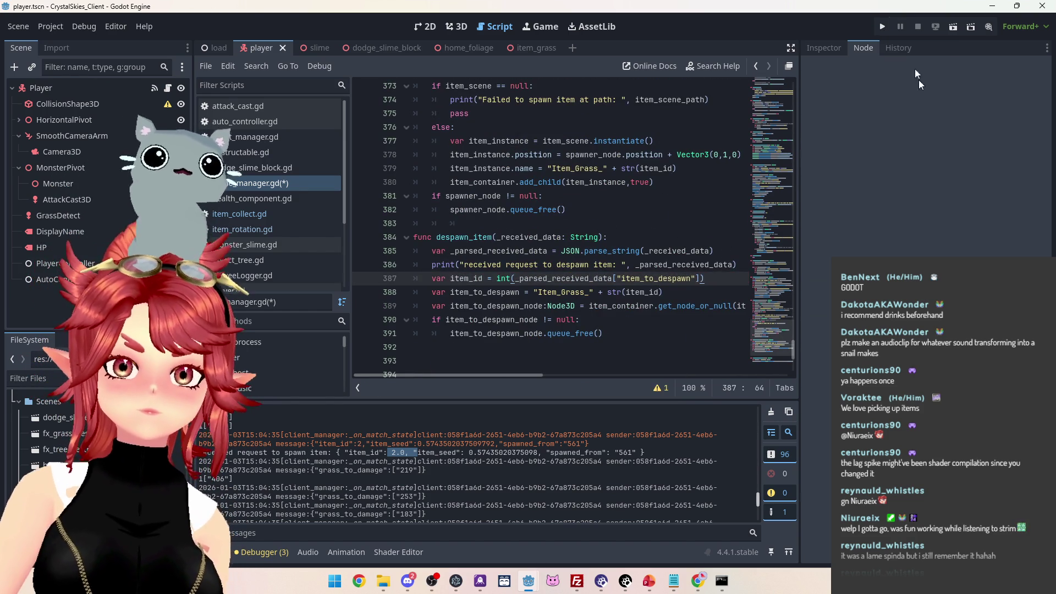
click(881, 29)
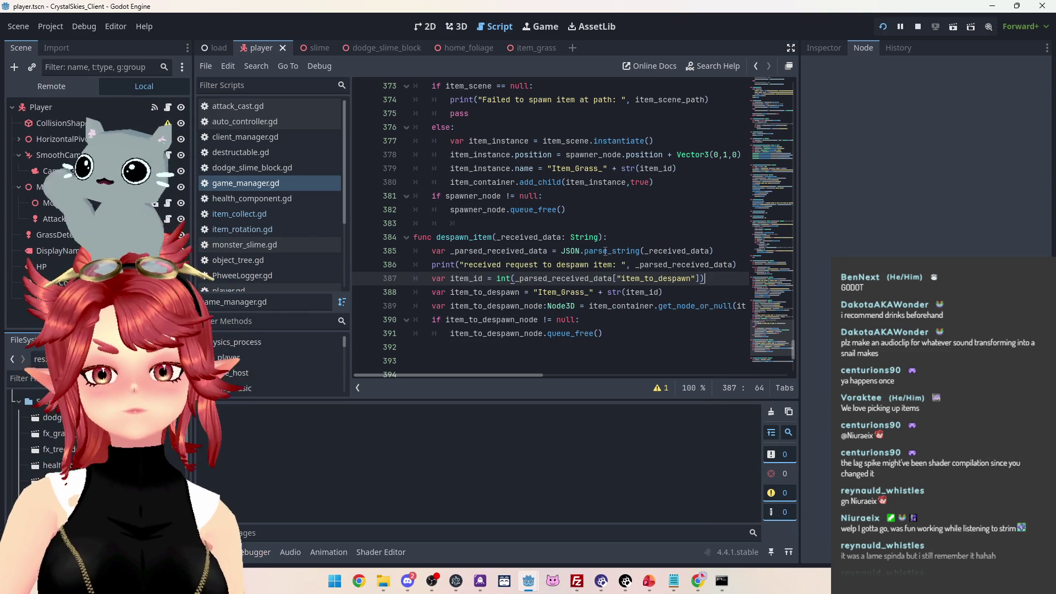
mouse_move(605, 251)
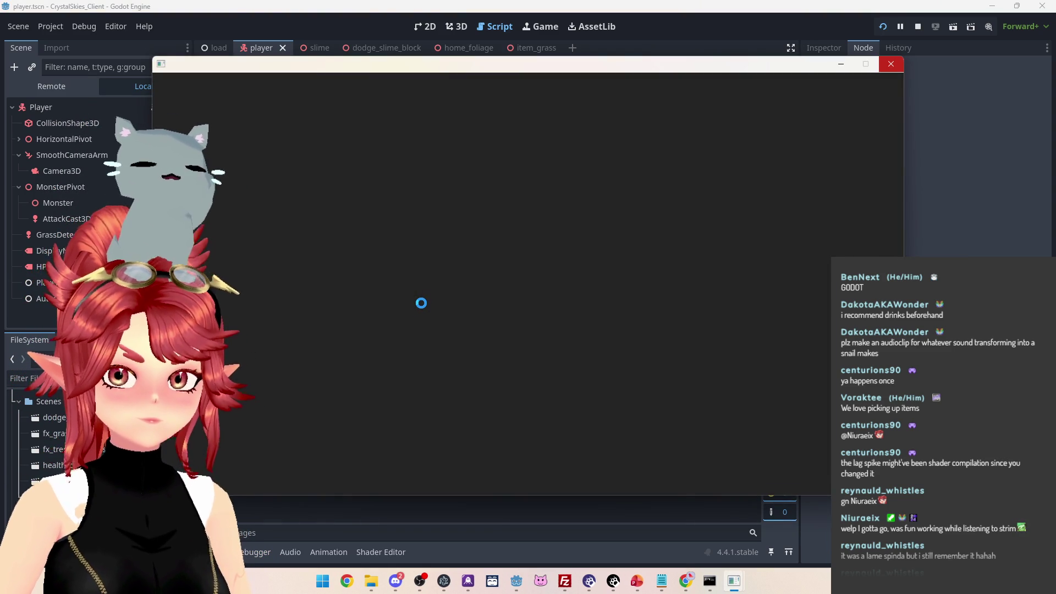
Step: Create lobby 'asdd', enter the world, and check Item Container in the live Remote tree
click(494, 374)
text(asdd)
click(631, 378)
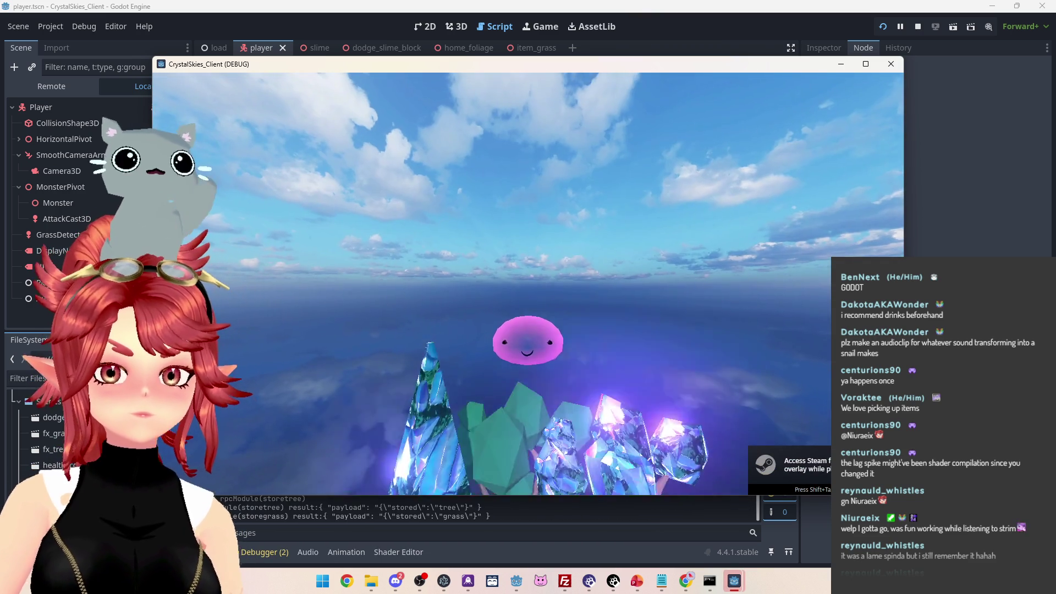
key(w)
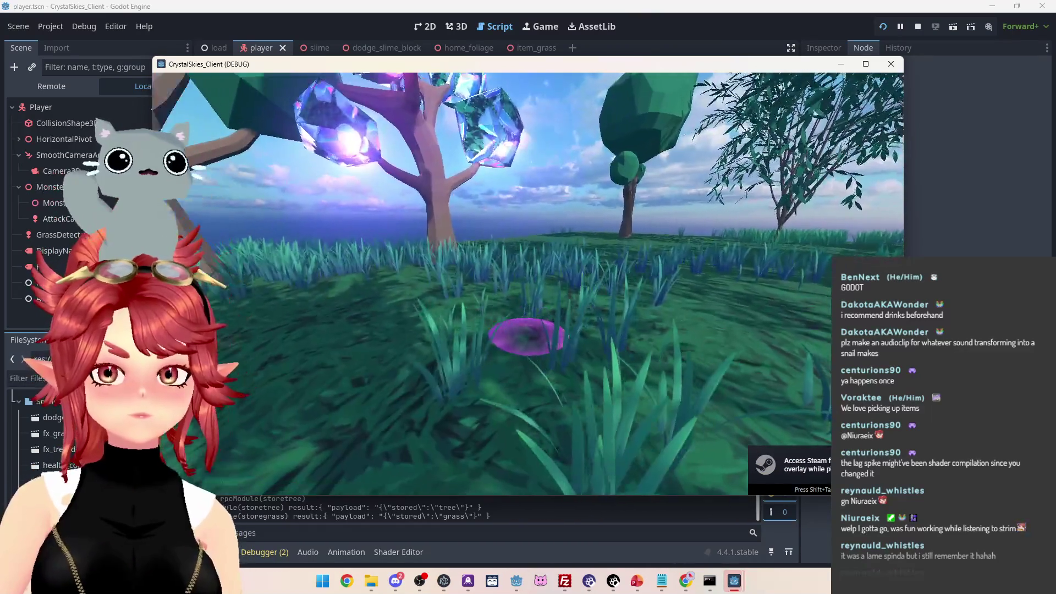
key(Escape)
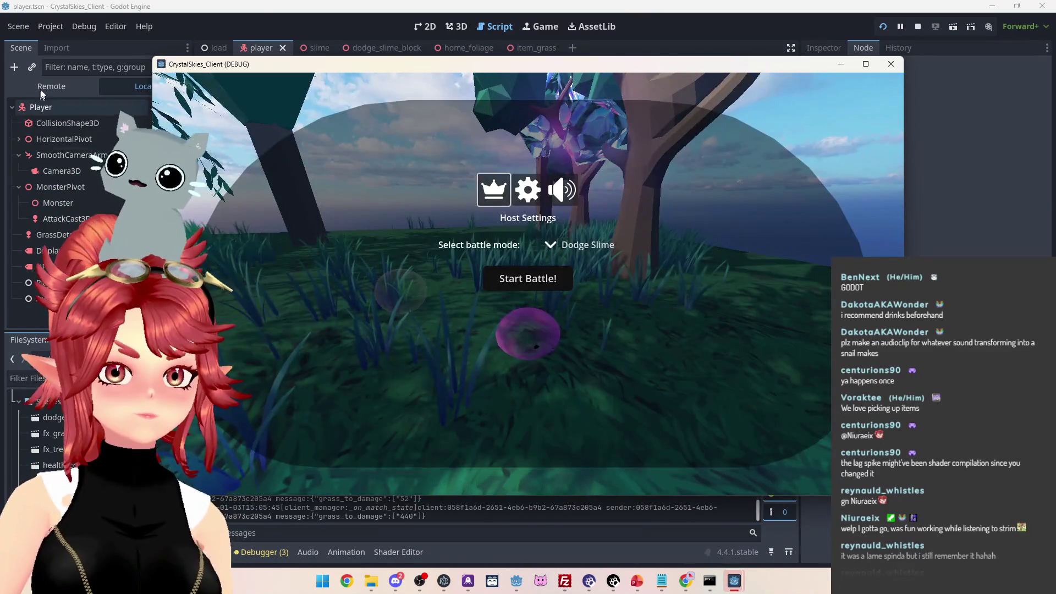
click(44, 97)
click(88, 88)
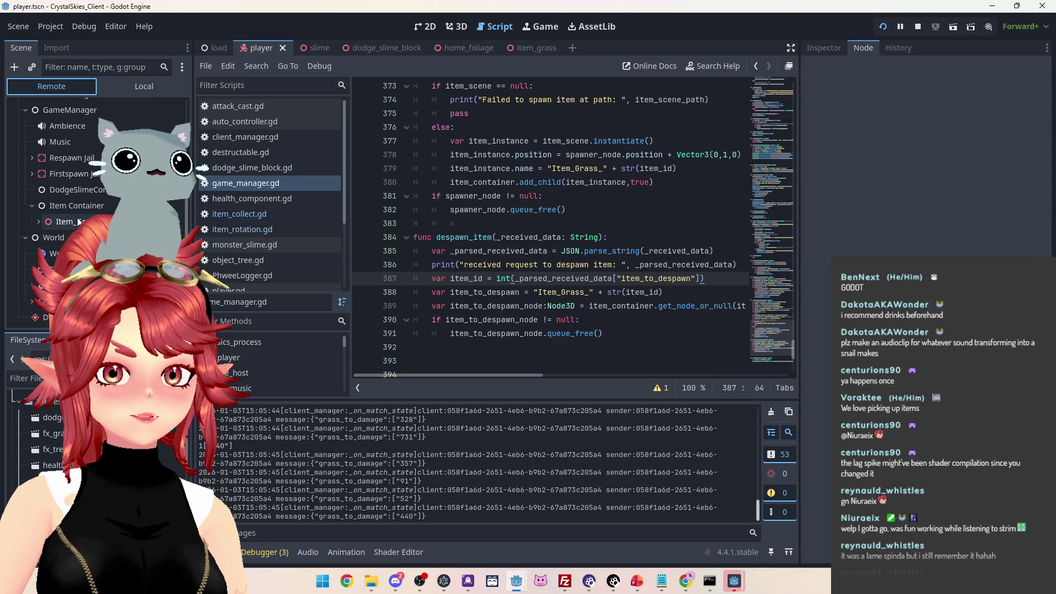
click(38, 224)
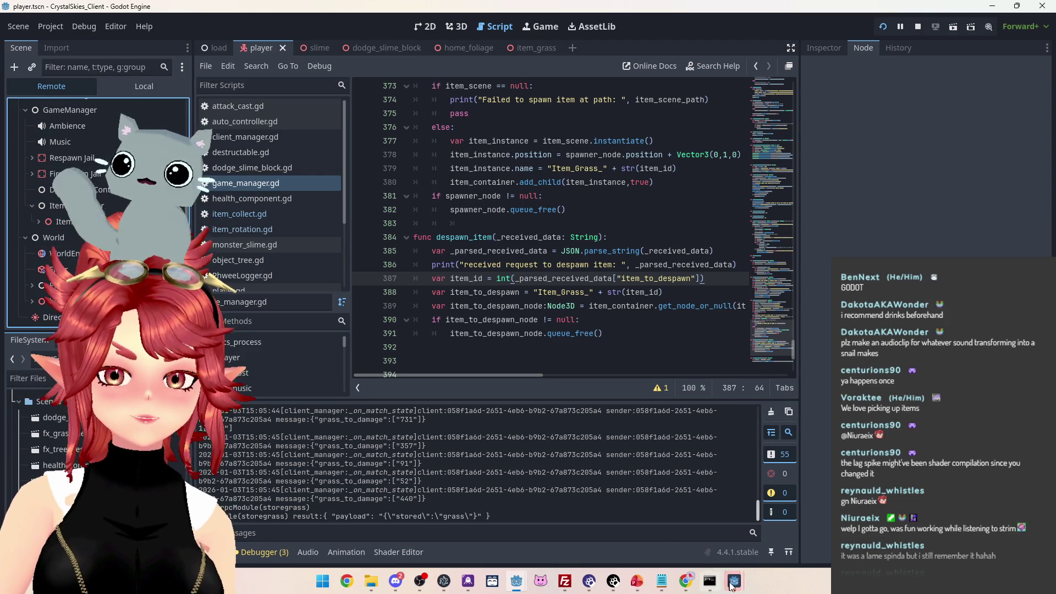
mouse_move(734, 584)
click(678, 525)
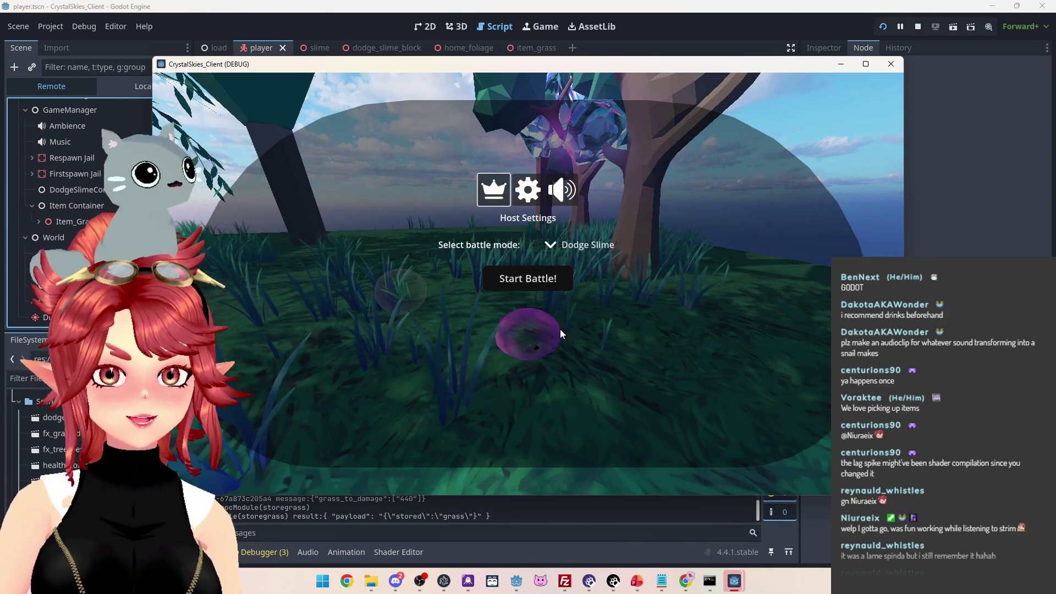
Step: Walk through the grass to trigger item spawns and despawns, then stop the game
key(w)
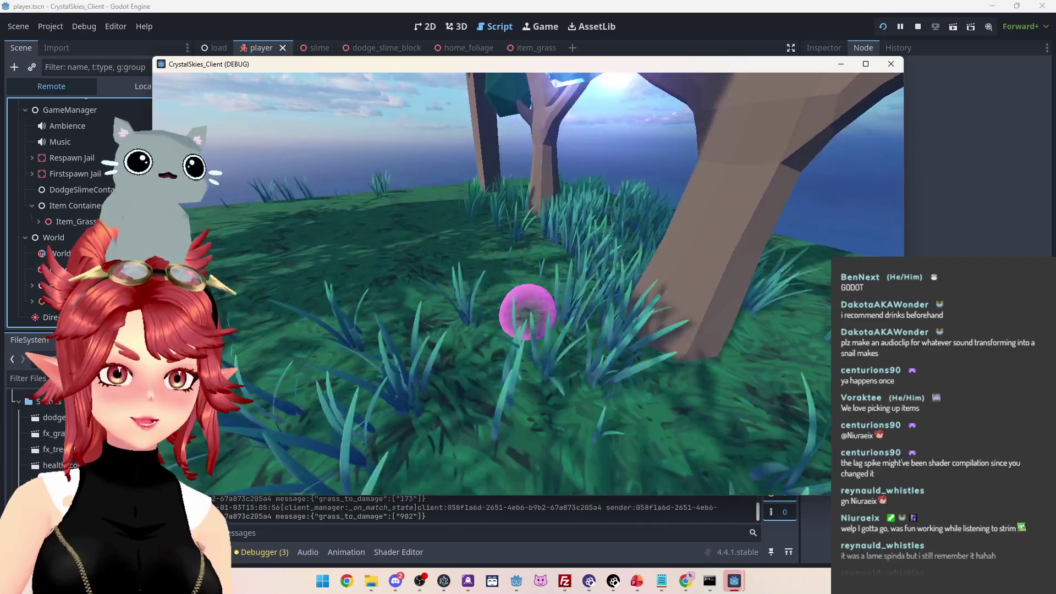
key(w)
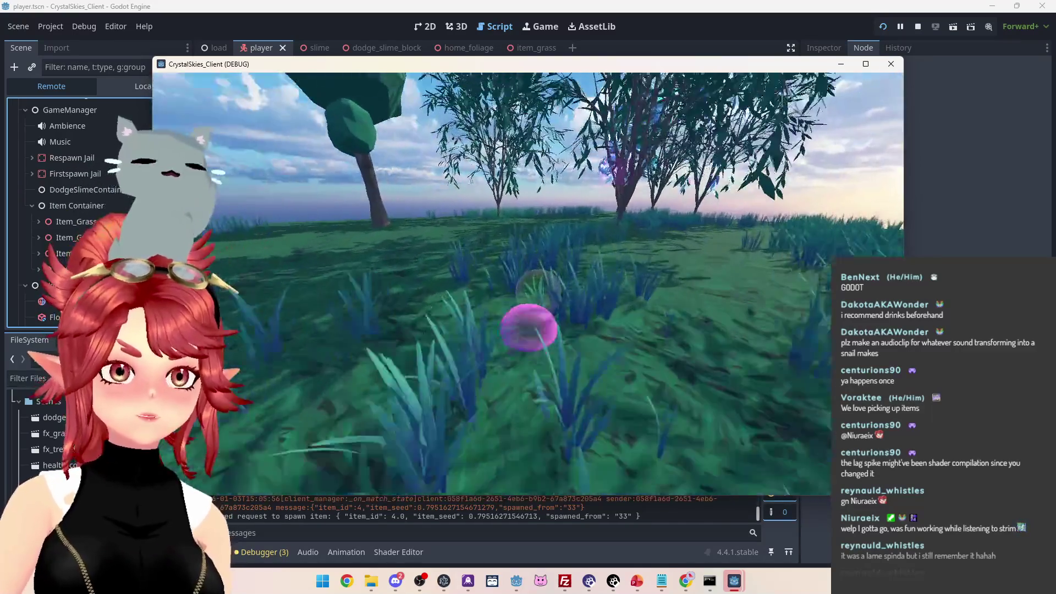
key(w)
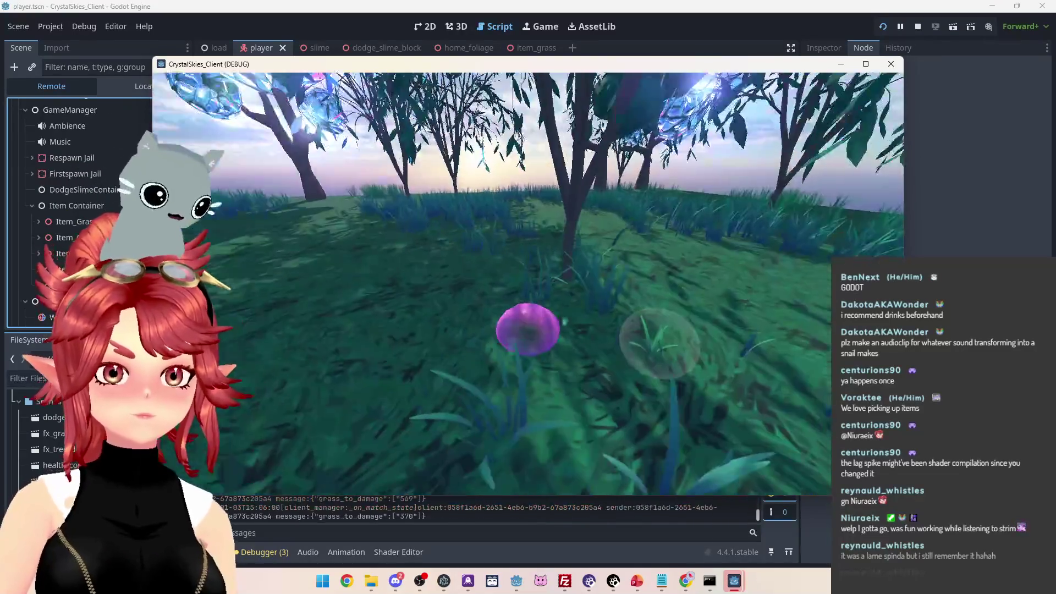
key(w)
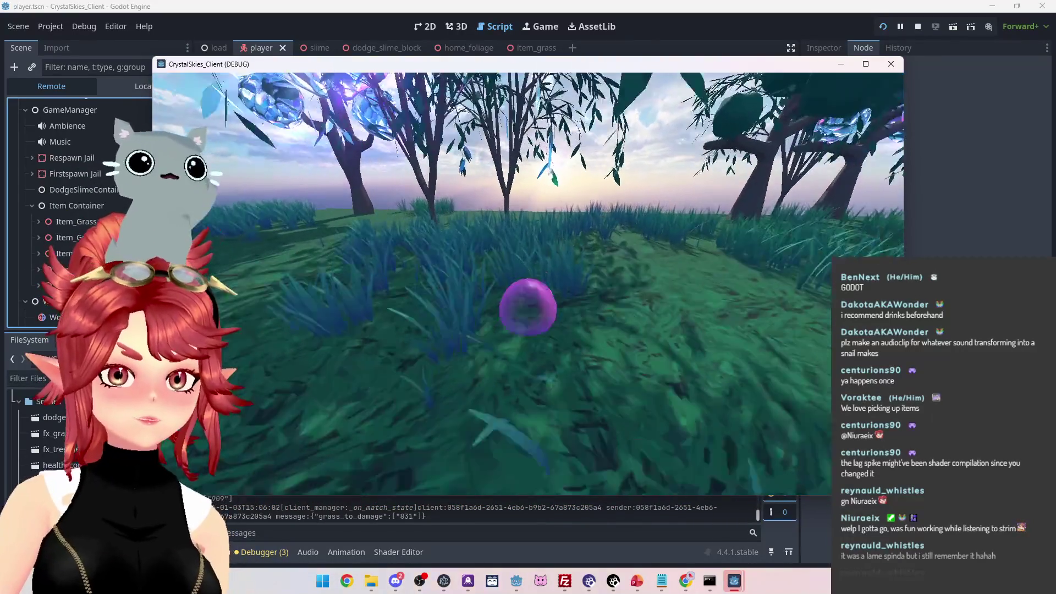
key(w)
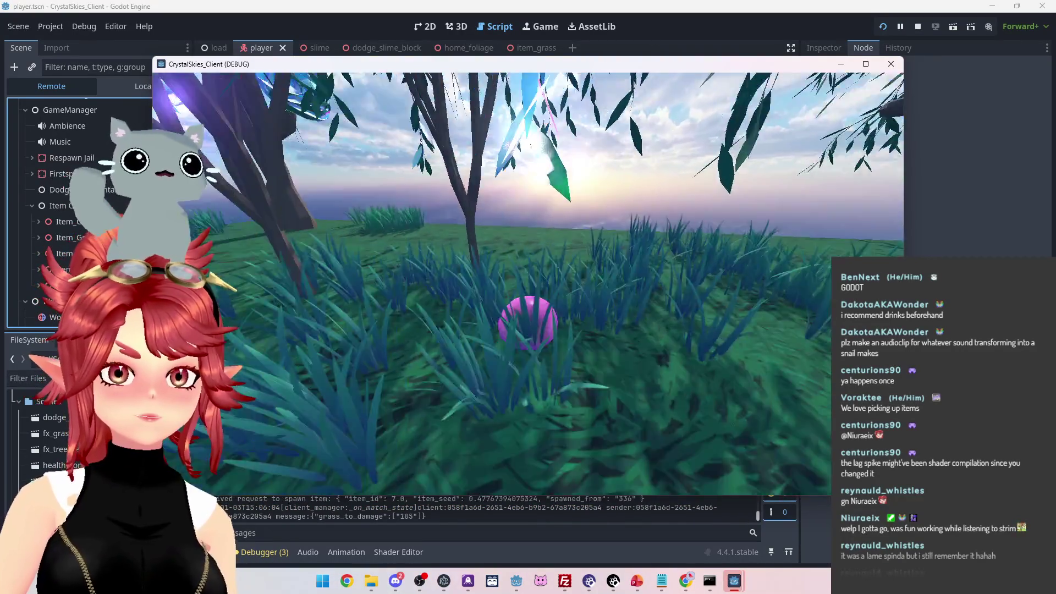
key(w)
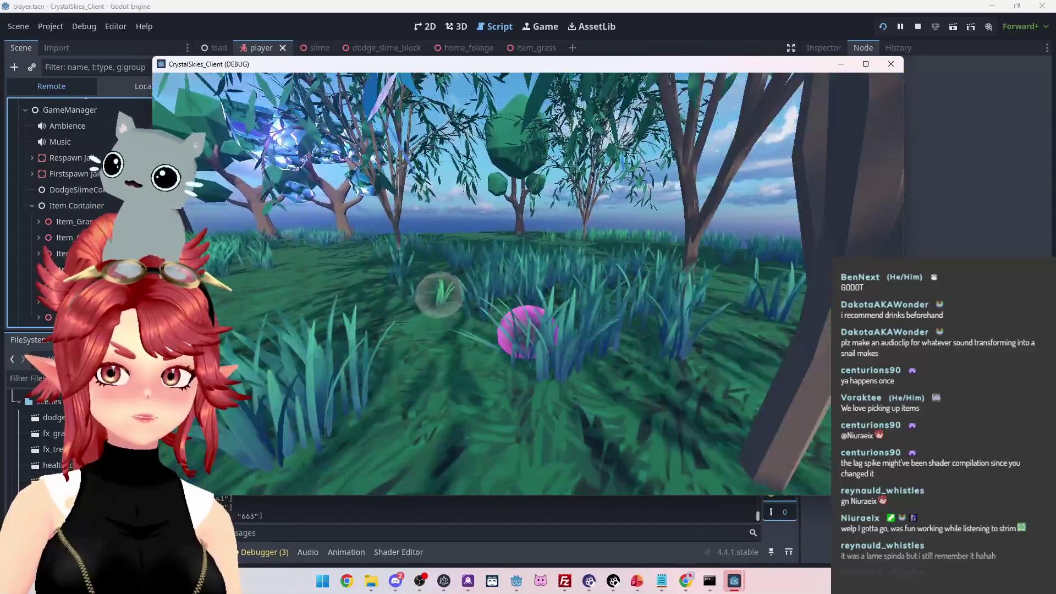
key(Escape)
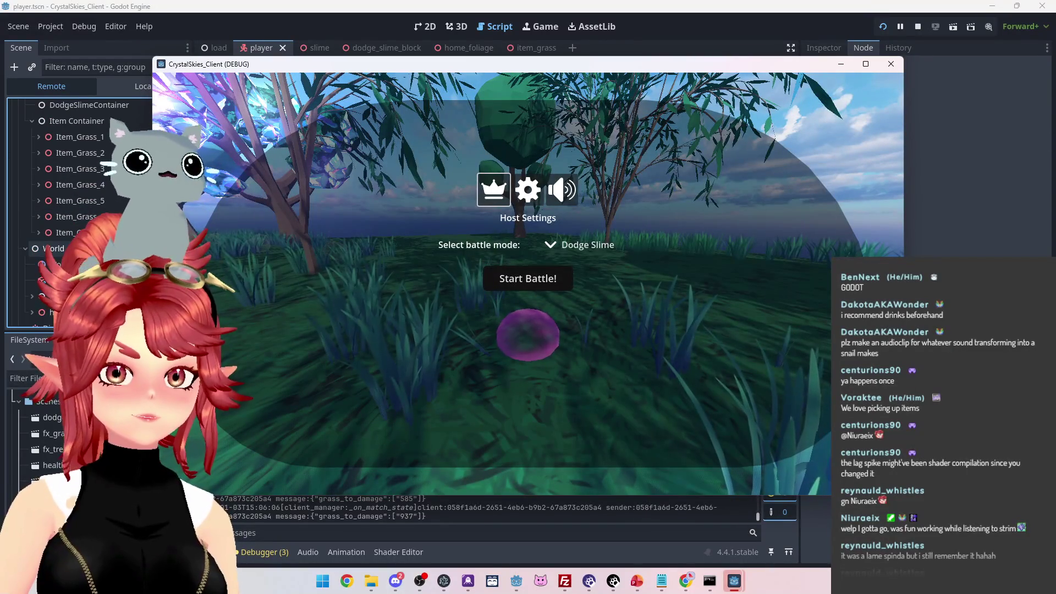
key(Escape)
key(w)
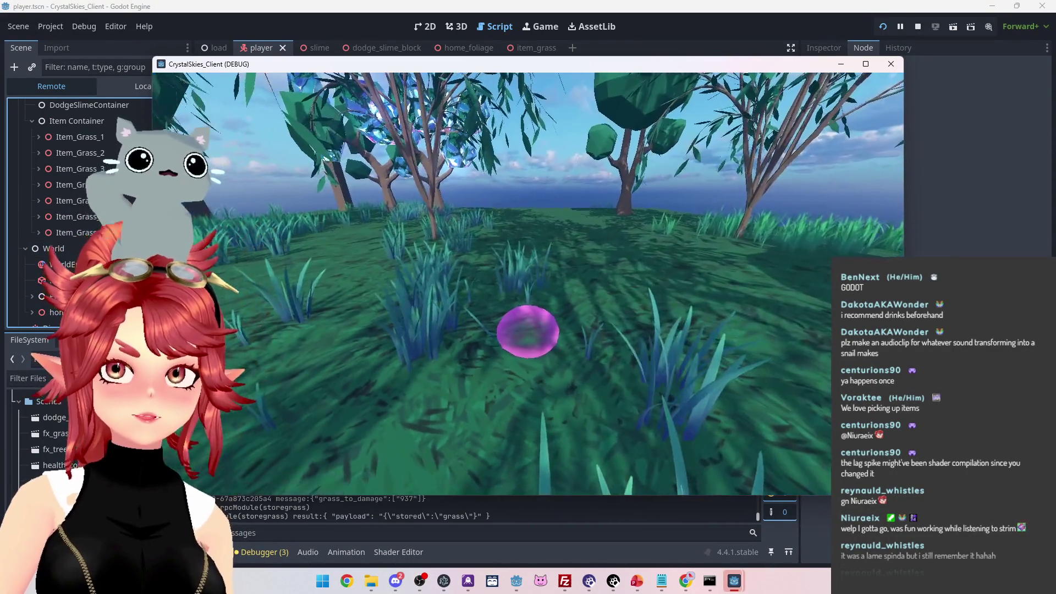
key(w)
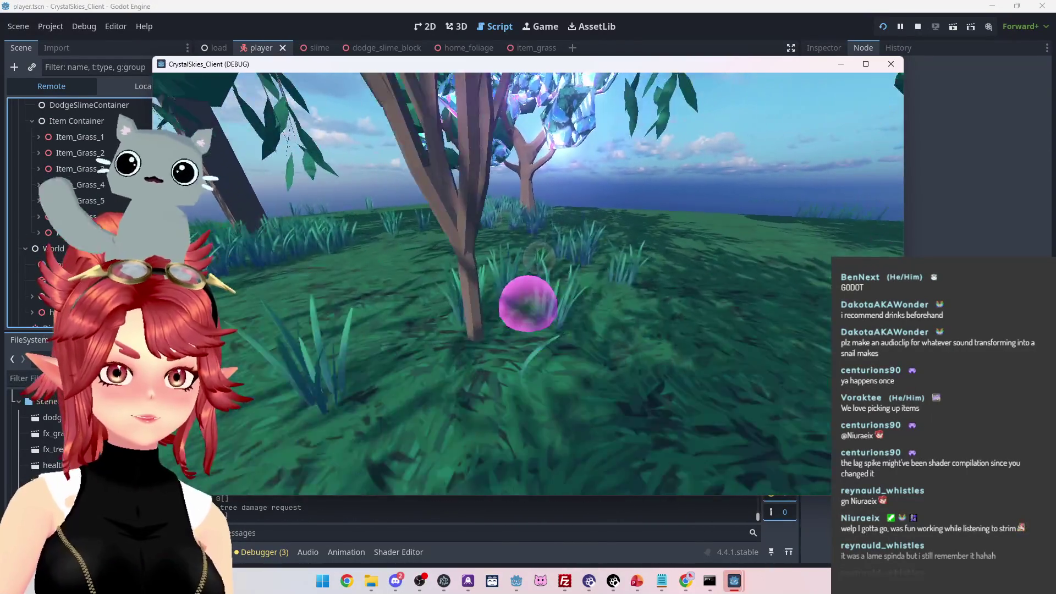
key(w)
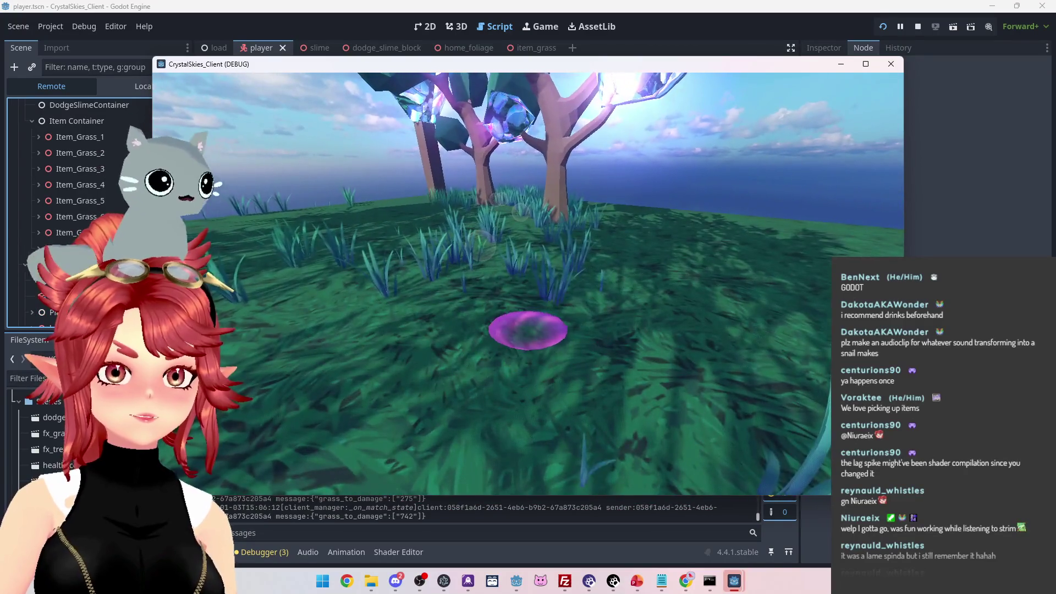
key(w)
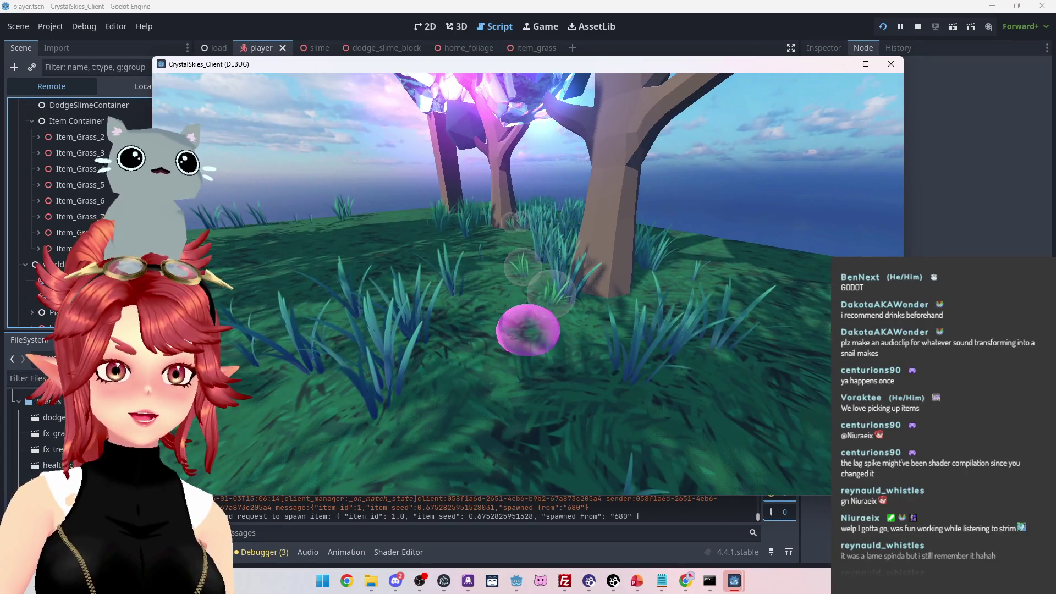
key(Escape)
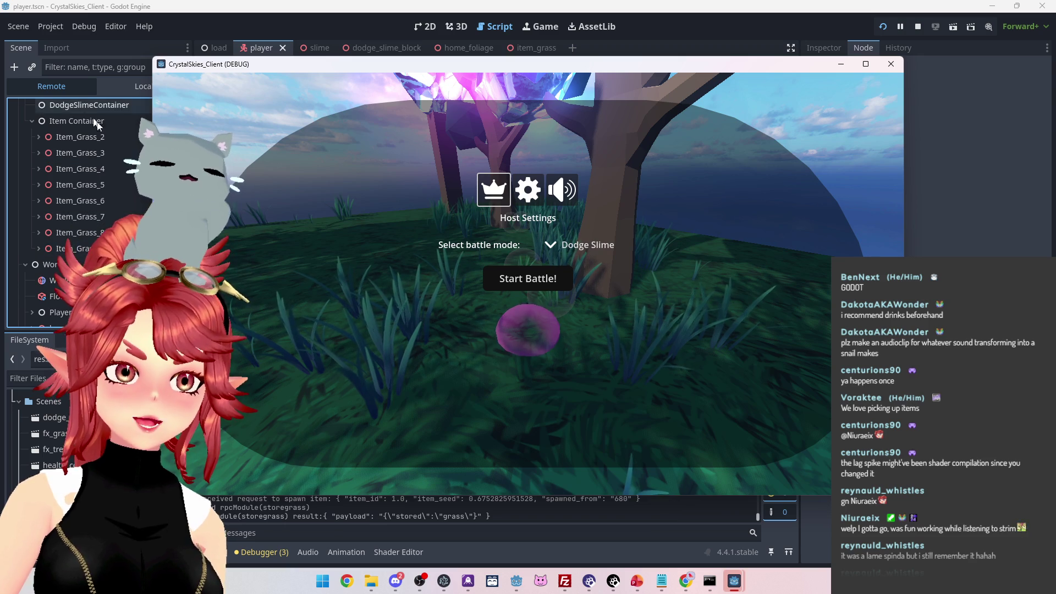
key(Escape)
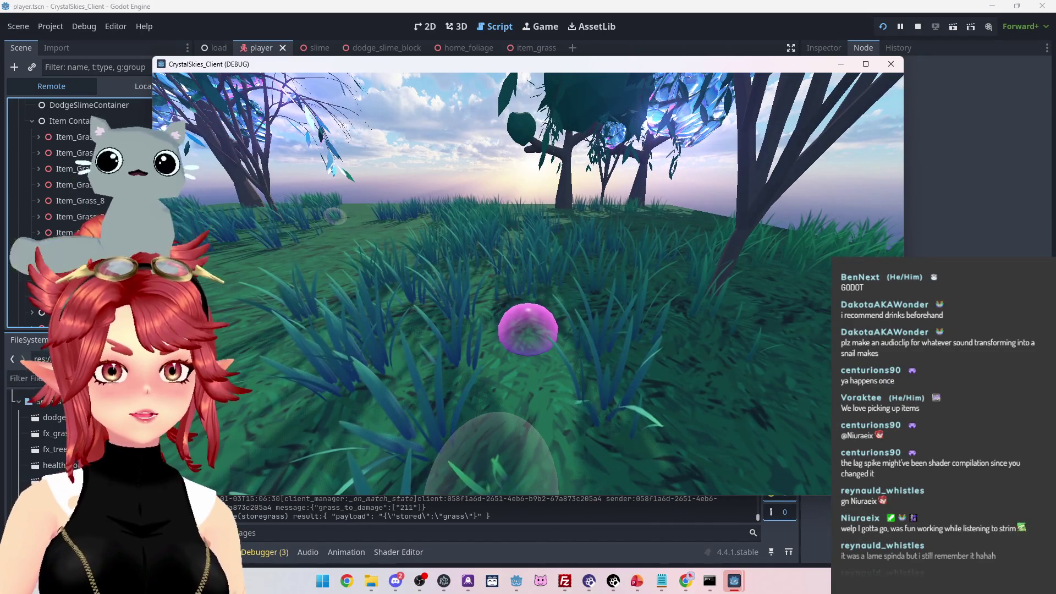
key(Escape)
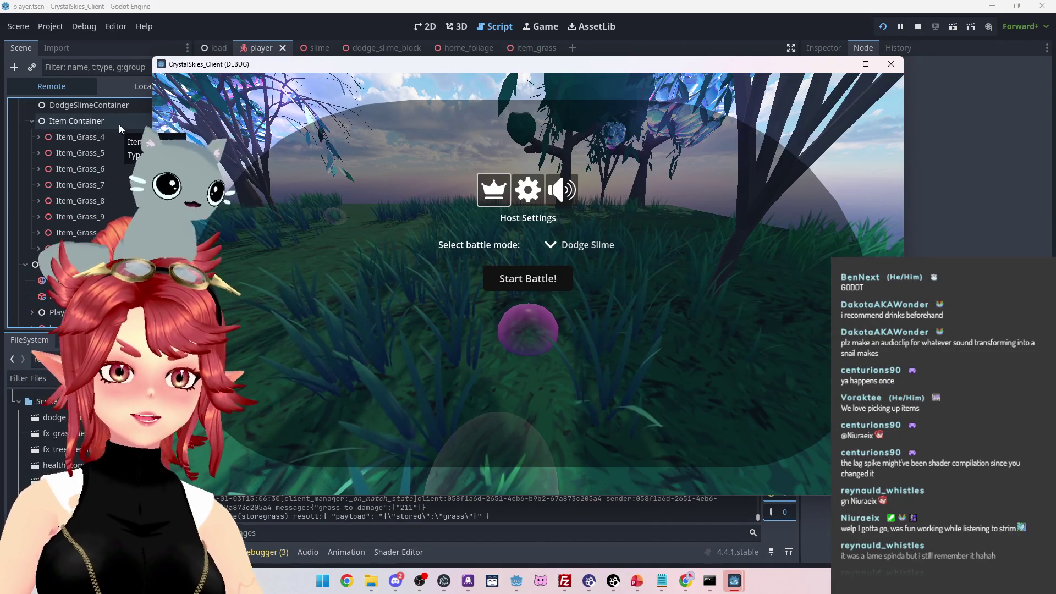
key(Escape)
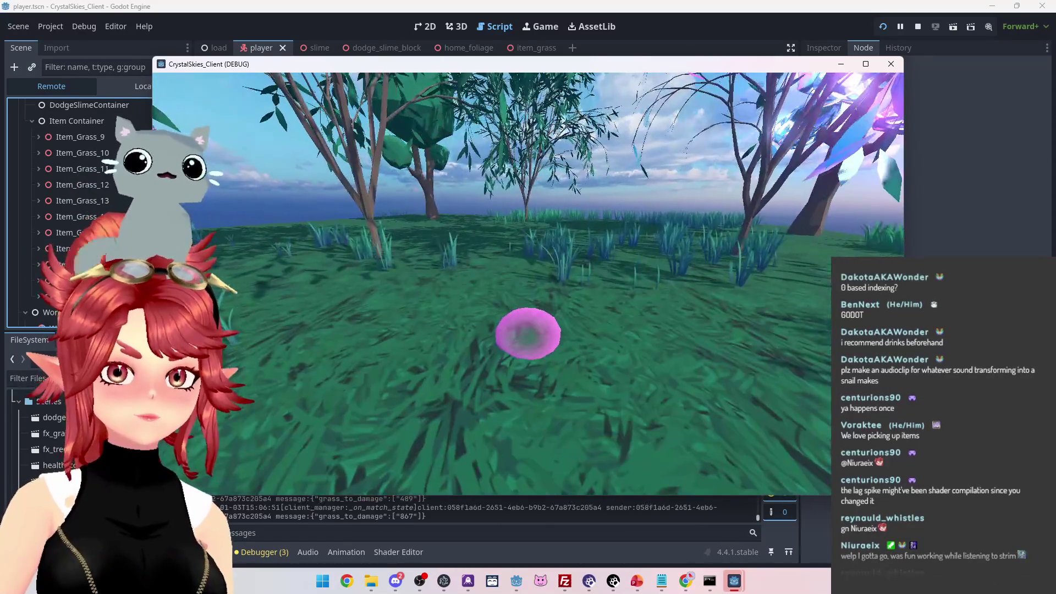
key(Escape)
click(921, 25)
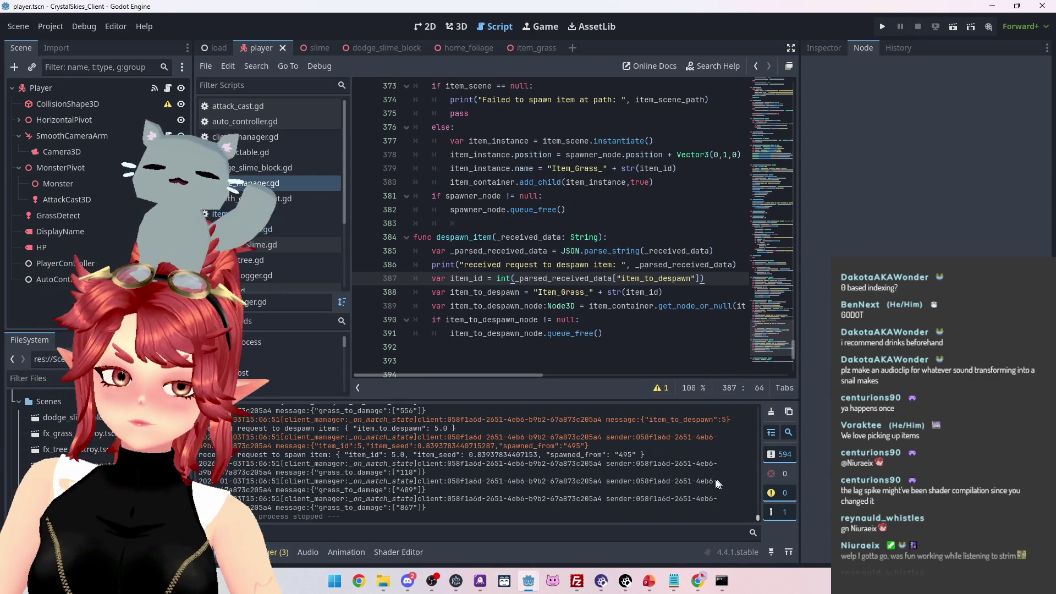
Step: Compare the 'length = 8' slot setup in rpccreatelobby.ts against nk_lobbyhandler.ts in Notepad
click(673, 581)
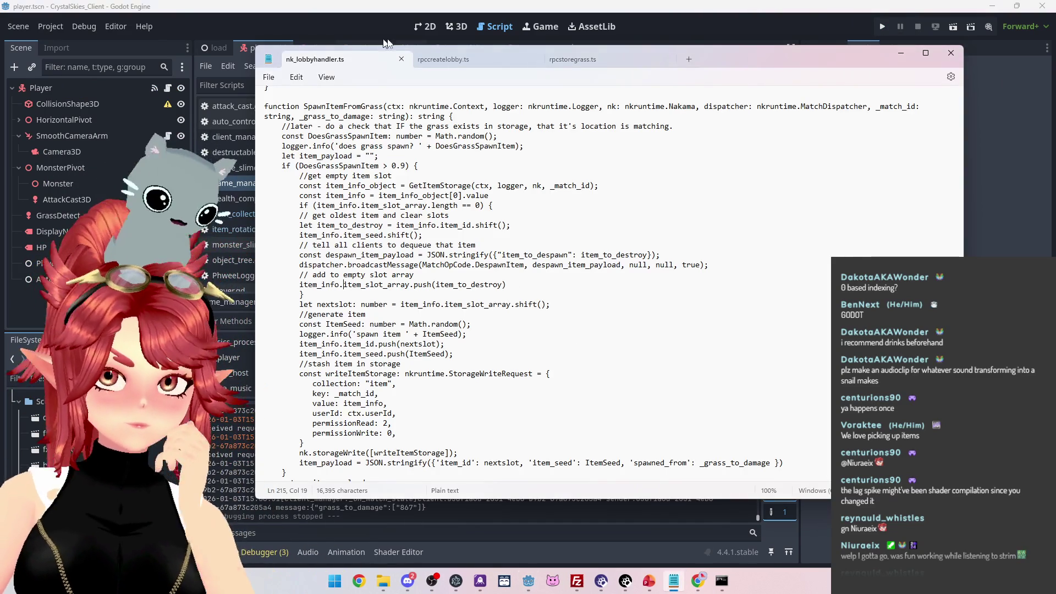
click(445, 61)
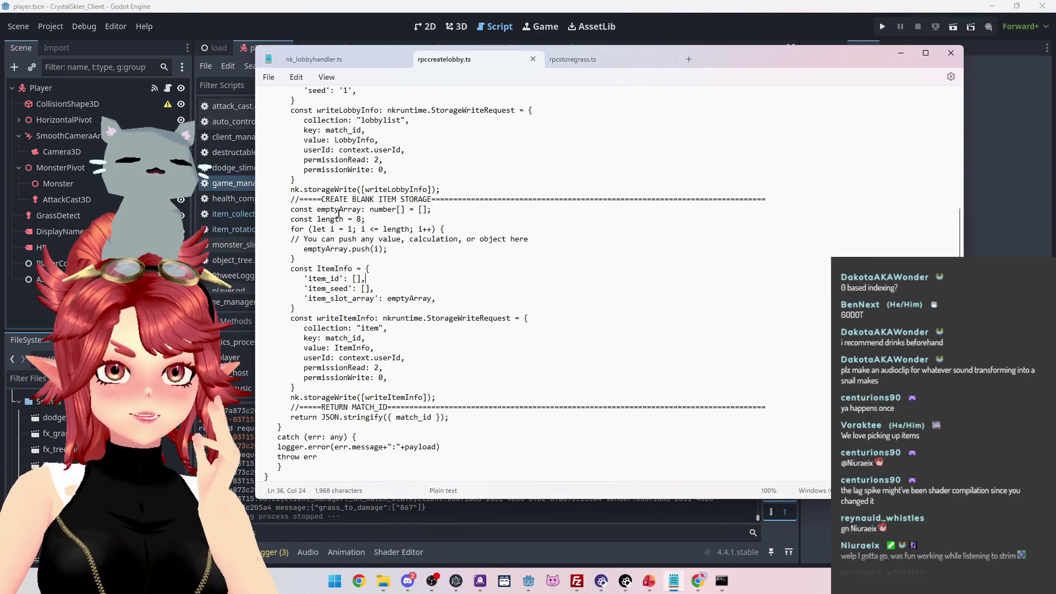
mouse_move(316, 219)
mouse_down()
mouse_move(370, 219)
mouse_move(357, 219)
mouse_up()
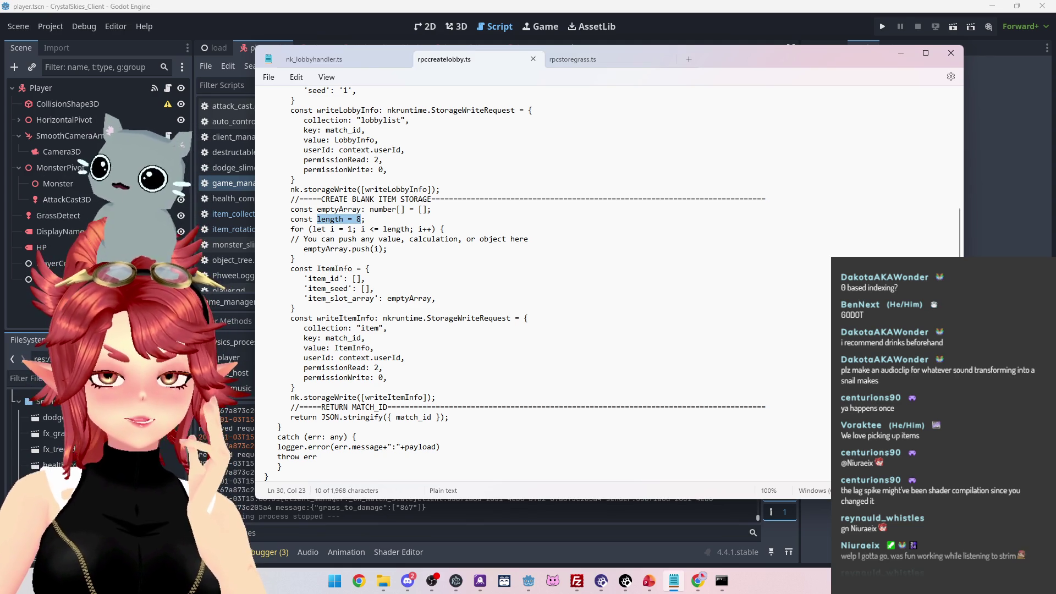
click(333, 62)
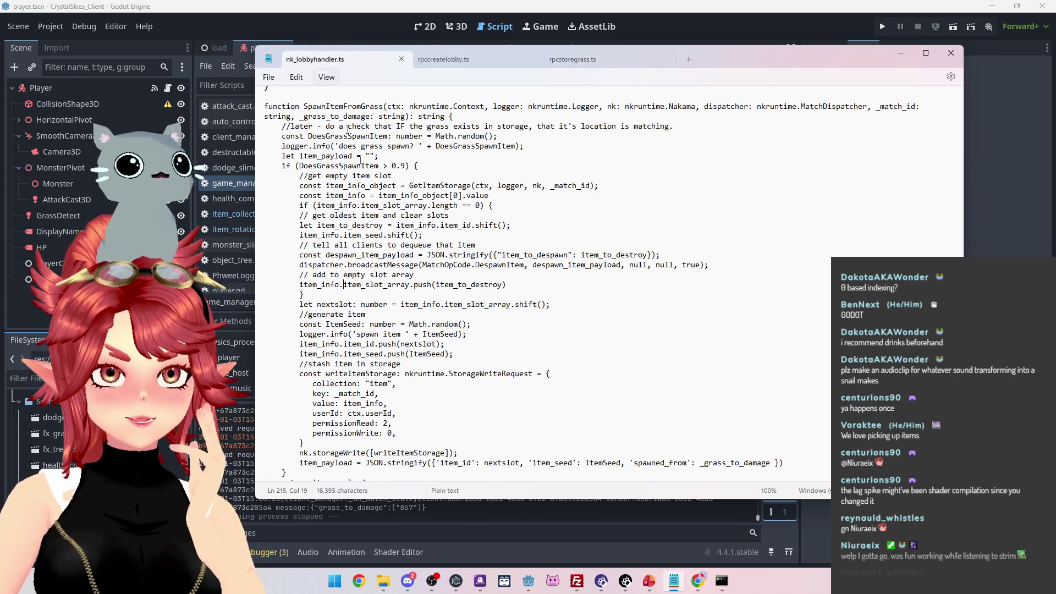
scroll(392, 194, down, 3)
scroll(392, 194, up, 4)
scroll(400, 216, down, 1)
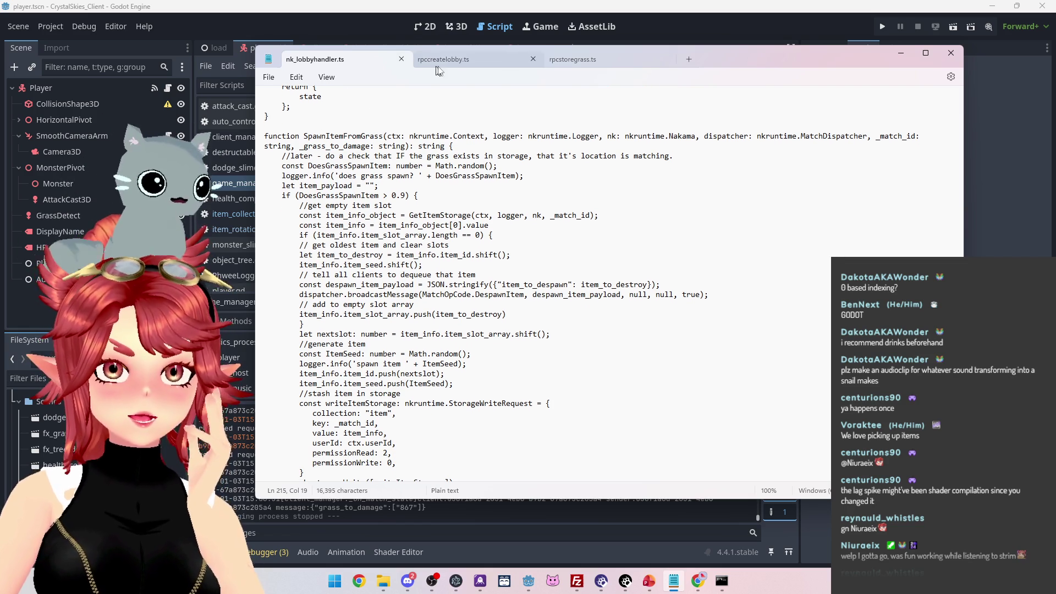
click(446, 61)
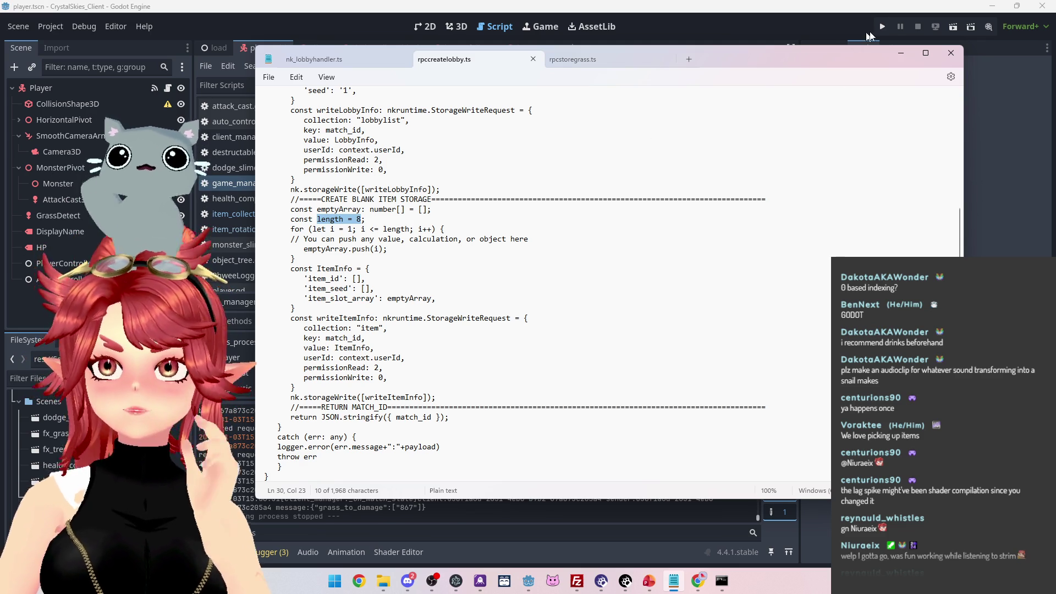
Step: Run the game again, create lobby 'asdd', and bring up the host settings menu
click(882, 27)
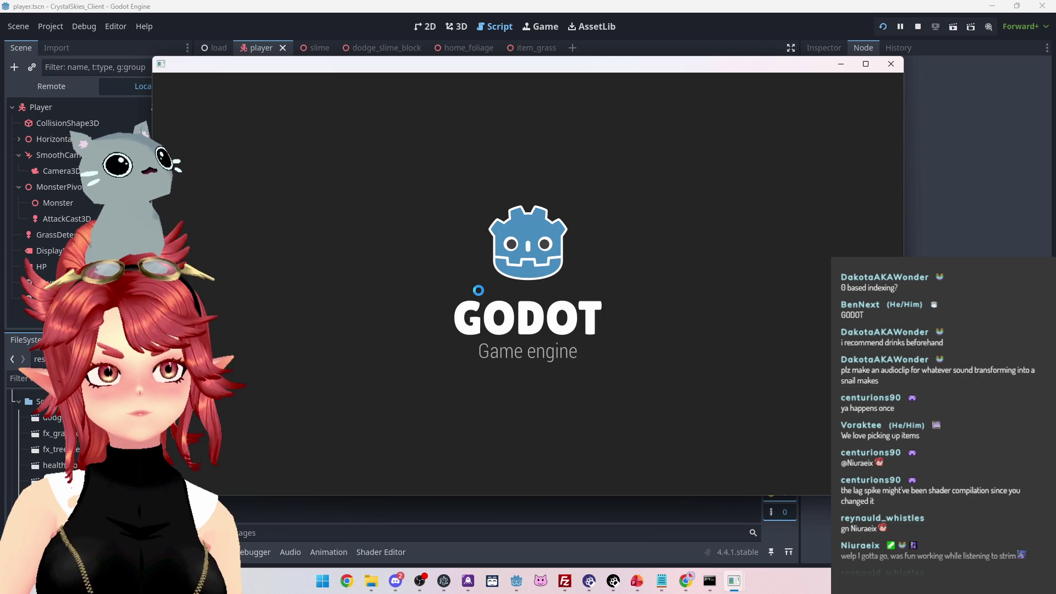
click(494, 374)
text(asdd)
click(632, 375)
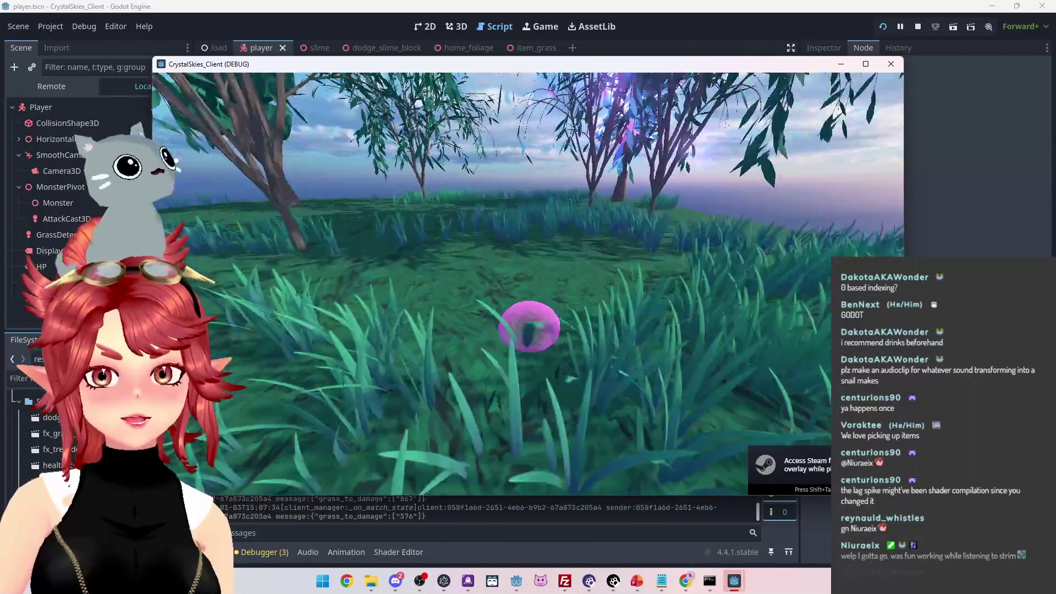
key(Escape)
Step: Go to the Nakama console's Storage list in the browser
mouse_move(685, 581)
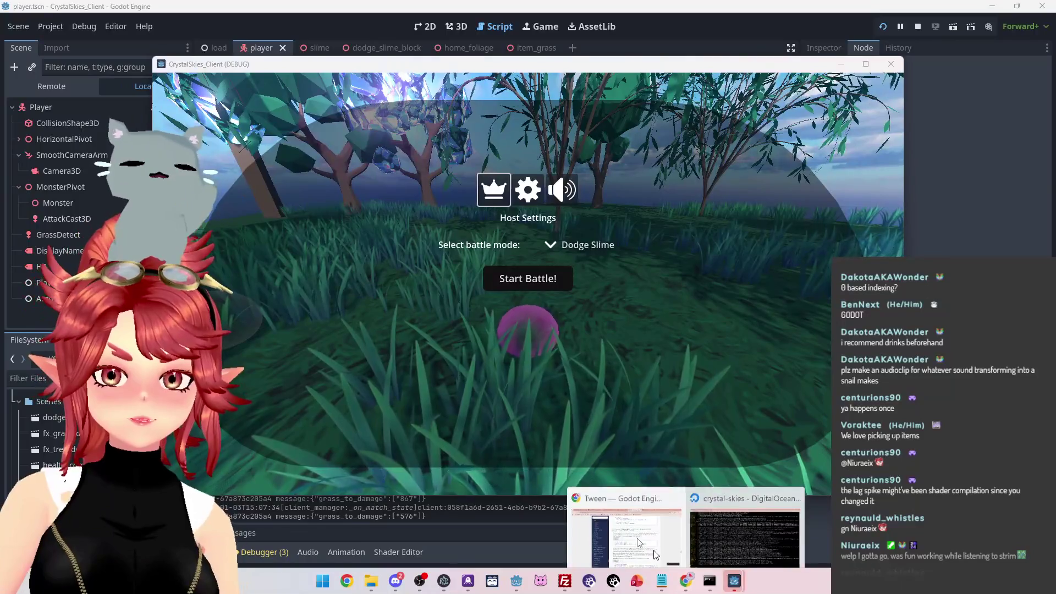
click(627, 517)
click(199, 18)
click(39, 204)
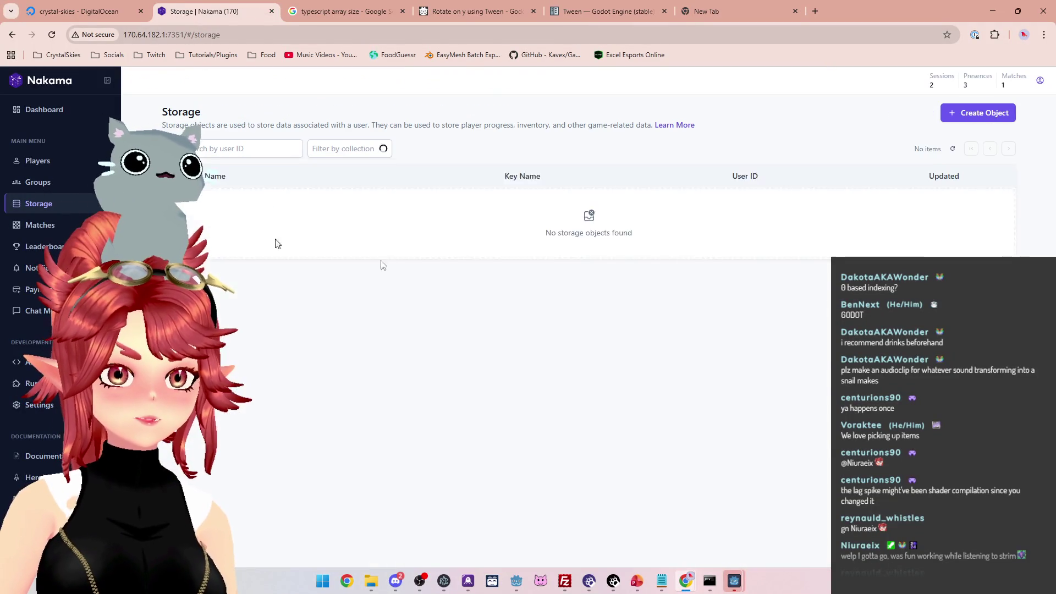
click(704, 246)
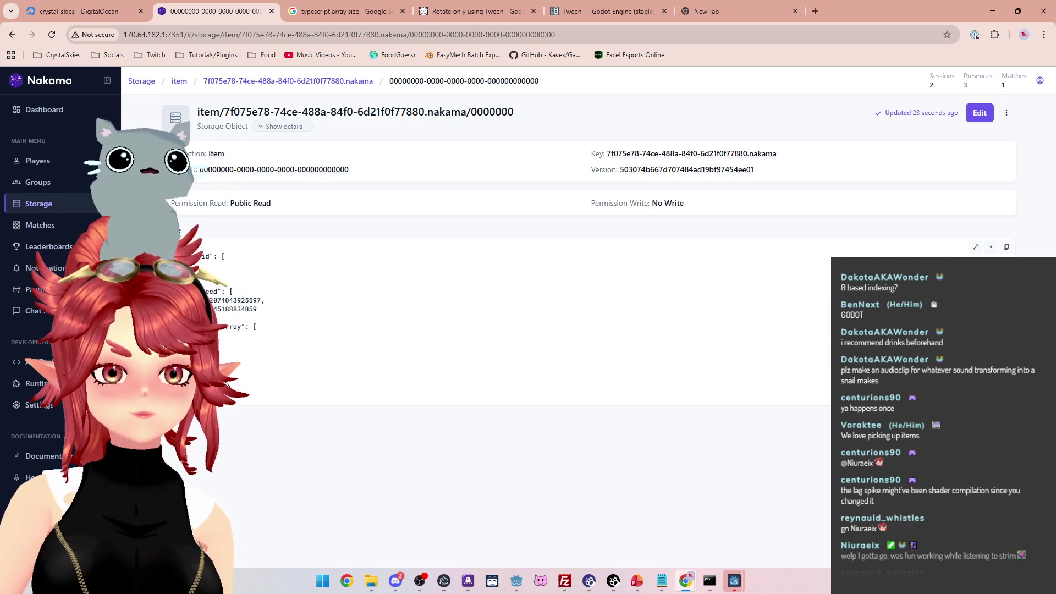
click(662, 581)
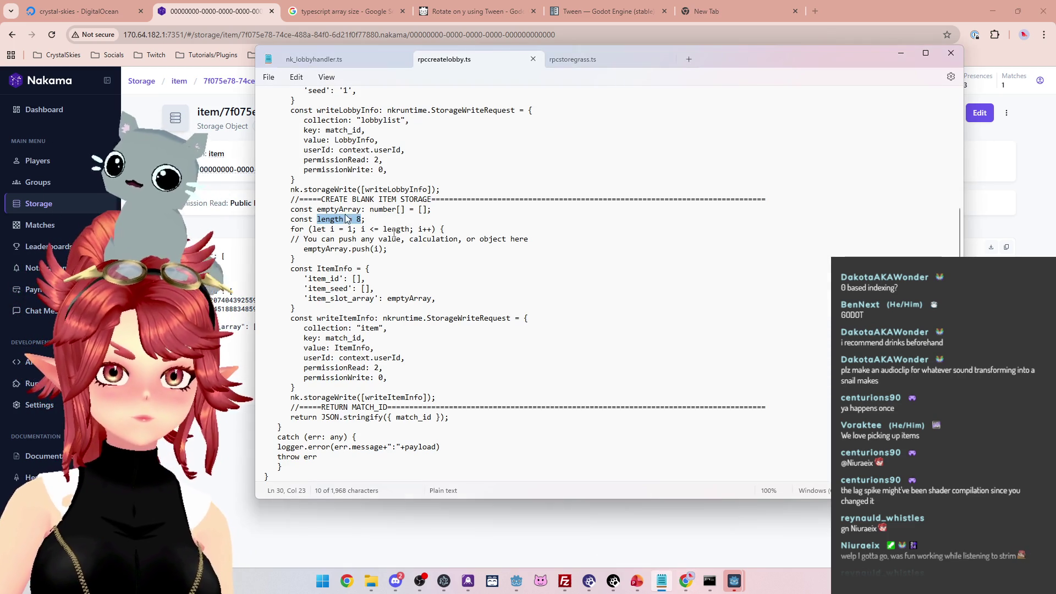
Step: In nk_lobbyhandler.ts, highlight the item storage lookup and the item_slot_array.length check
click(335, 61)
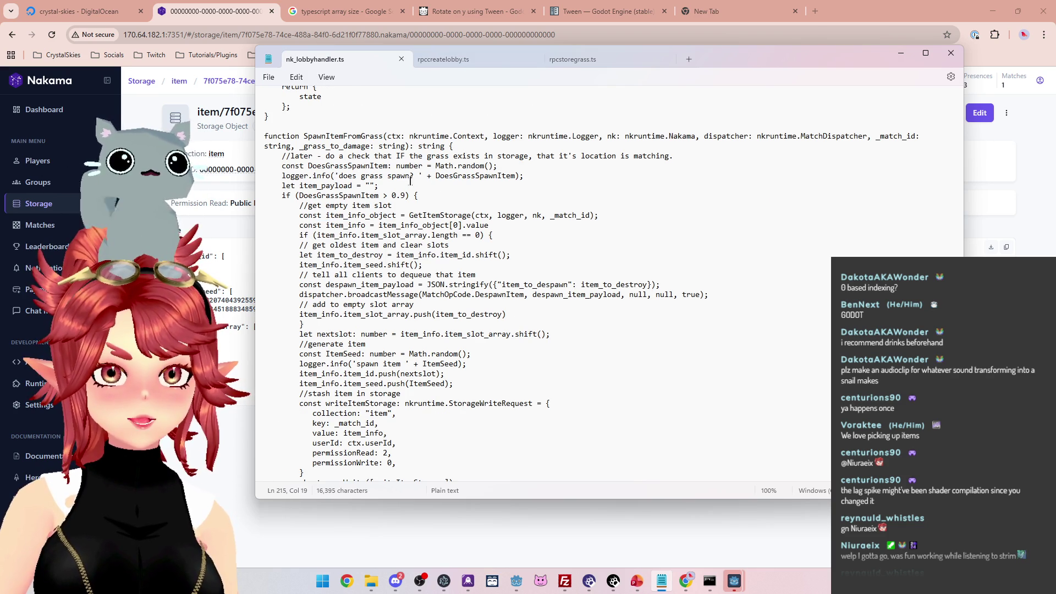
click(419, 196)
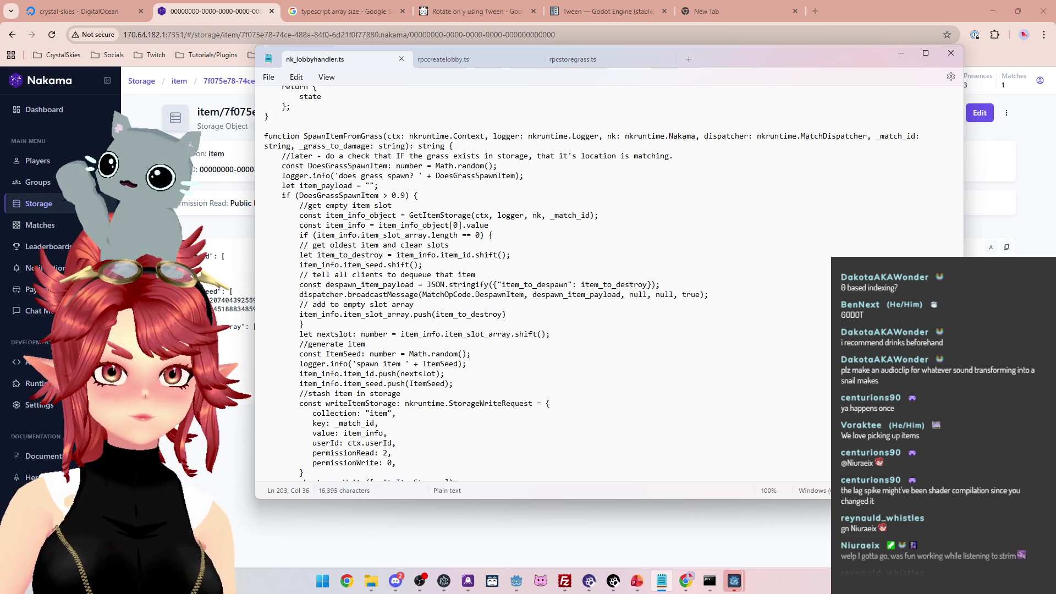
drag(308, 215, 436, 215)
drag(737, 67, 823, 56)
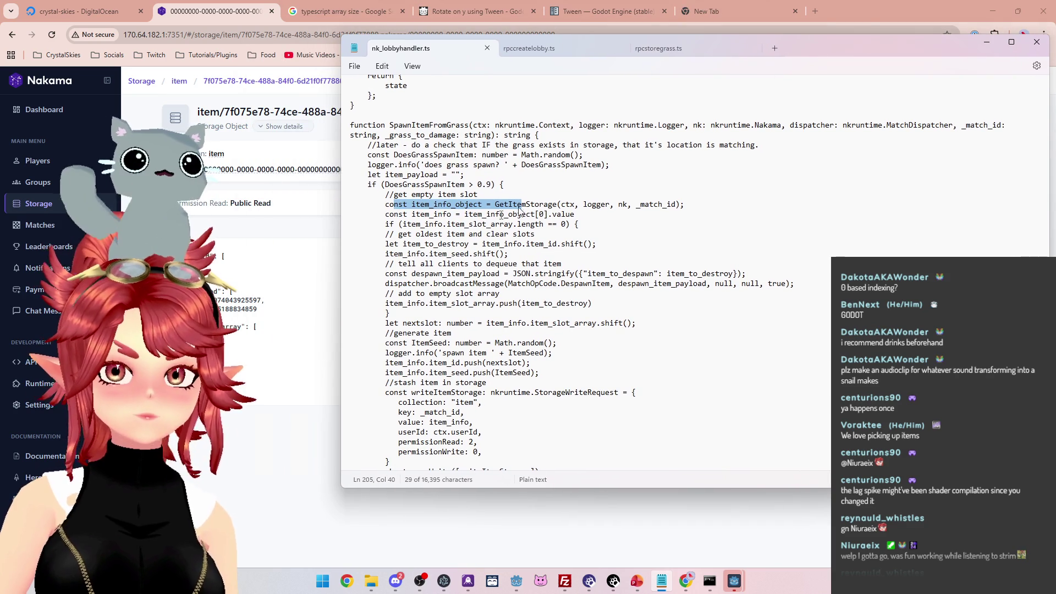
drag(574, 214, 468, 214)
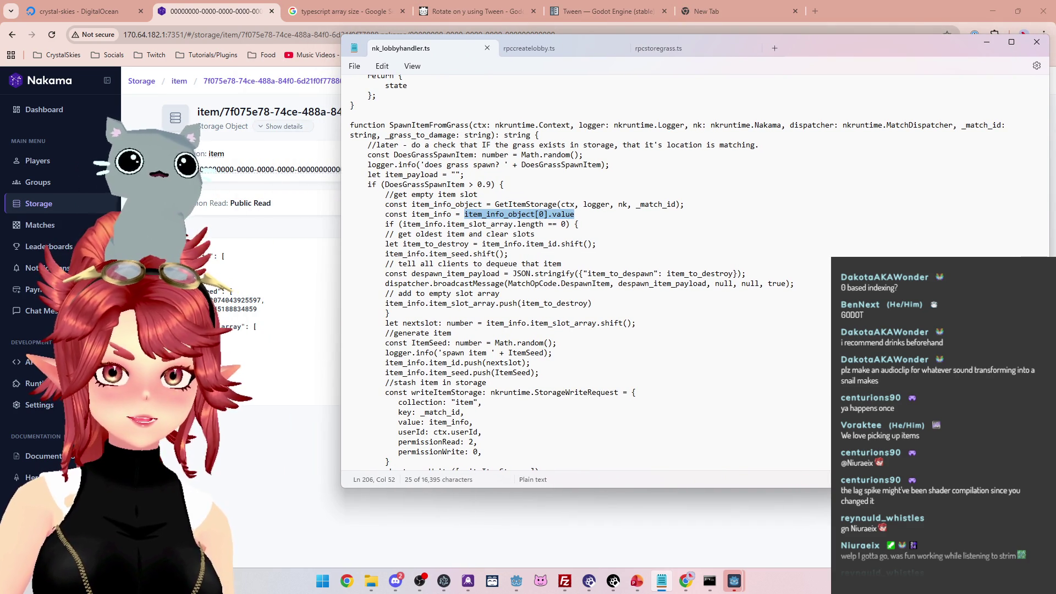
drag(398, 224, 538, 224)
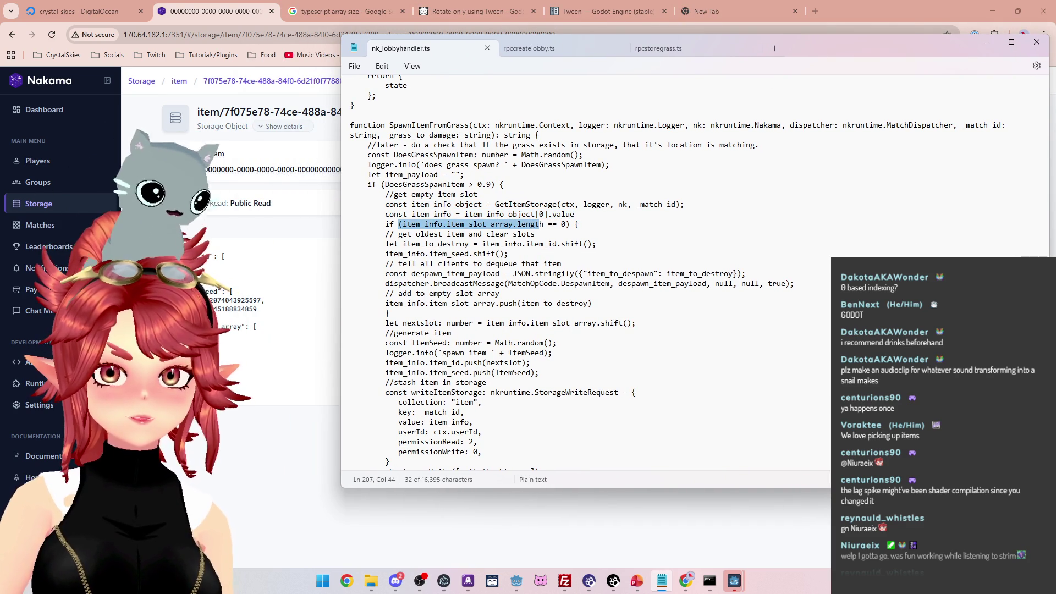
click(405, 223)
mouse_move(406, 224)
mouse_down()
mouse_move(565, 223)
mouse_move(530, 223)
mouse_up()
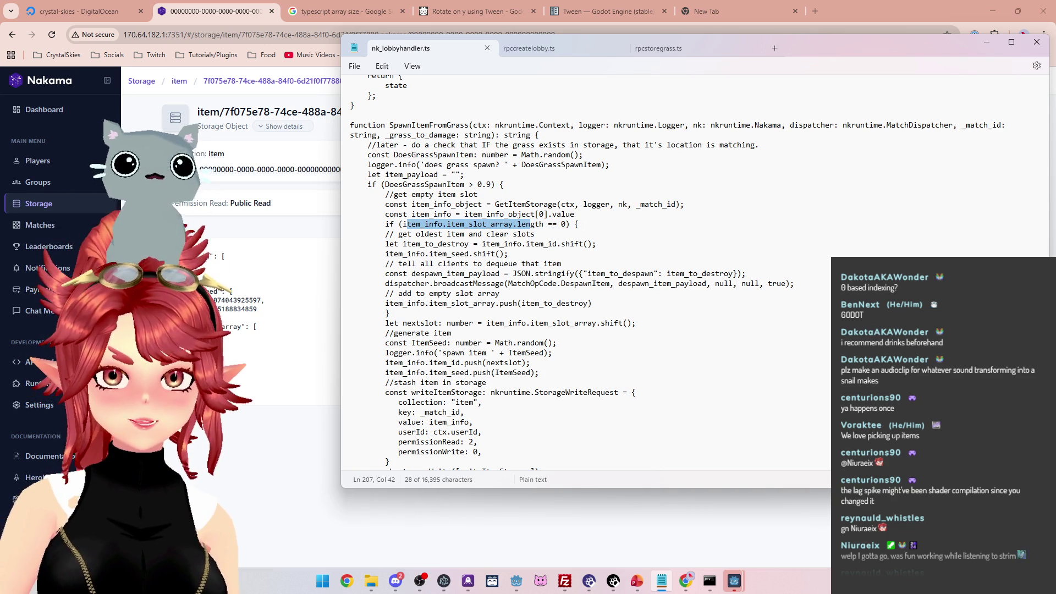
Step: Highlight the item_to_destroy declaration, despawn payload, slot array push, and despawn lines under the check
drag(389, 243, 580, 244)
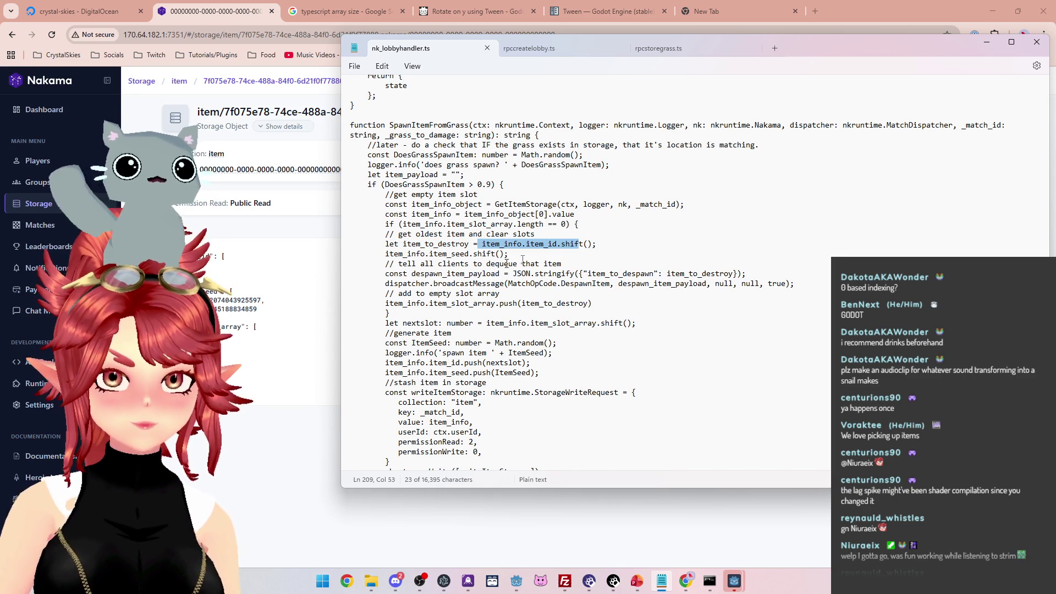
drag(393, 274, 499, 274)
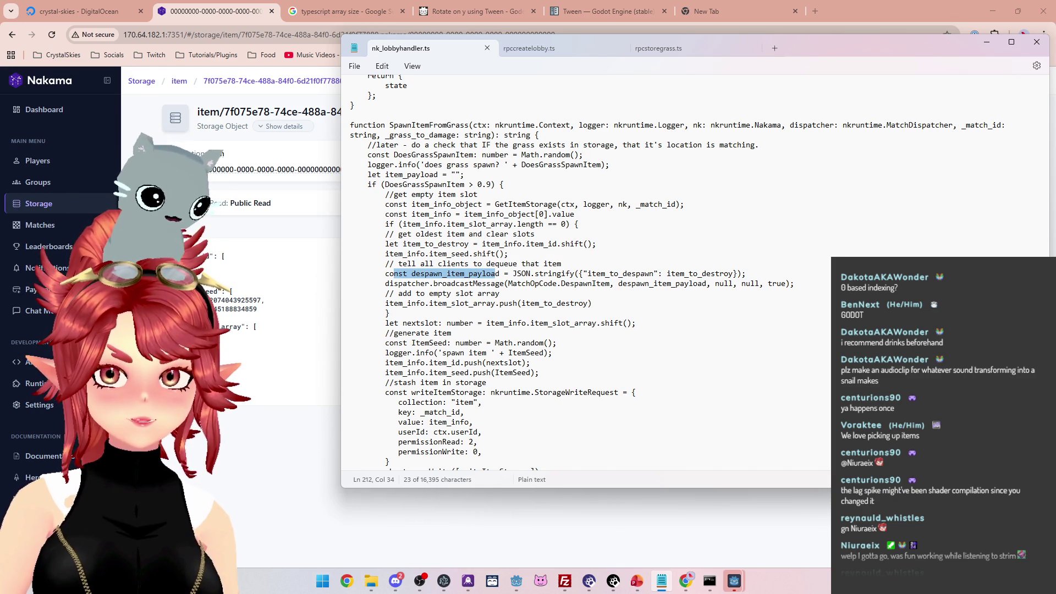
drag(439, 303, 521, 303)
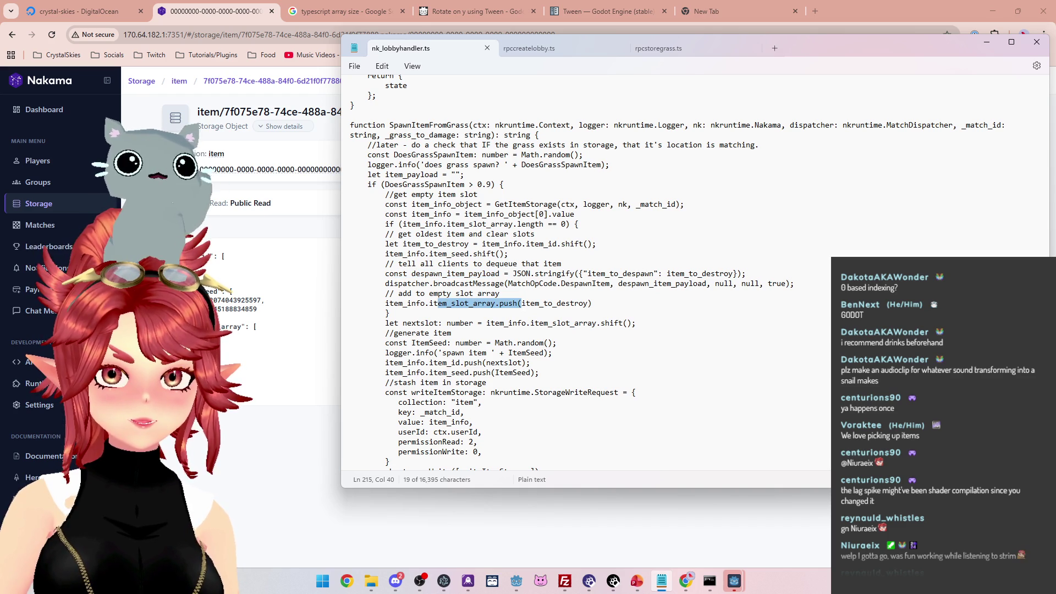
scroll(538, 279, down, 1)
scroll(481, 253, down, 1)
drag(386, 243, 574, 246)
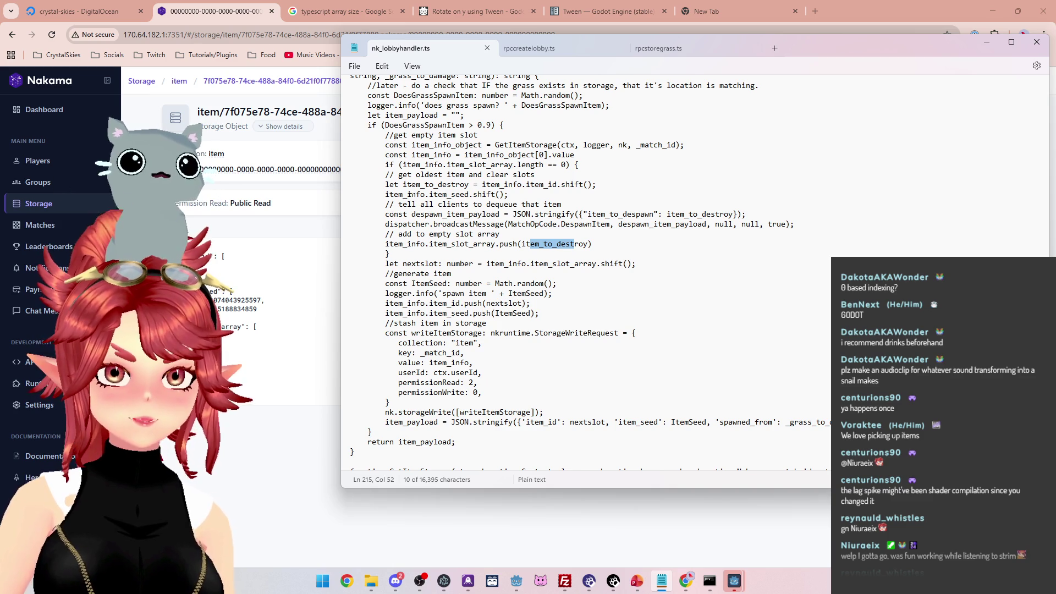
mouse_move(442, 194)
mouse_down()
mouse_move(444, 184)
mouse_move(408, 185)
mouse_move(442, 194)
mouse_move(465, 184)
mouse_up()
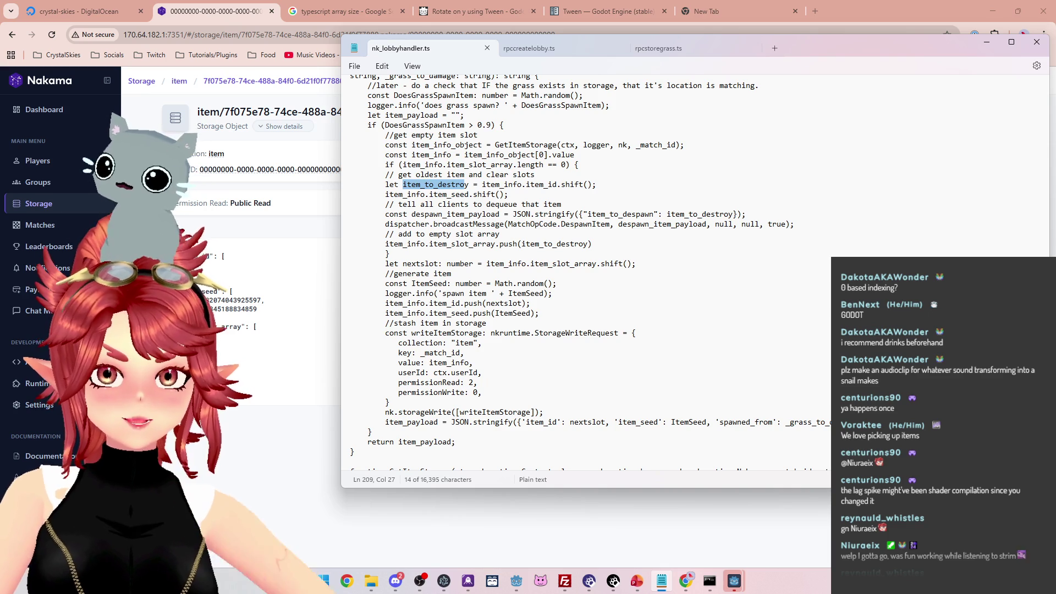
Step: Indent the lines from '// get oldest item' through the push call under the if block
click(386, 174)
click(382, 185)
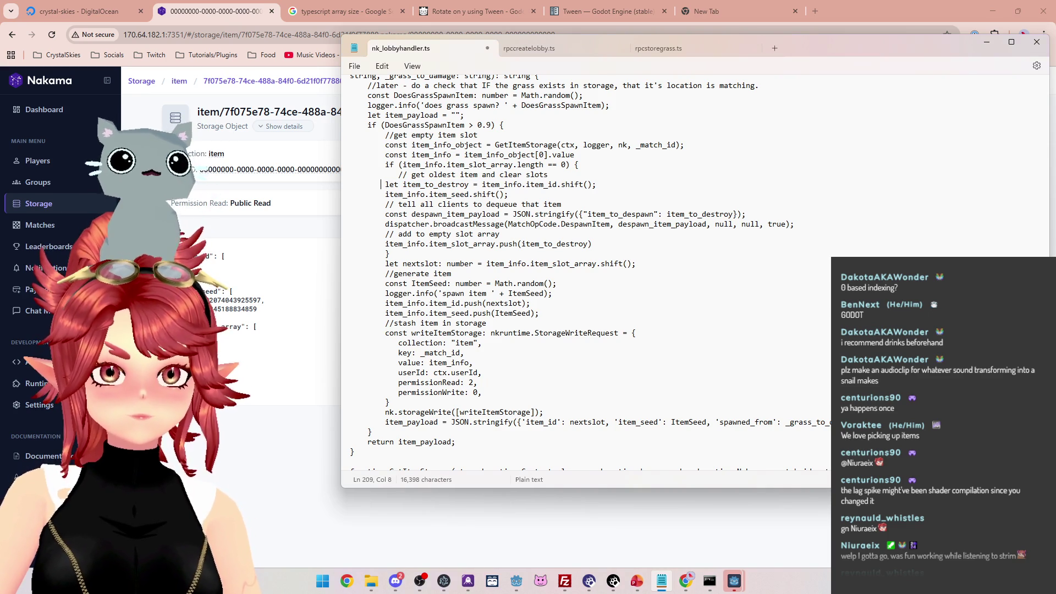
click(383, 194)
click(383, 204)
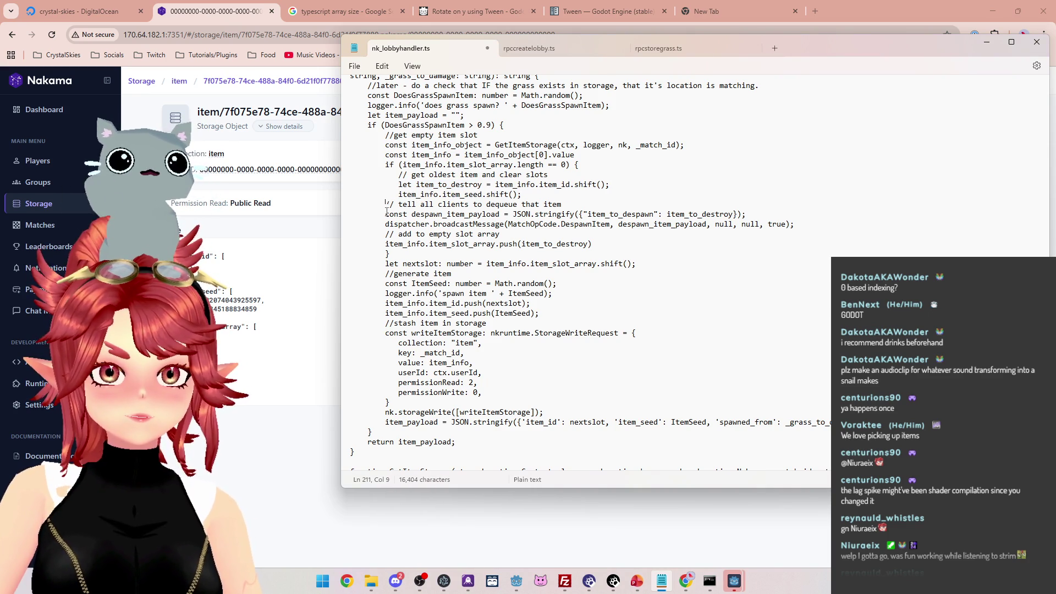
click(384, 214)
click(385, 224)
click(385, 234)
click(385, 244)
Step: Review the slot check, the .item_id.shift call, item_to_destroy, and the next slot assignment
mouse_move(390, 164)
mouse_down()
mouse_move(553, 175)
mouse_move(561, 165)
mouse_move(511, 164)
mouse_move(583, 165)
mouse_up()
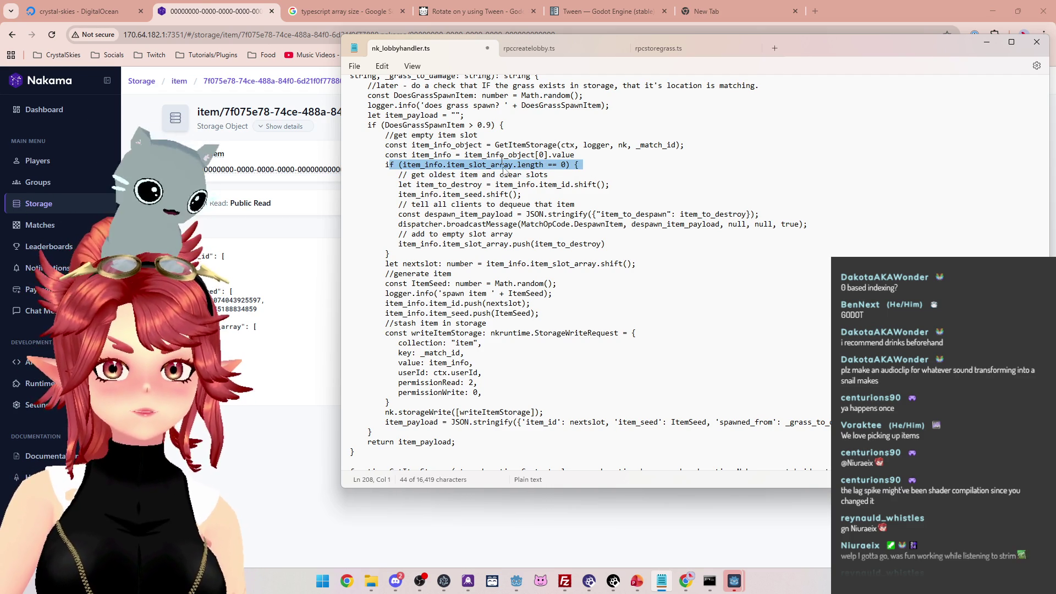
drag(535, 185, 597, 185)
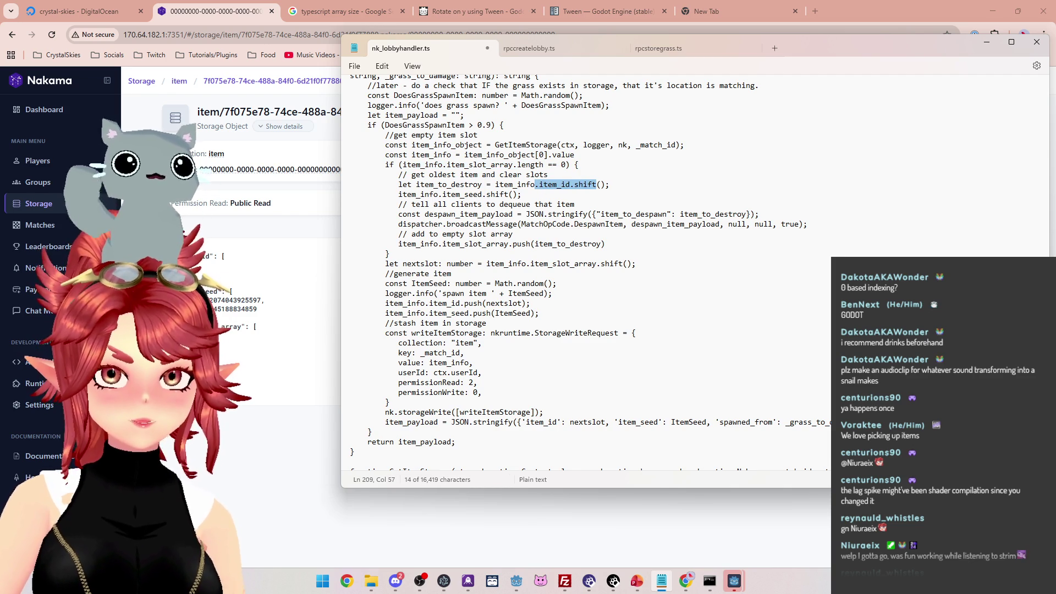
double_click(445, 184)
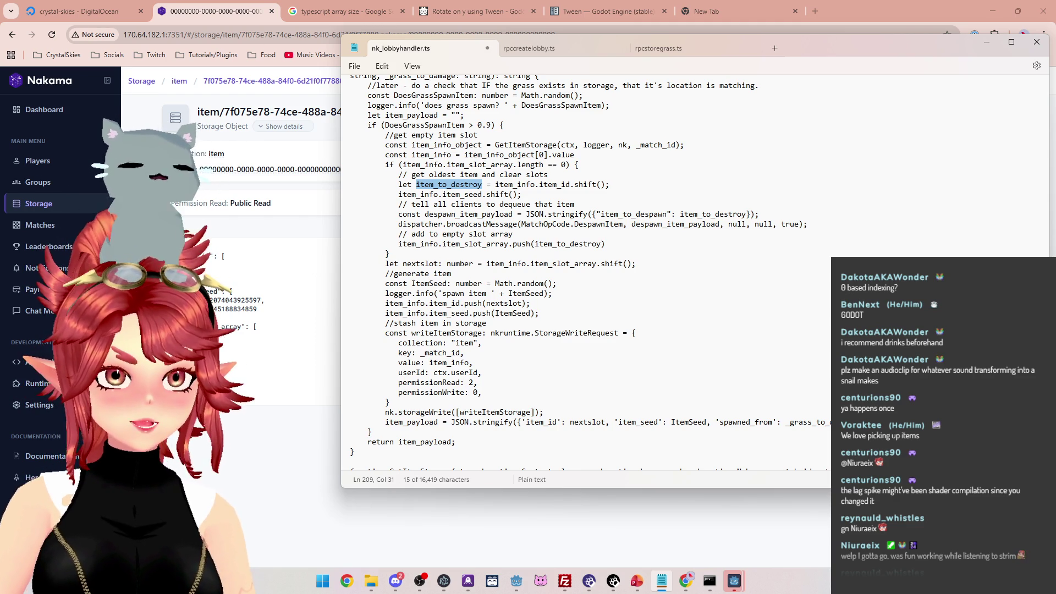
drag(406, 264, 578, 264)
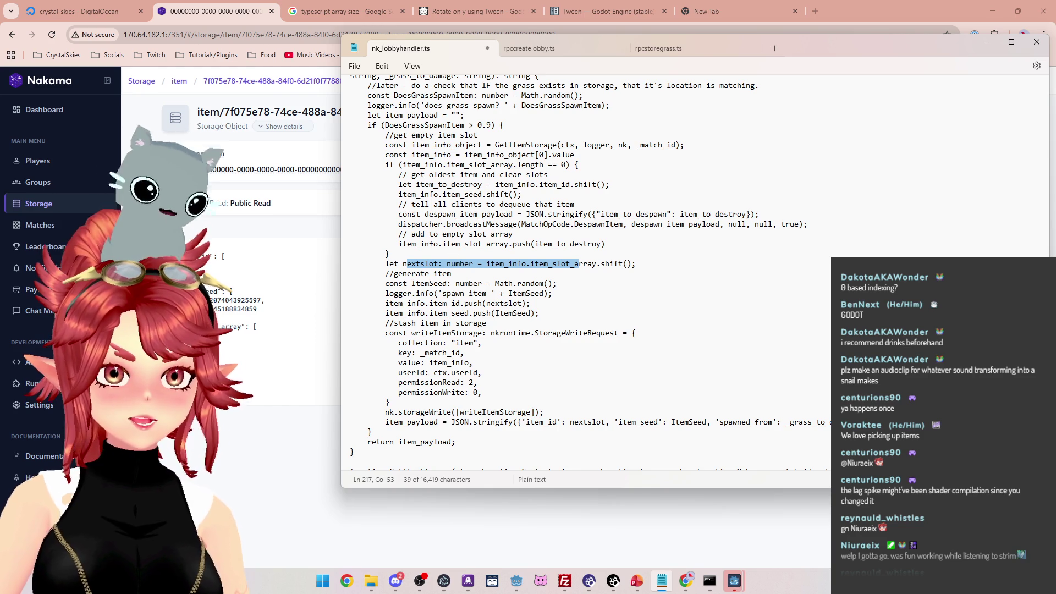
click(661, 580)
click(661, 580)
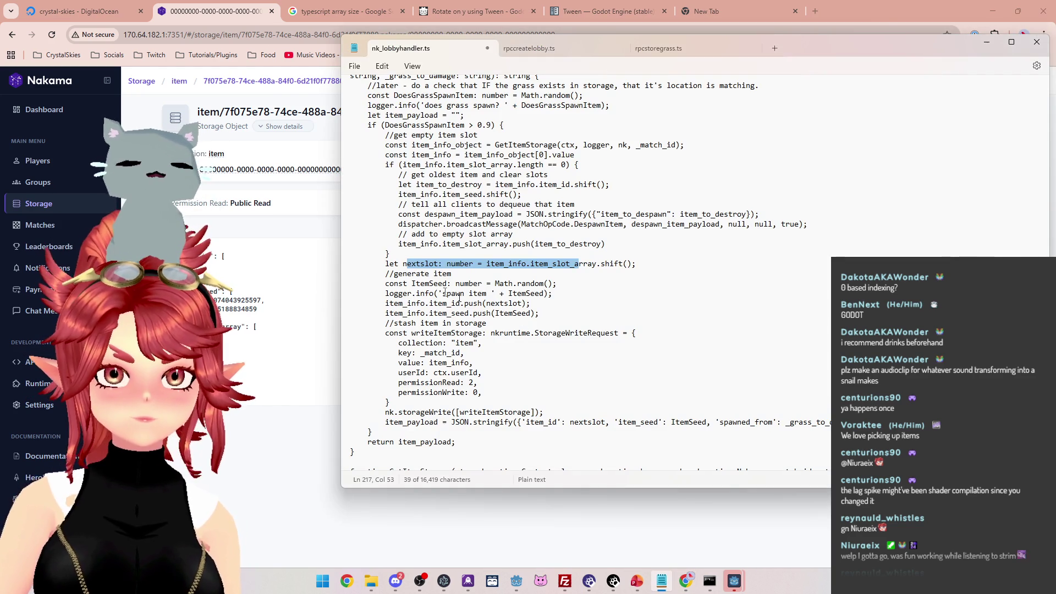
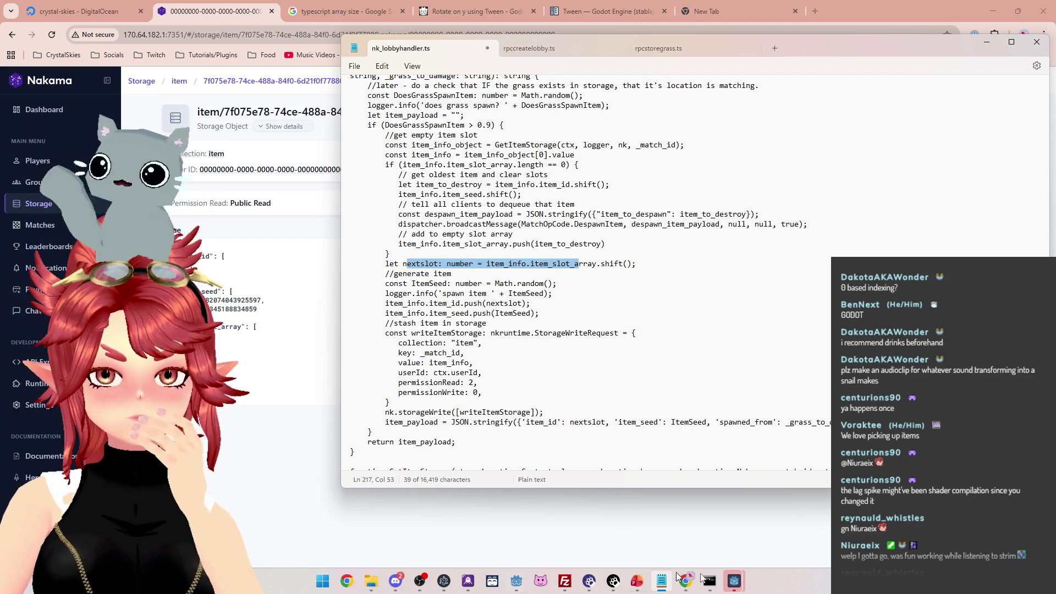
Step: Bring the CrystalSkies game window forward, shift it right, and start the Dodge Slime battle
mouse_move(734, 579)
click(780, 542)
mouse_move(451, 65)
mouse_down()
mouse_move(679, 65)
mouse_move(591, 69)
mouse_up()
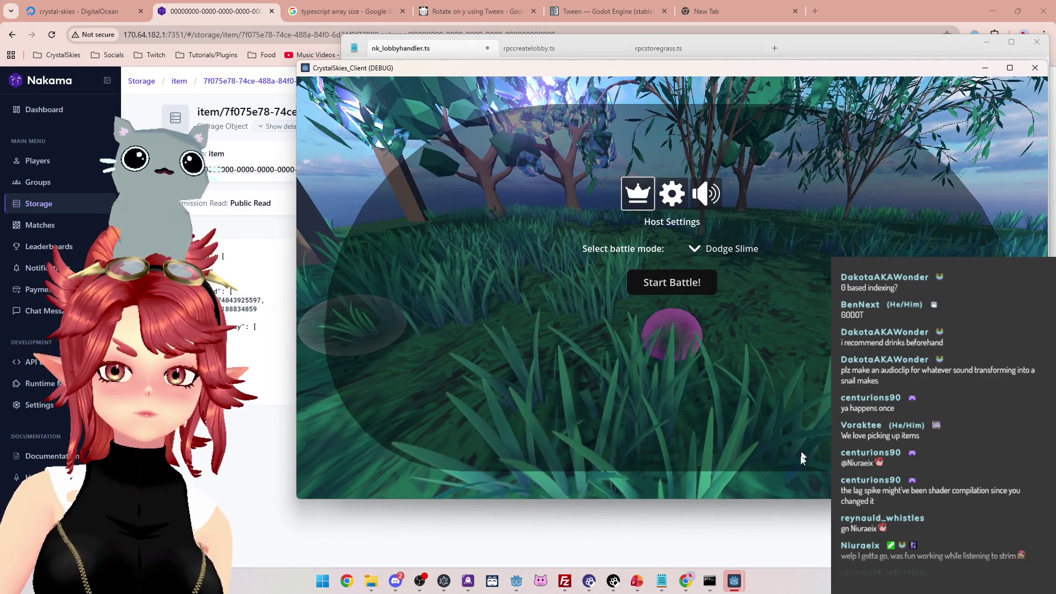
click(667, 292)
Step: Walk through the grass, pause the game, and switch to the Nakama storage page
key(w)
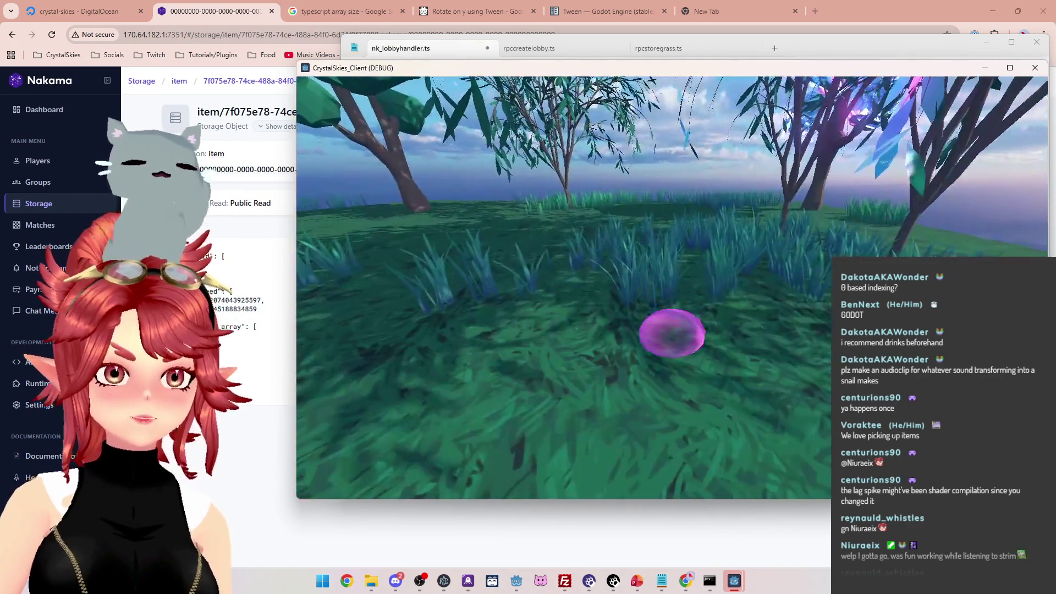
key(w)
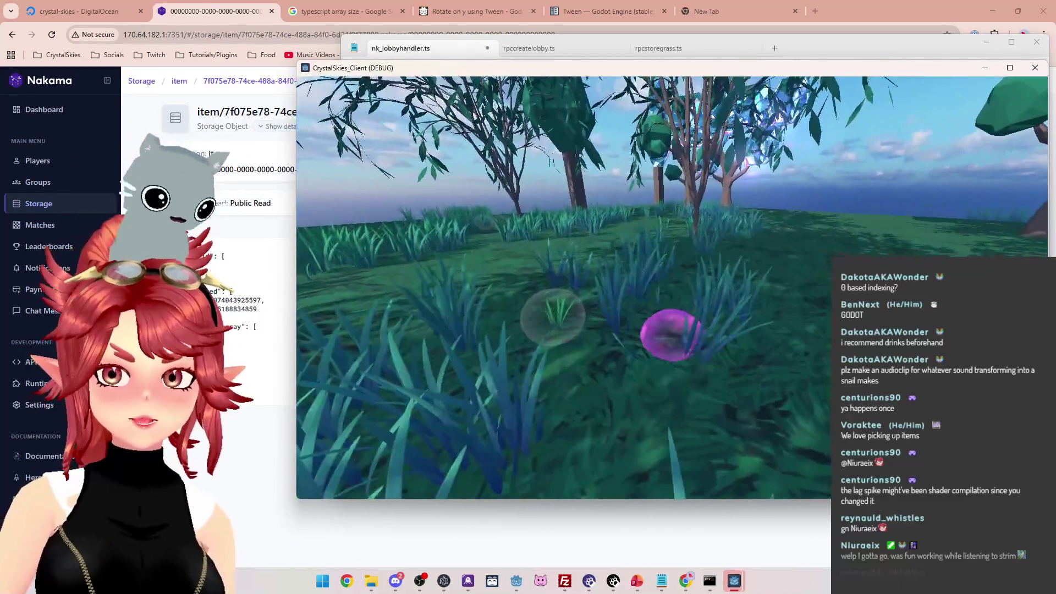
key(w)
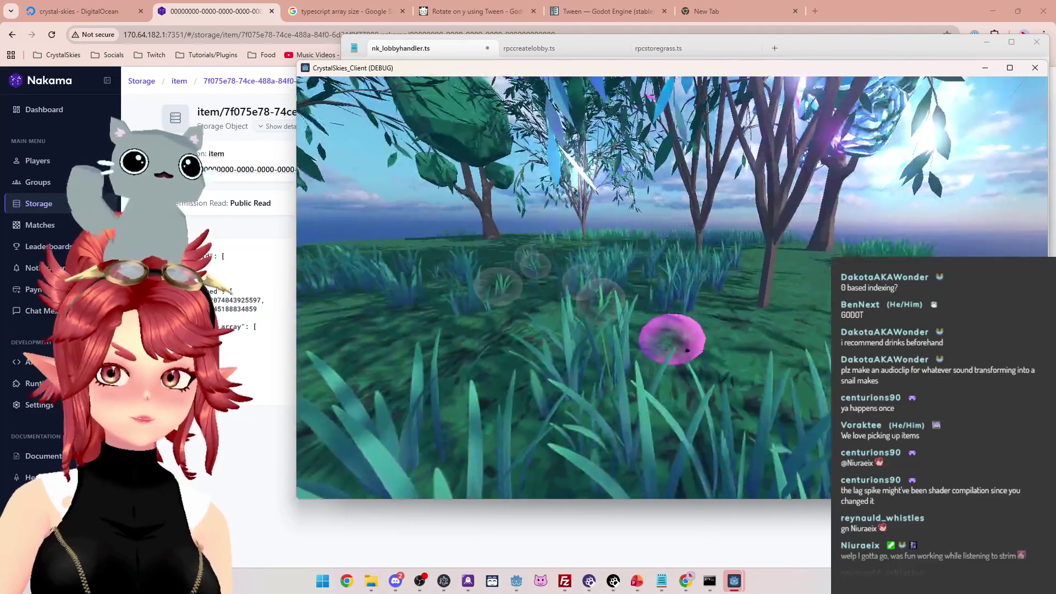
key(Escape)
click(59, 36)
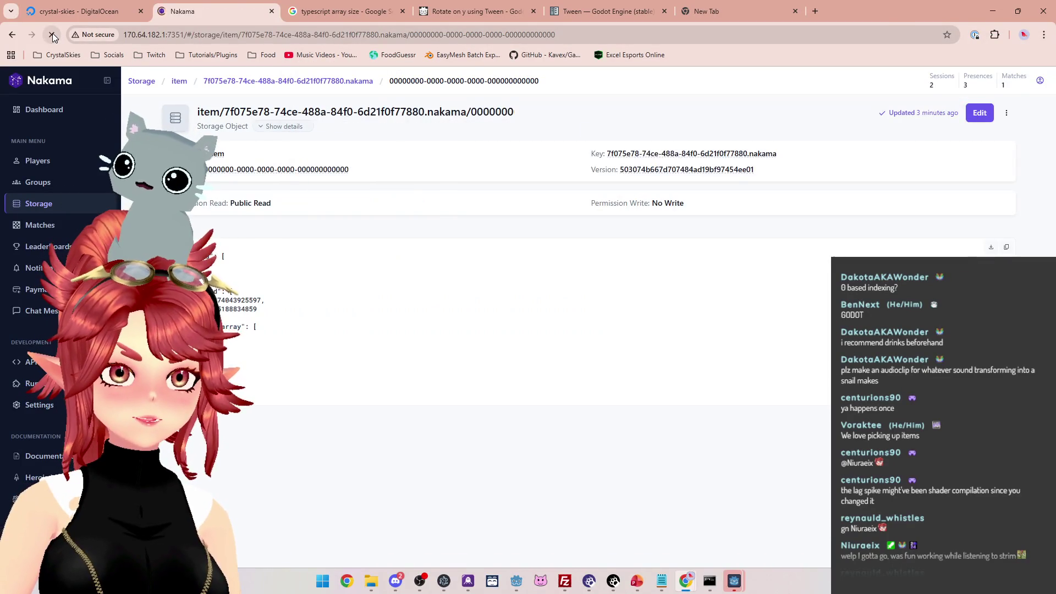
Step: Reload the grass item storage object, briefly resume and re-pause the game, and return to Nakama
click(52, 35)
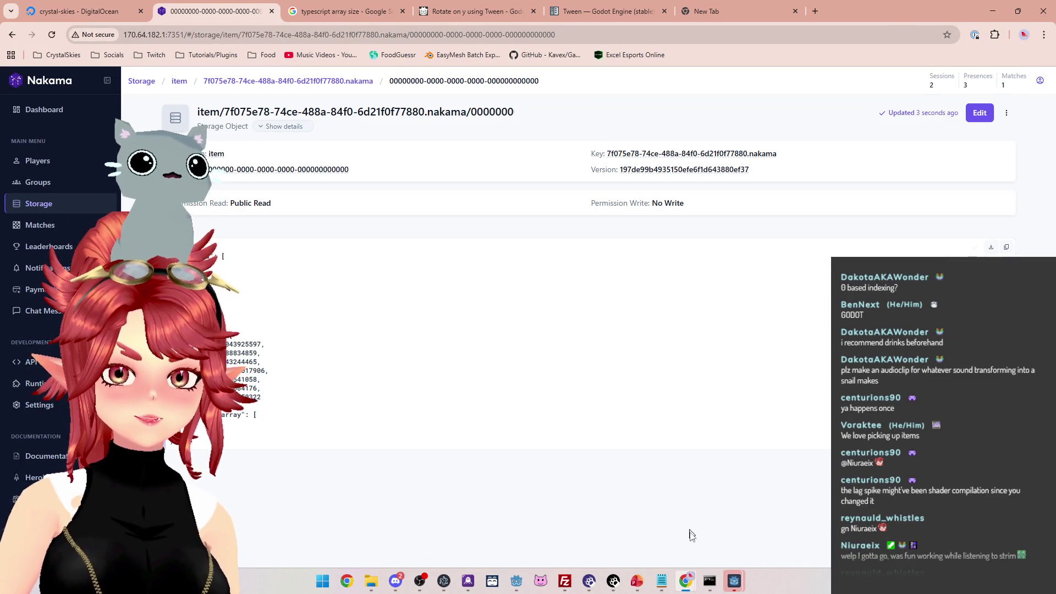
mouse_move(734, 580)
click(775, 544)
key(Escape)
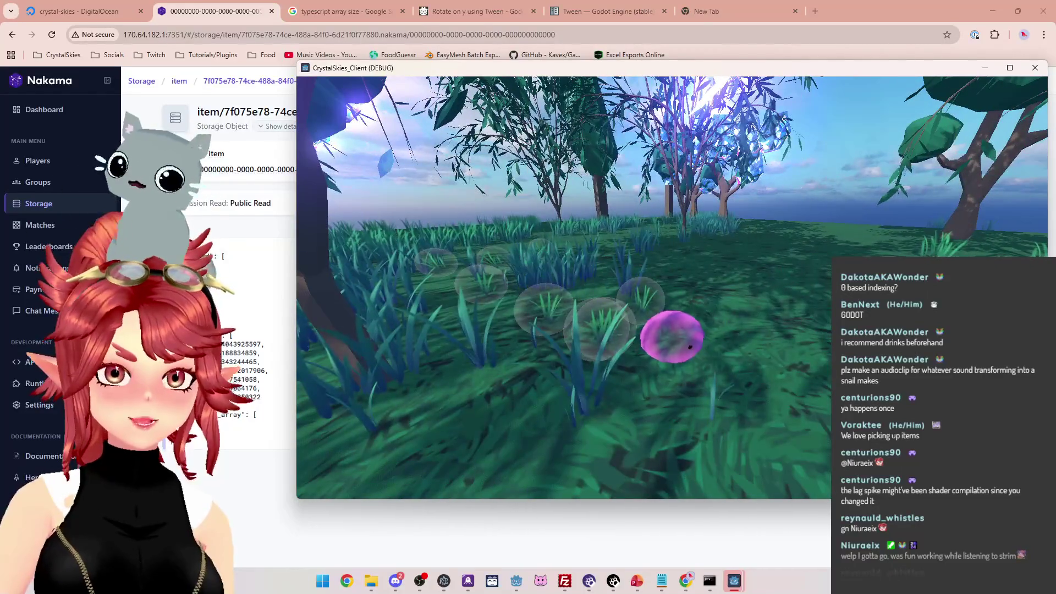
key(Escape)
click(236, 235)
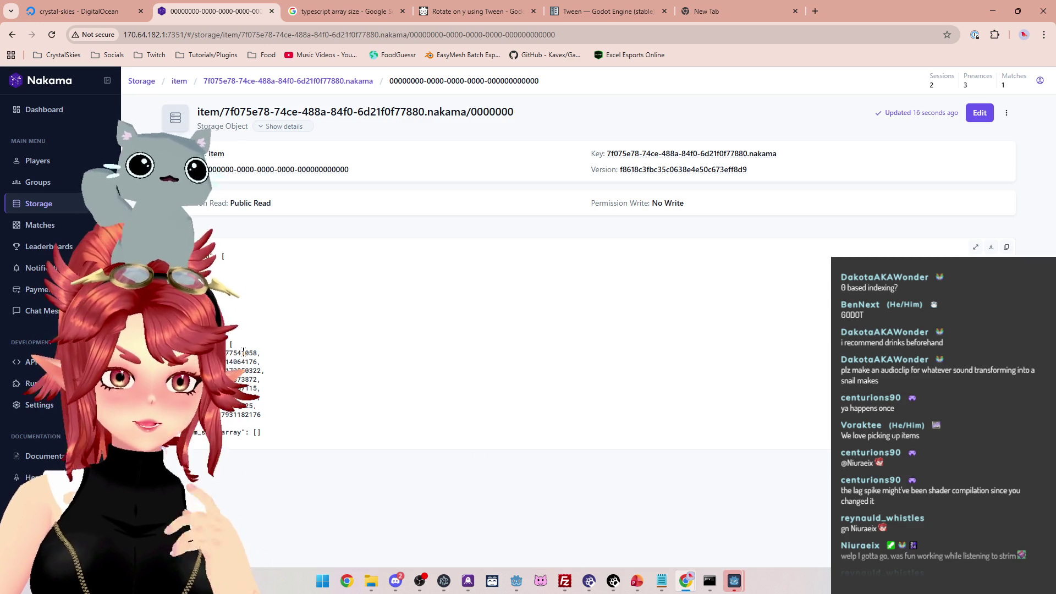
Step: Show the running game's Remote scene tree in Godot, listing Item_Grass nodes under Item Container
mouse_move(517, 577)
click(451, 537)
click(51, 87)
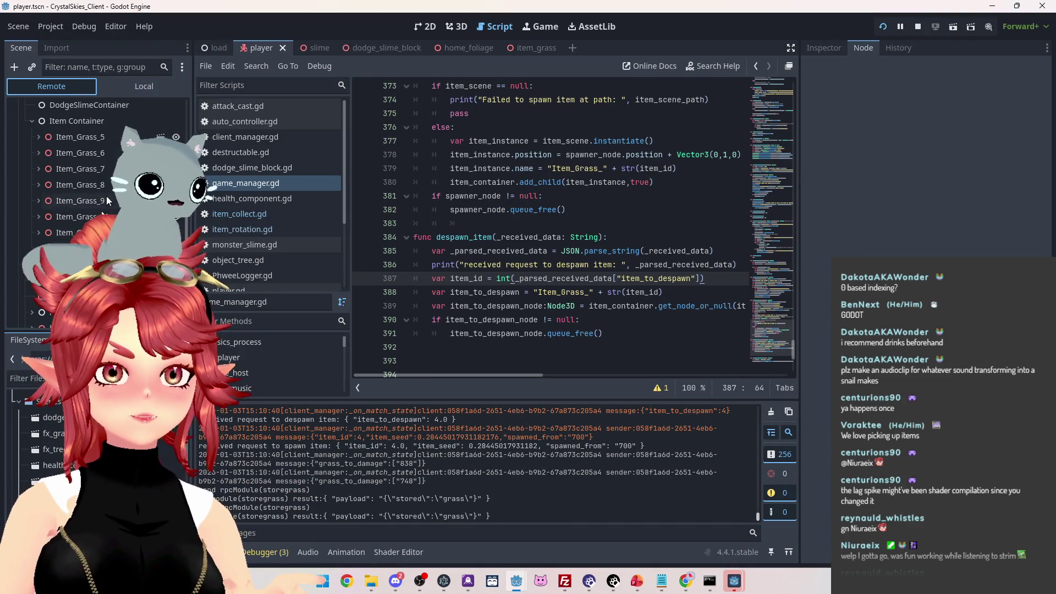
Step: Stop the running game and highlight the despawn_item function signature in game_manager.gd
click(918, 27)
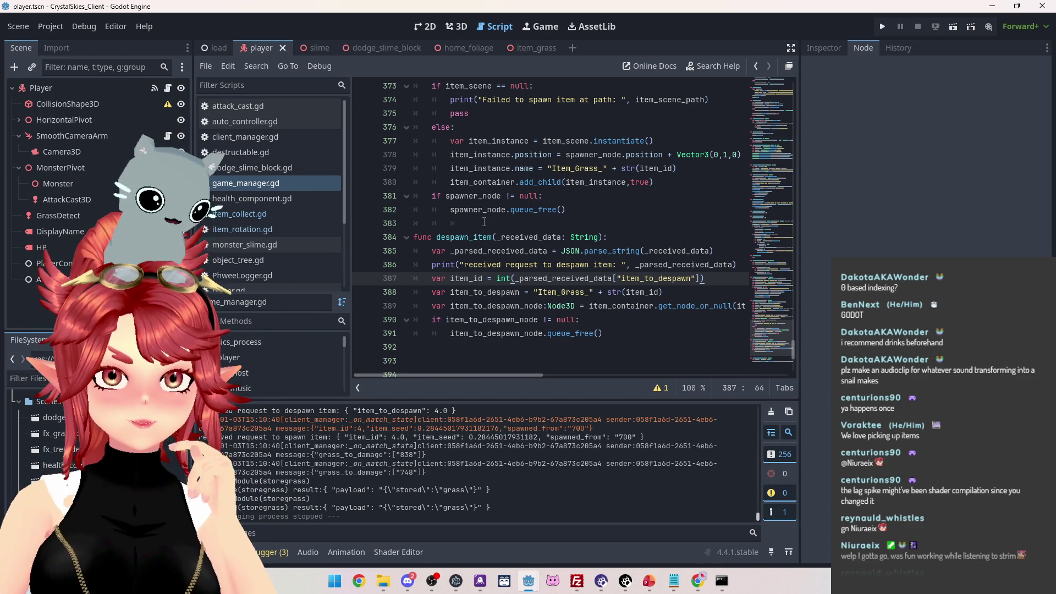
scroll(561, 292, up, 2)
scroll(562, 291, down, 3)
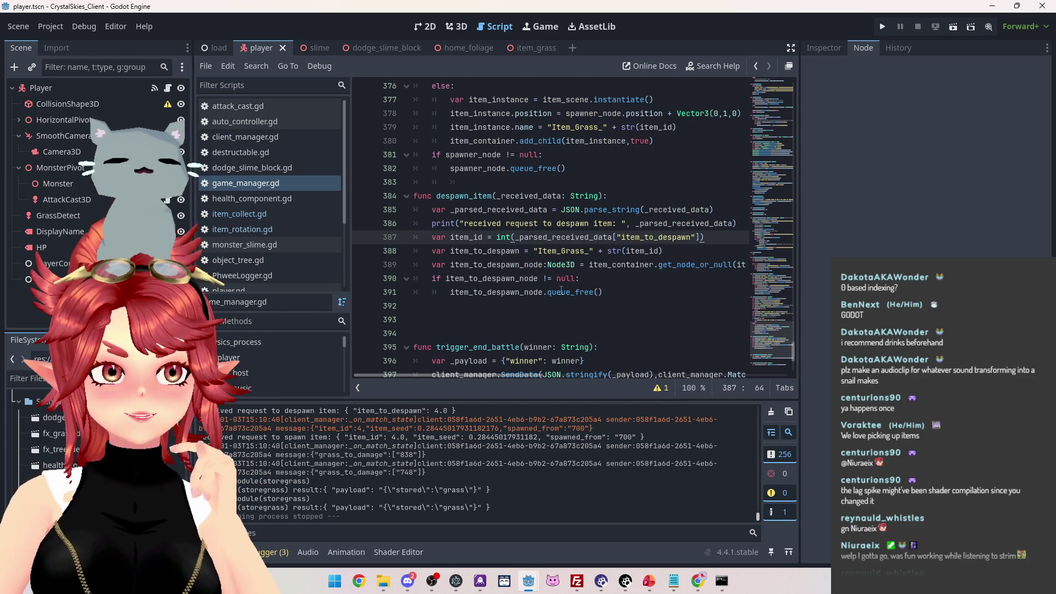
drag(450, 196, 607, 196)
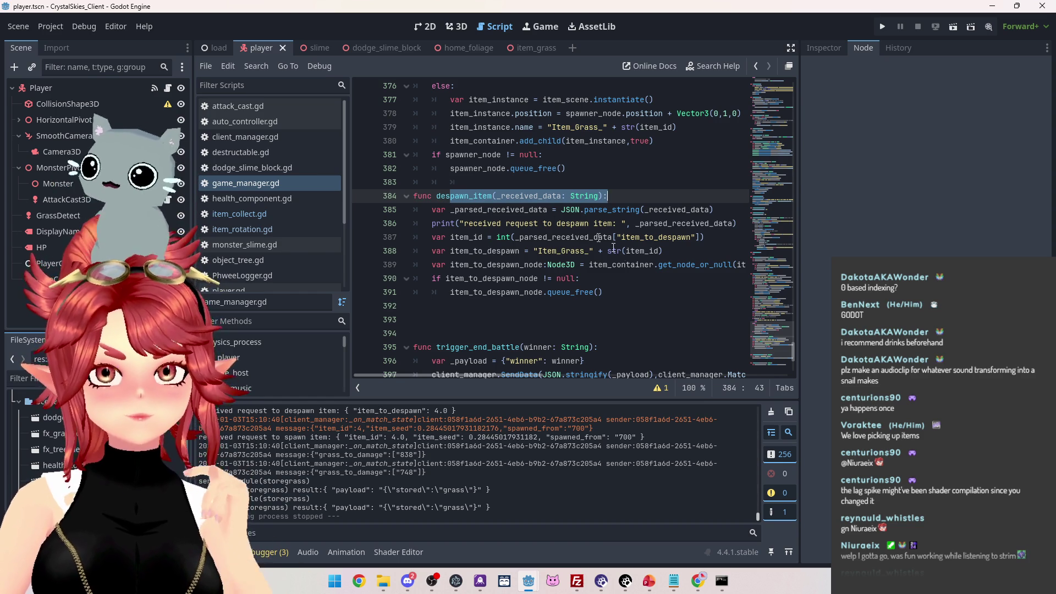
Step: Scroll back and forth through game_manager.gd reviewing the spawn_item code
scroll(610, 309, up, 3)
scroll(610, 309, up, 3)
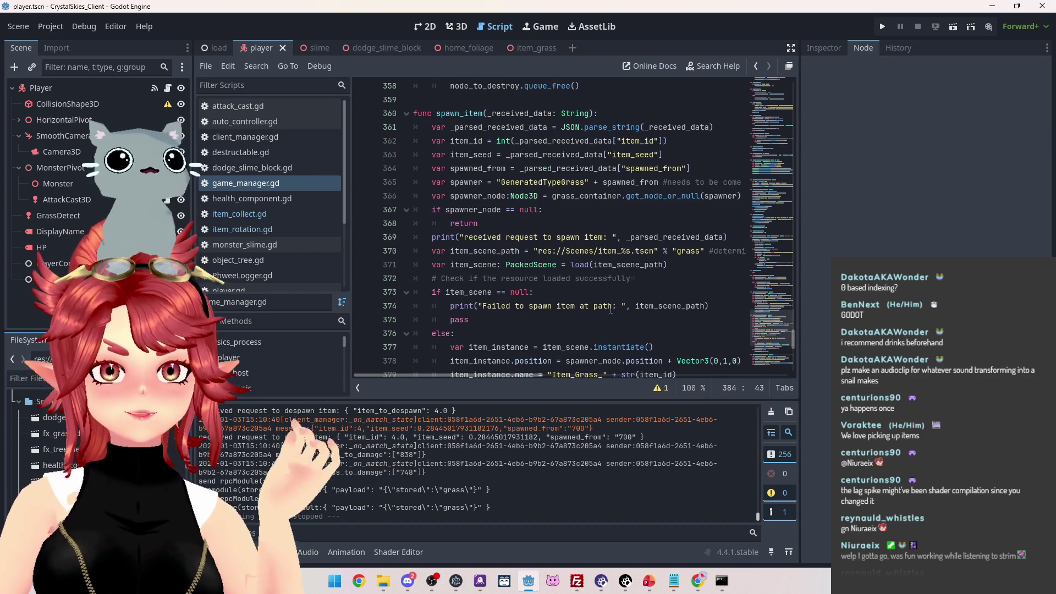
scroll(454, 255, up, 2)
scroll(454, 254, down, 7)
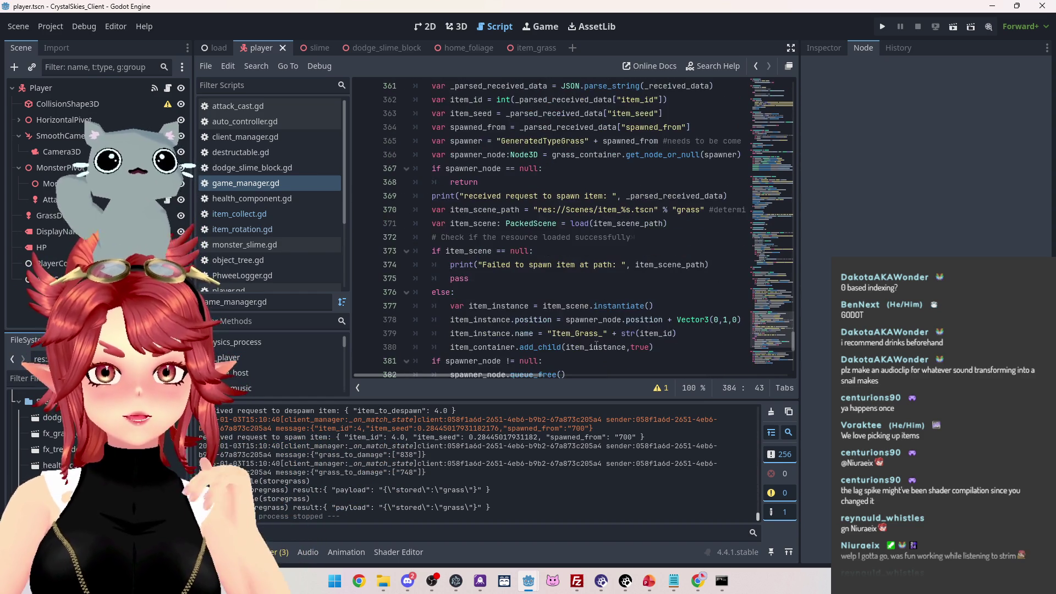
scroll(495, 300, up, 3)
scroll(543, 292, up, 2)
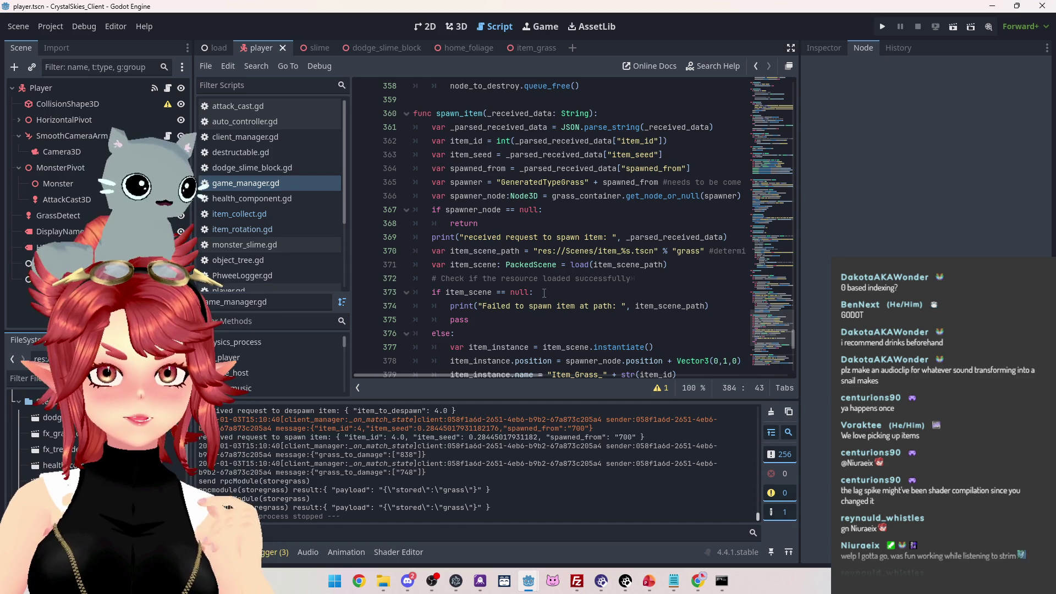
scroll(544, 293, down, 4)
scroll(543, 292, up, 4)
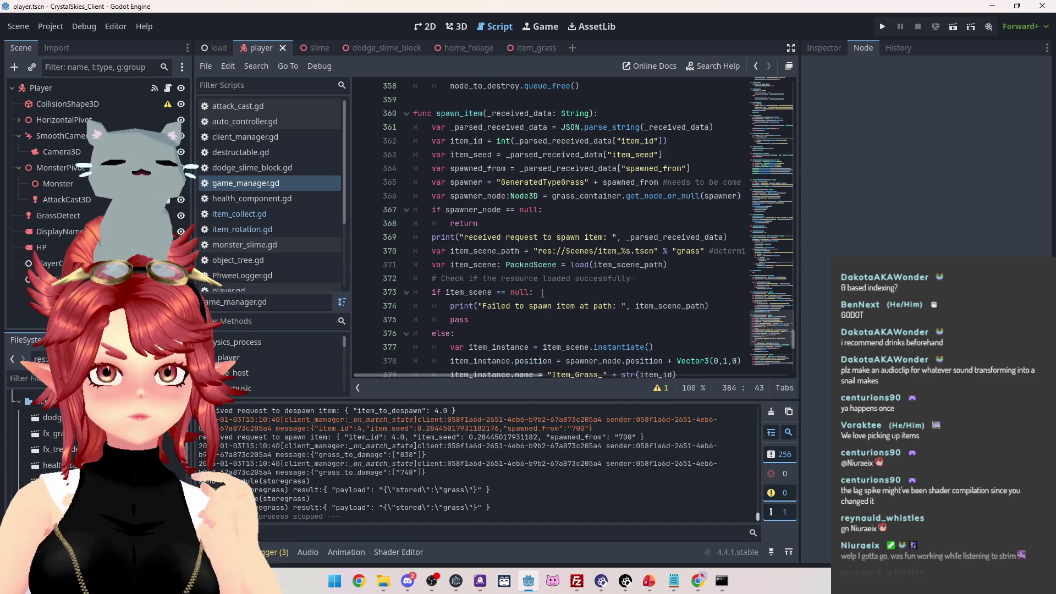
scroll(541, 293, down, 3)
scroll(542, 292, up, 8)
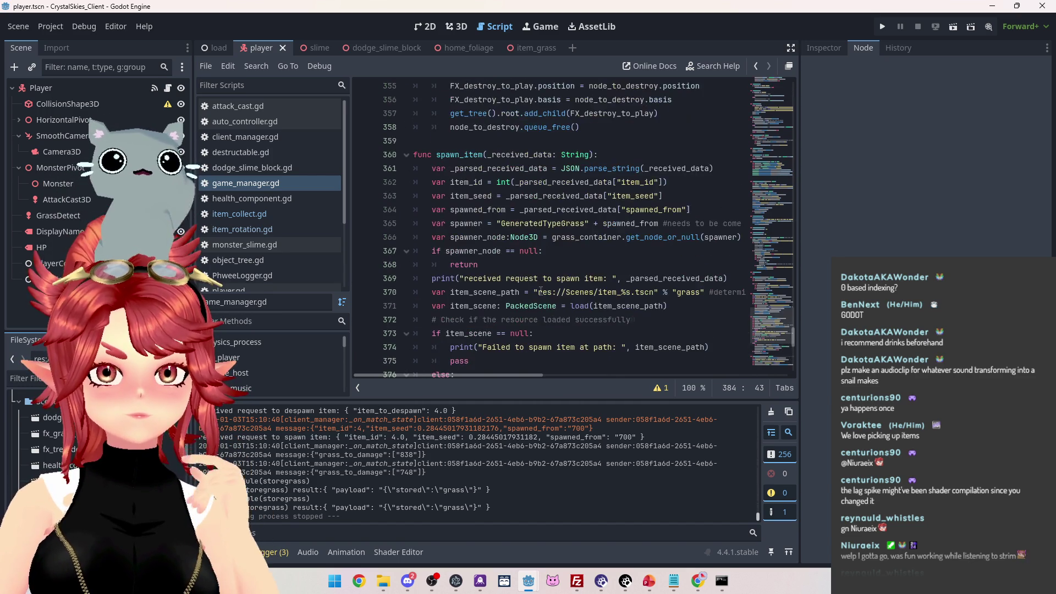
scroll(540, 290, down, 4)
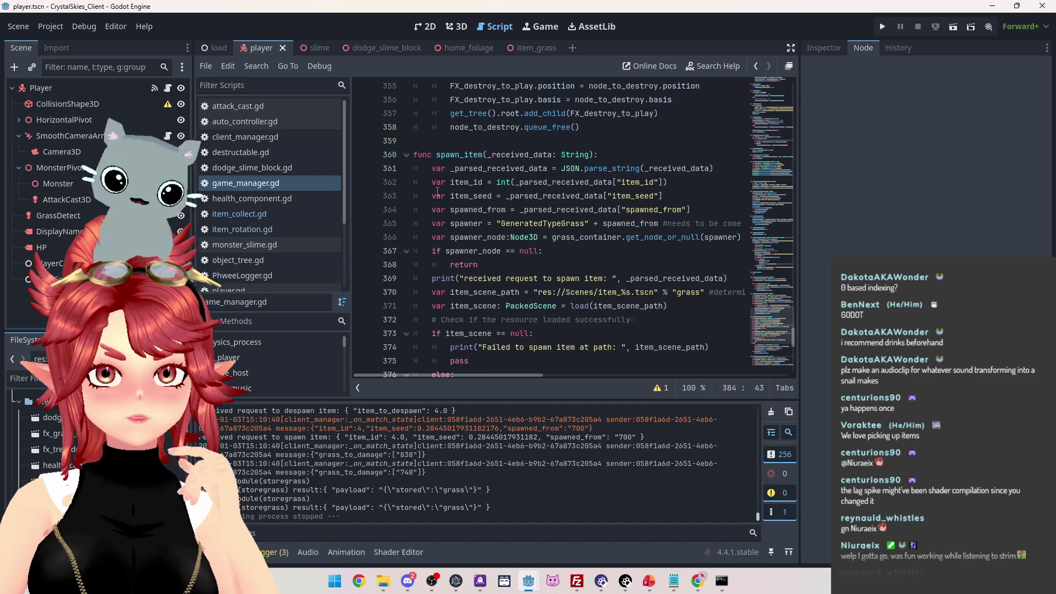
scroll(437, 191, down, 4)
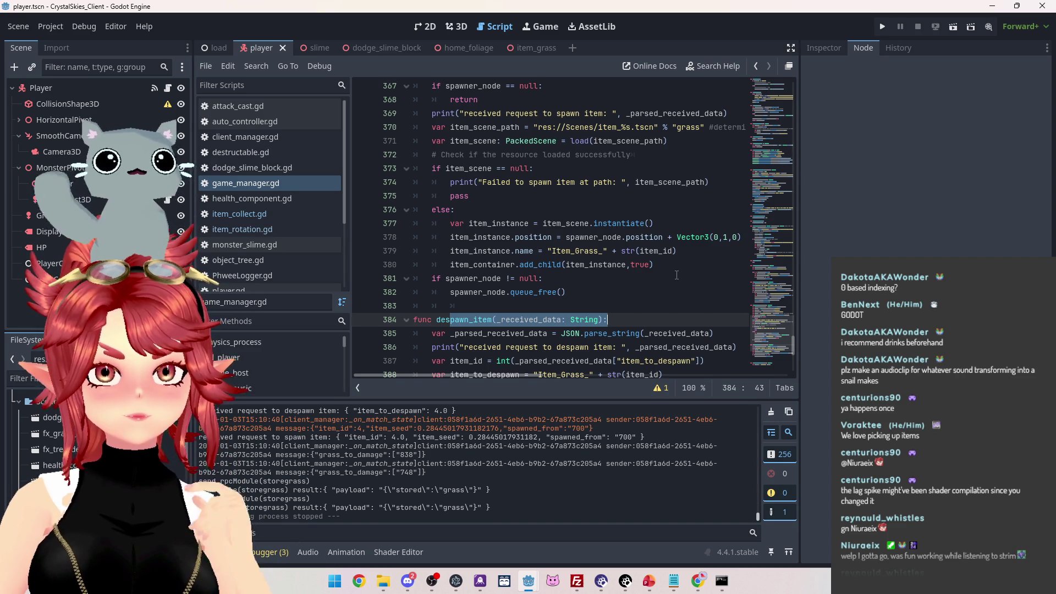
Step: Select the spawner_node.queue_free() call in spawn_item and look over the surrounding code
drag(566, 292, 451, 292)
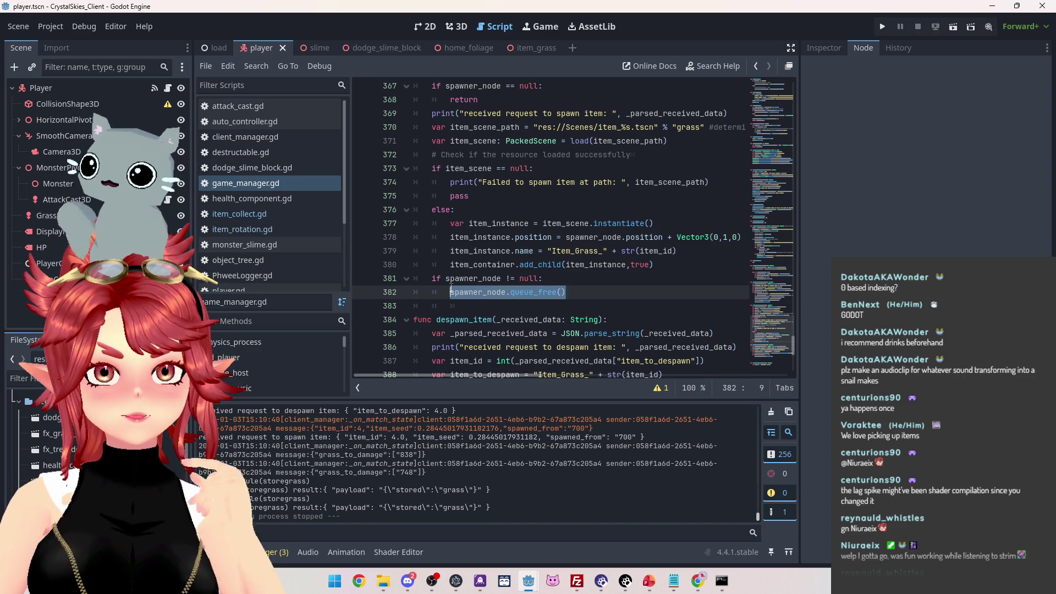
scroll(513, 288, up, 2)
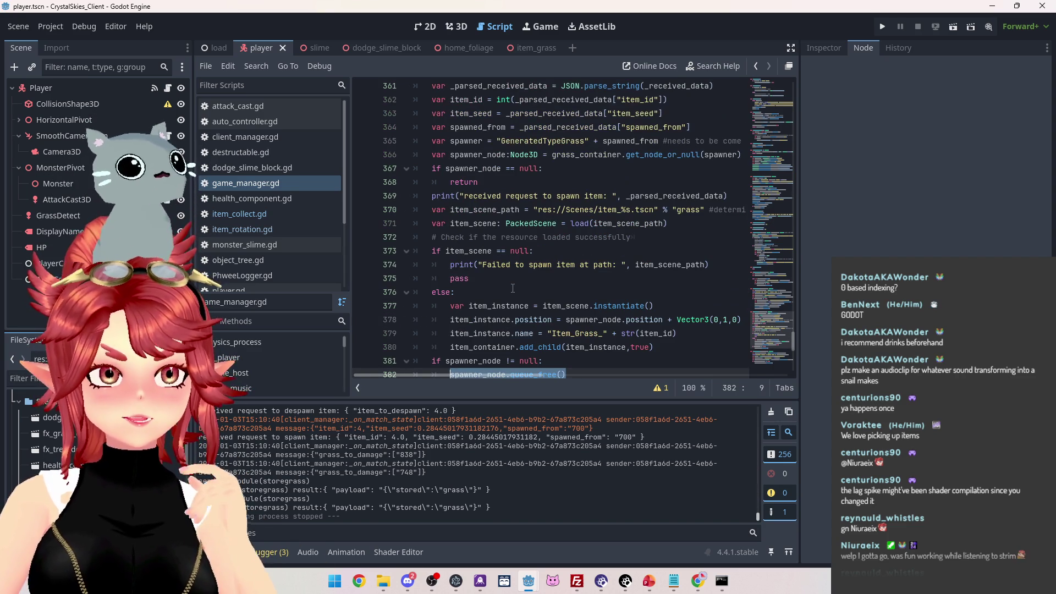
scroll(513, 289, down, 3)
scroll(513, 288, up, 2)
scroll(512, 288, down, 6)
scroll(513, 288, up, 4)
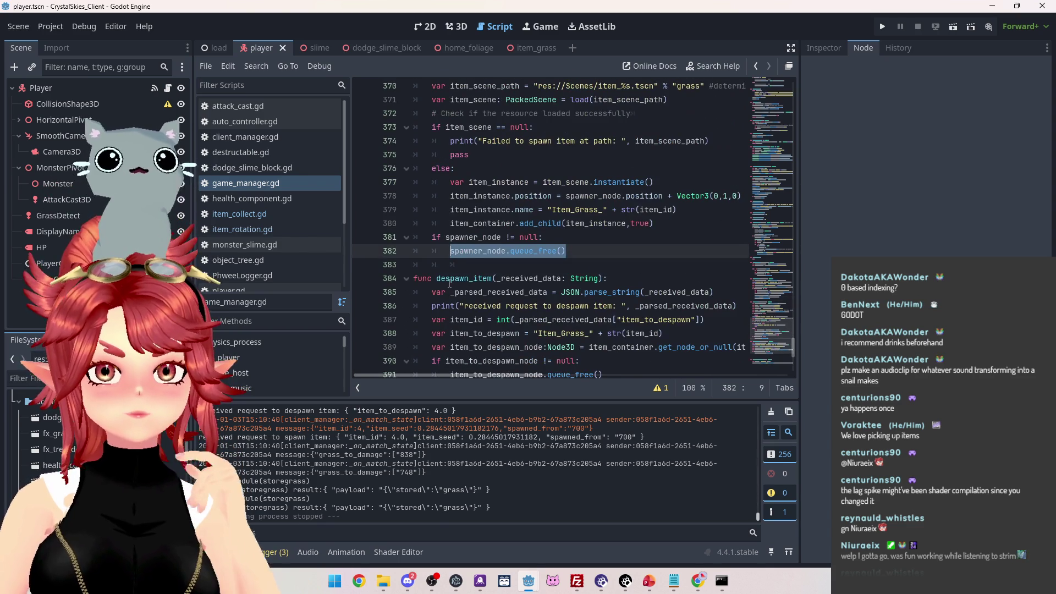
scroll(449, 283, down, 3)
scroll(547, 342, up, 3)
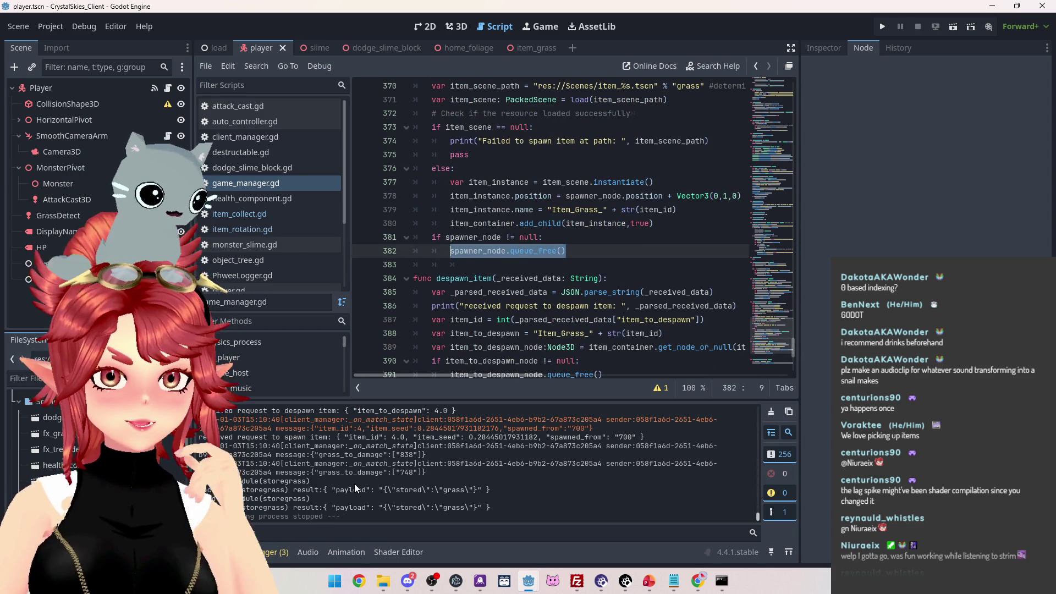
scroll(453, 453, up, 2)
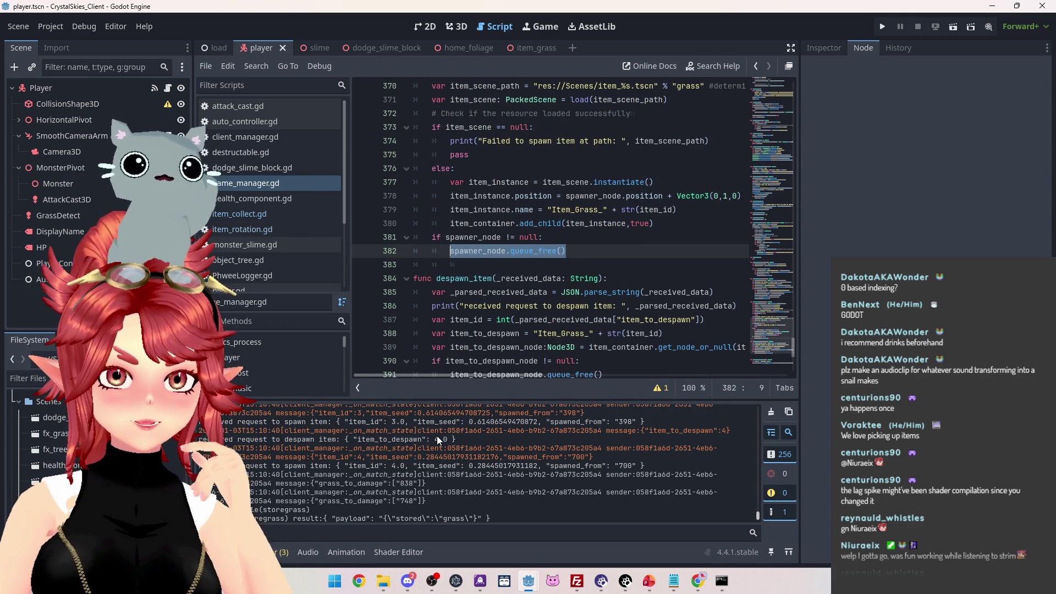
drag(350, 438, 459, 437)
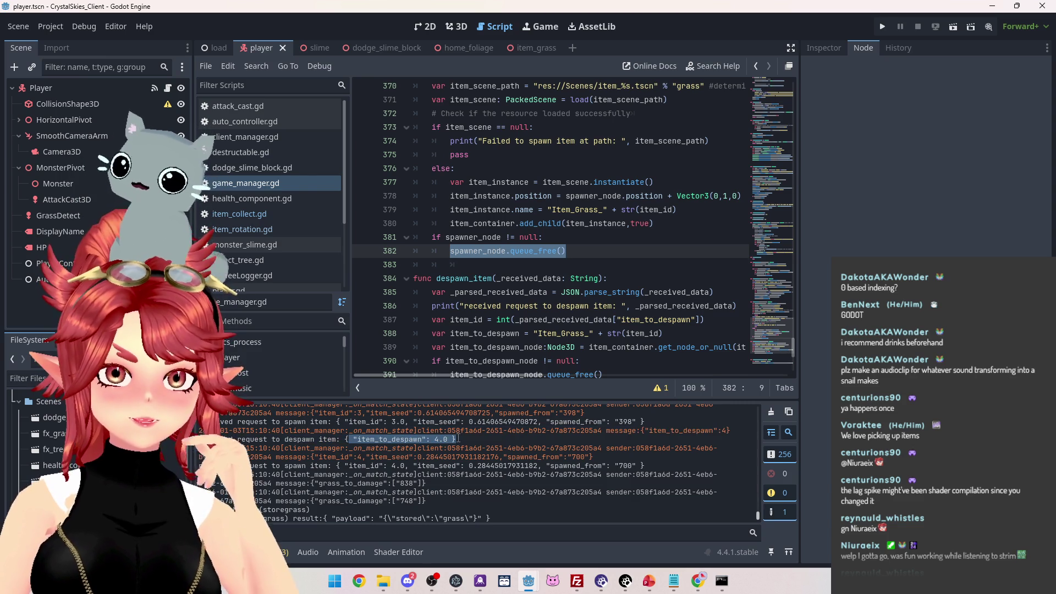
drag(396, 448, 610, 456)
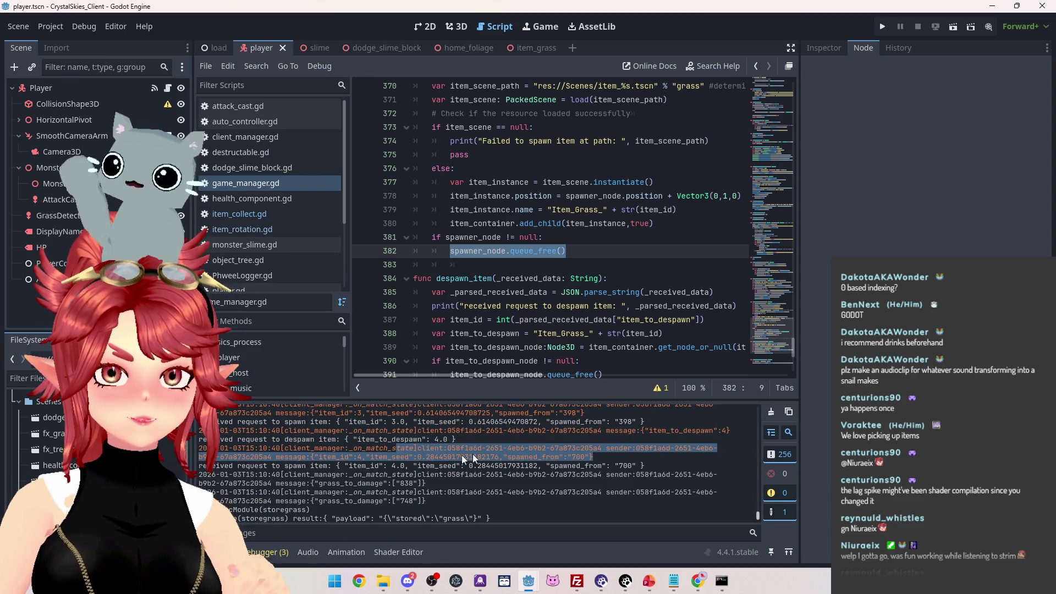
drag(345, 465, 643, 466)
scroll(517, 237, up, 7)
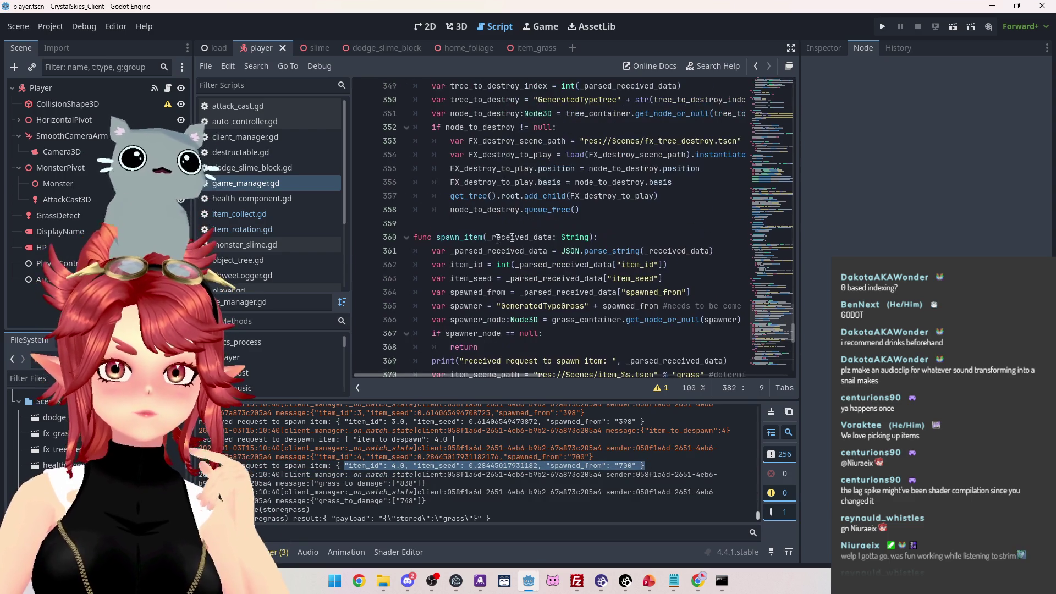
scroll(455, 246, down, 3)
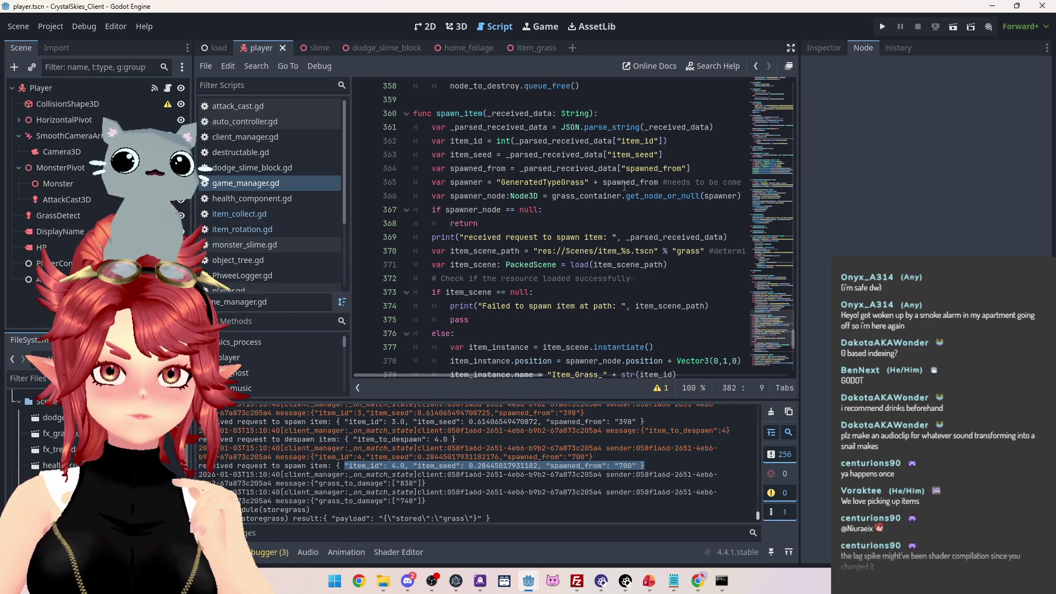
scroll(540, 217, down, 1)
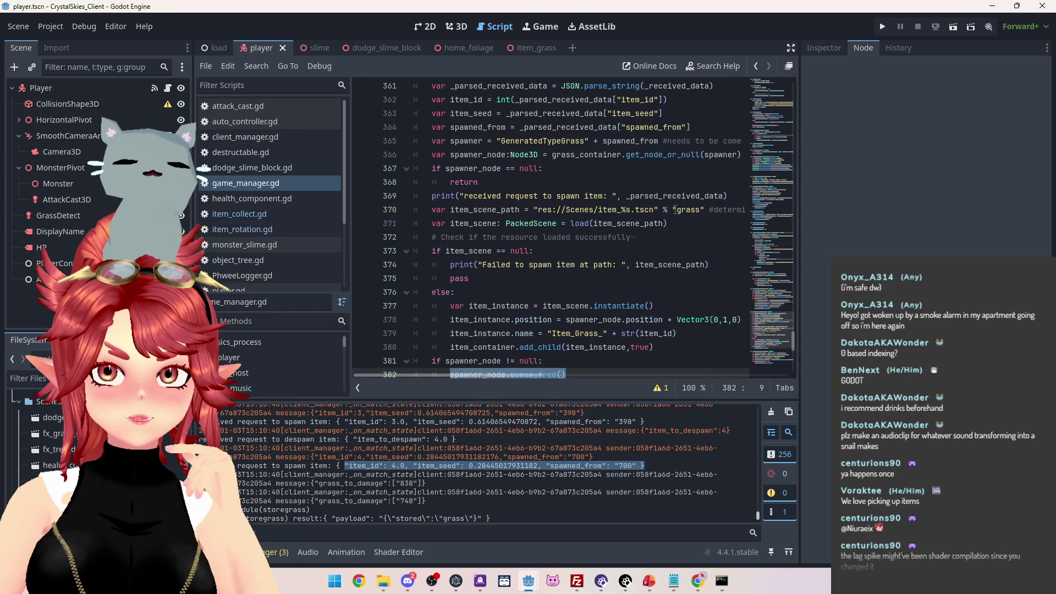
scroll(675, 210, down, 1)
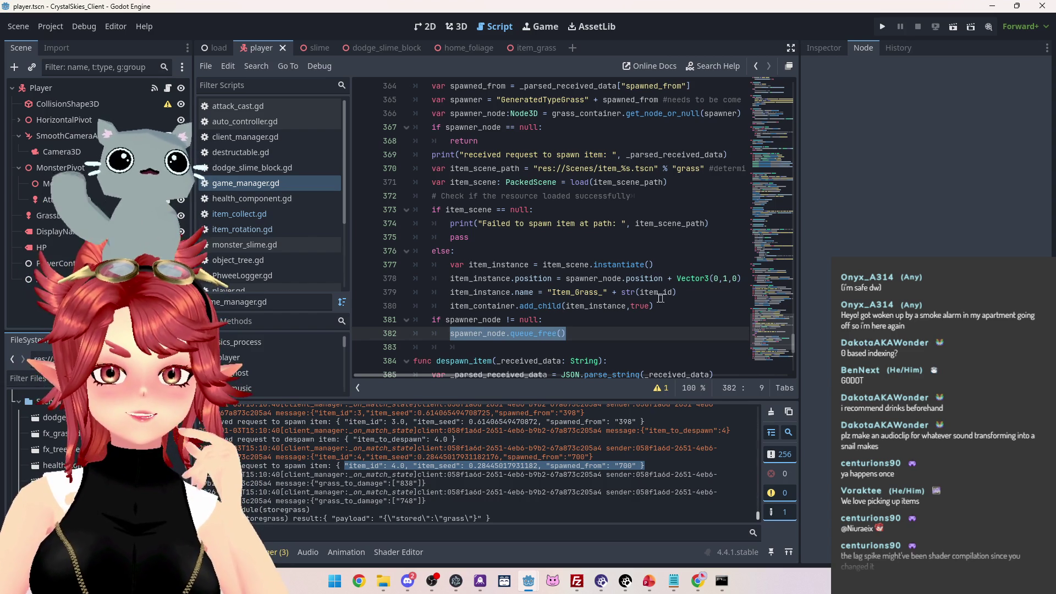
click(448, 293)
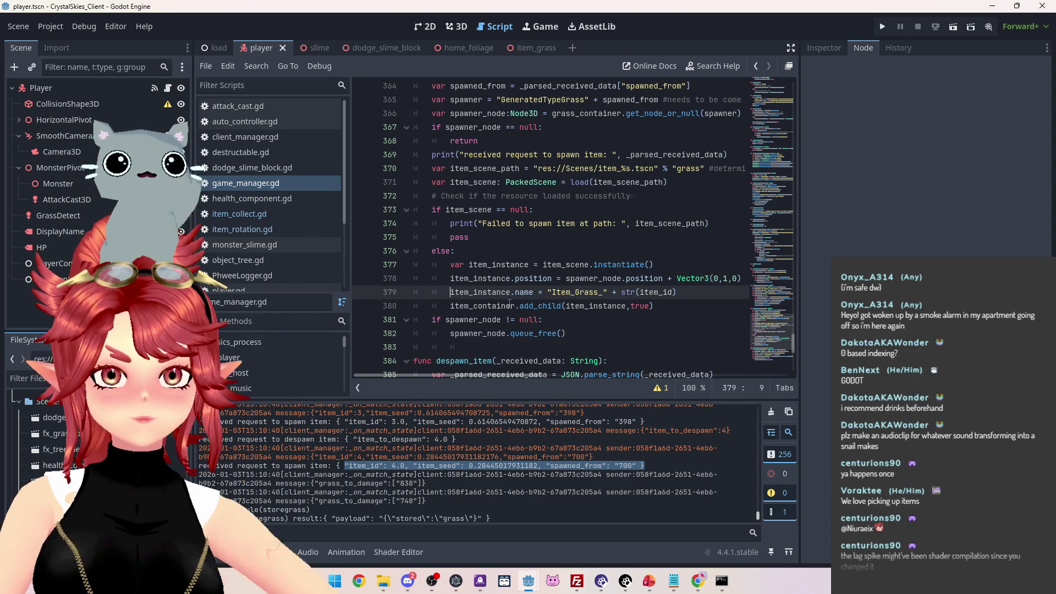
Step: Add print("initial item name", item_instance.name) right after the instantiate line
key(Return)
key(Up)
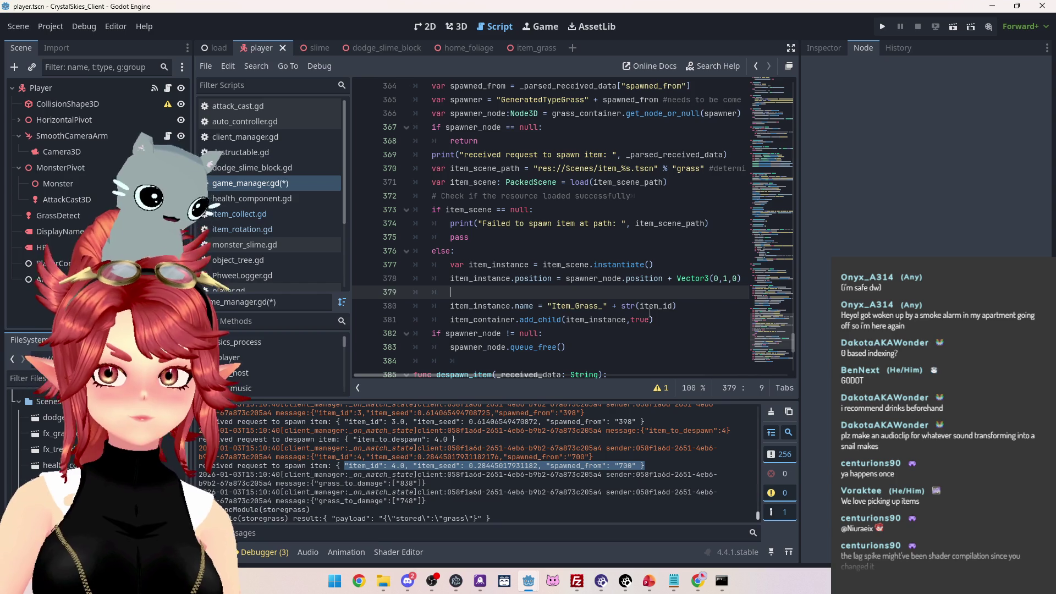
mouse_move(649, 310)
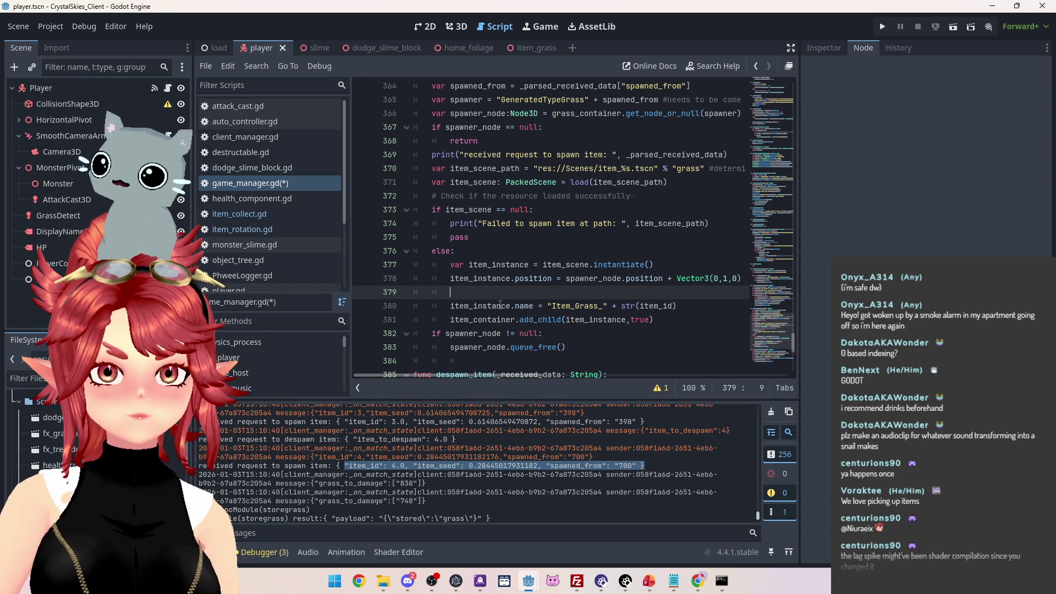
mouse_move(500, 304)
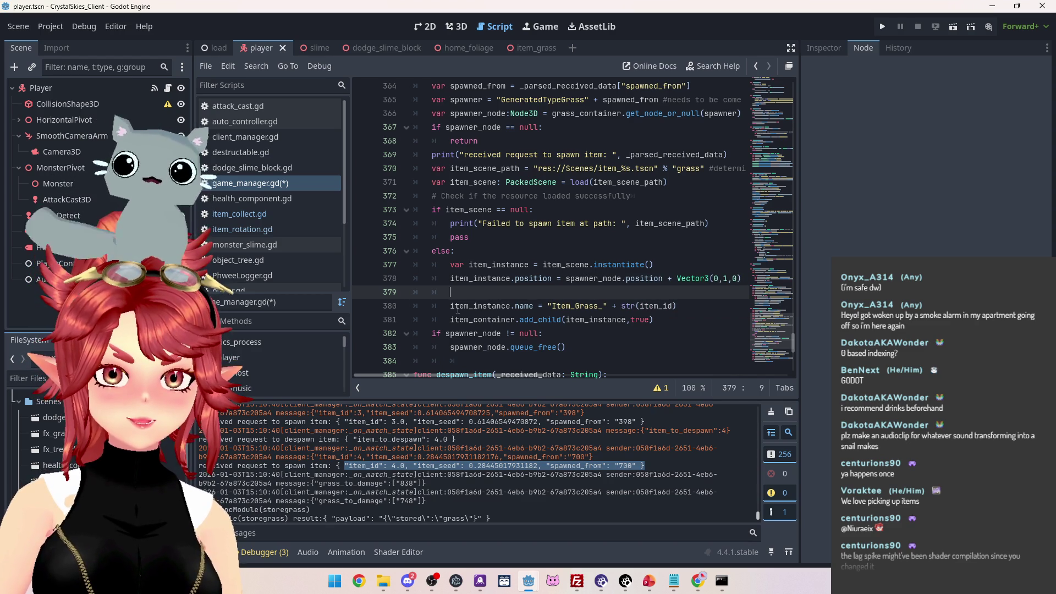
drag(451, 306, 533, 305)
key(ctrl+c)
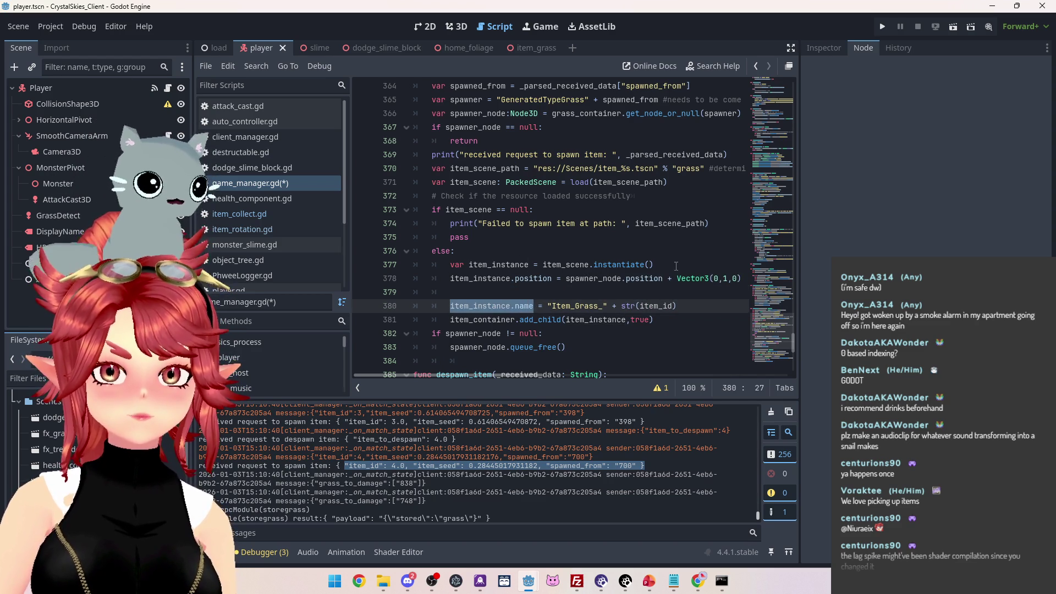
click(675, 266)
key(Return)
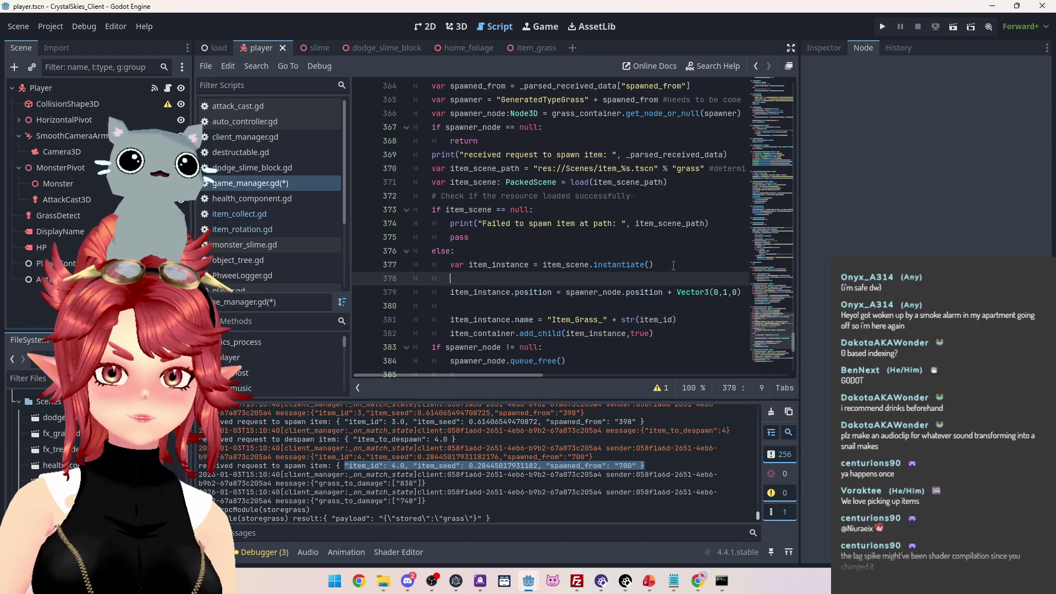
text(print()
key(ctrl+v)
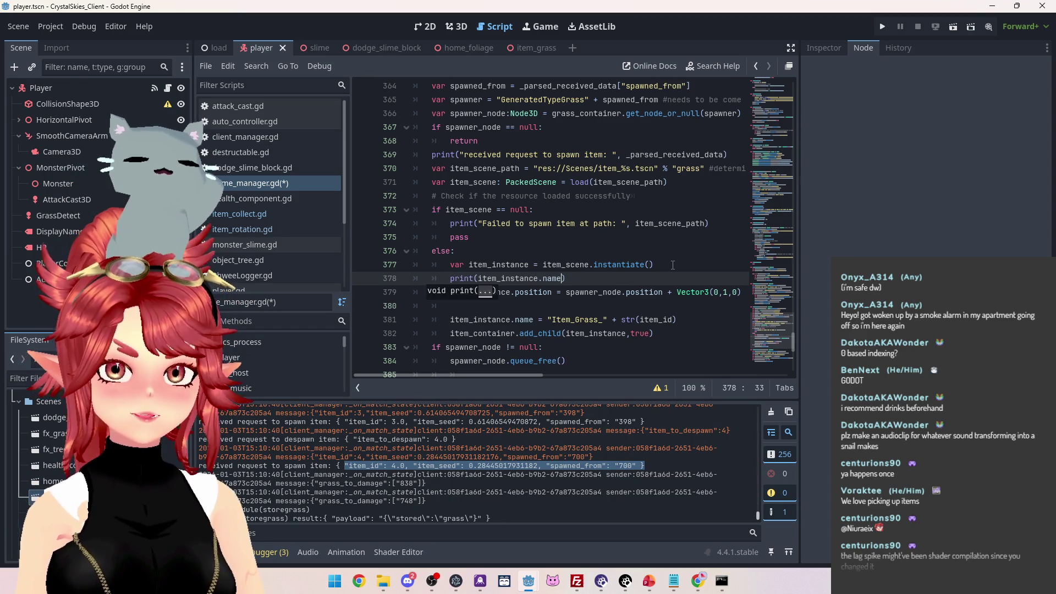
click(477, 279)
text("initial item n)
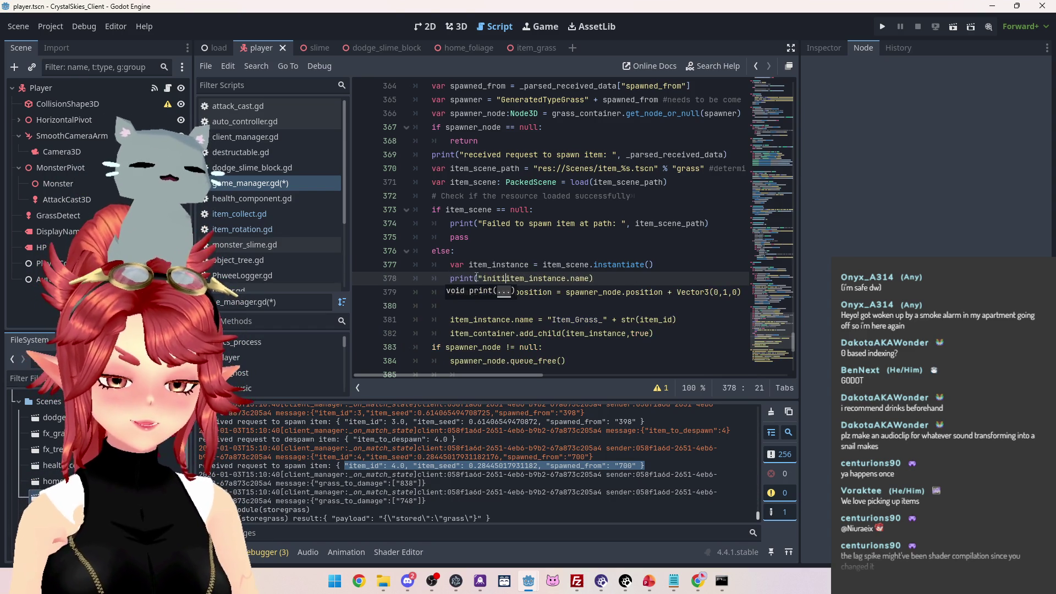
text(ame)
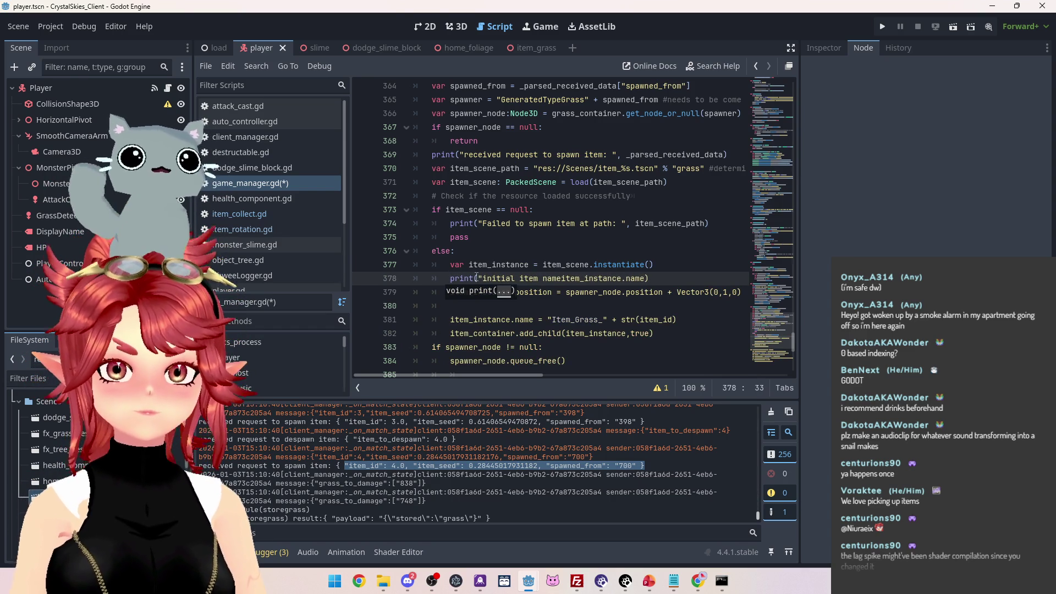
text(",)
Step: Remove the blank line above the rename, open a line below it, and save the script
drag(663, 278, 445, 279)
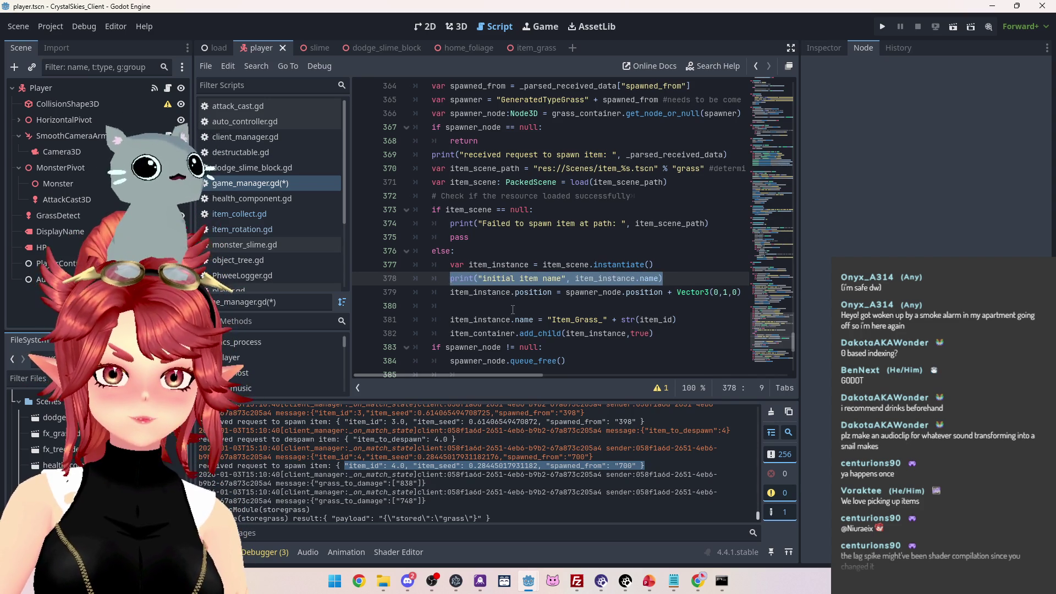
click(512, 308)
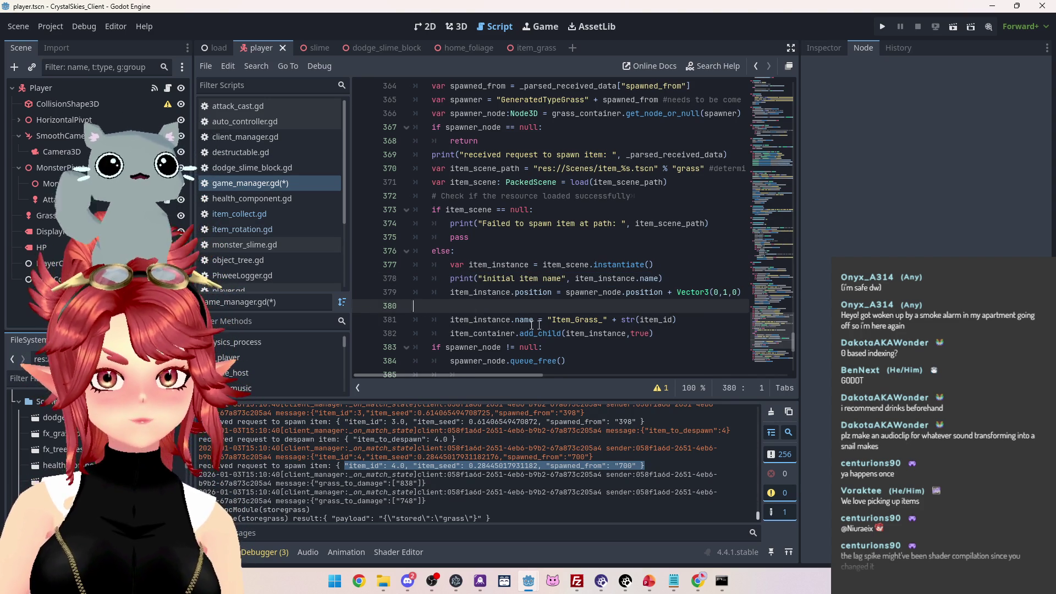
key(BackSpace)
key(Down)
key(Return)
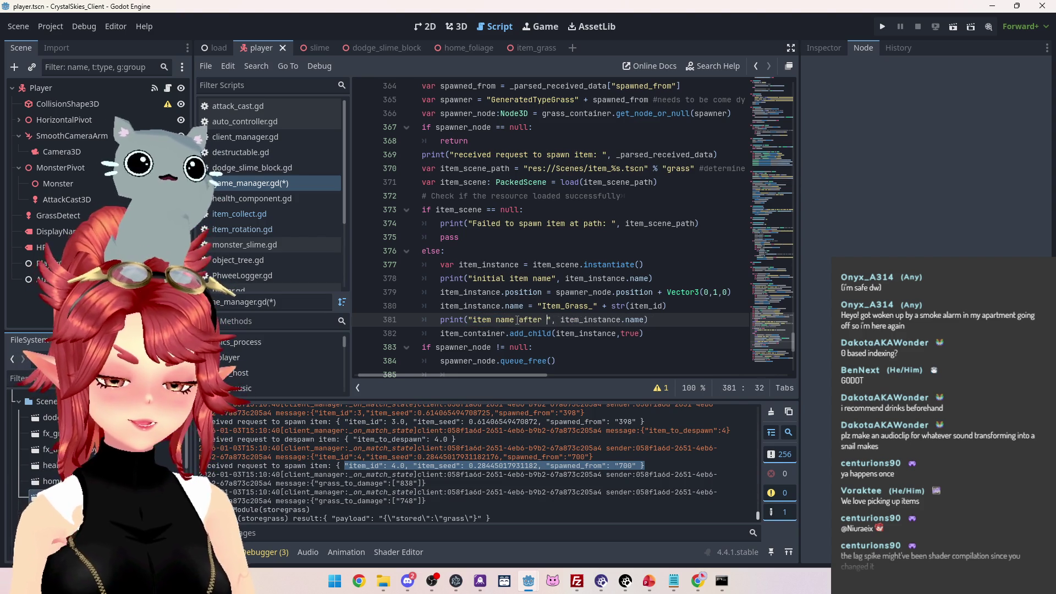
click(602, 280)
key(ctrl+s)
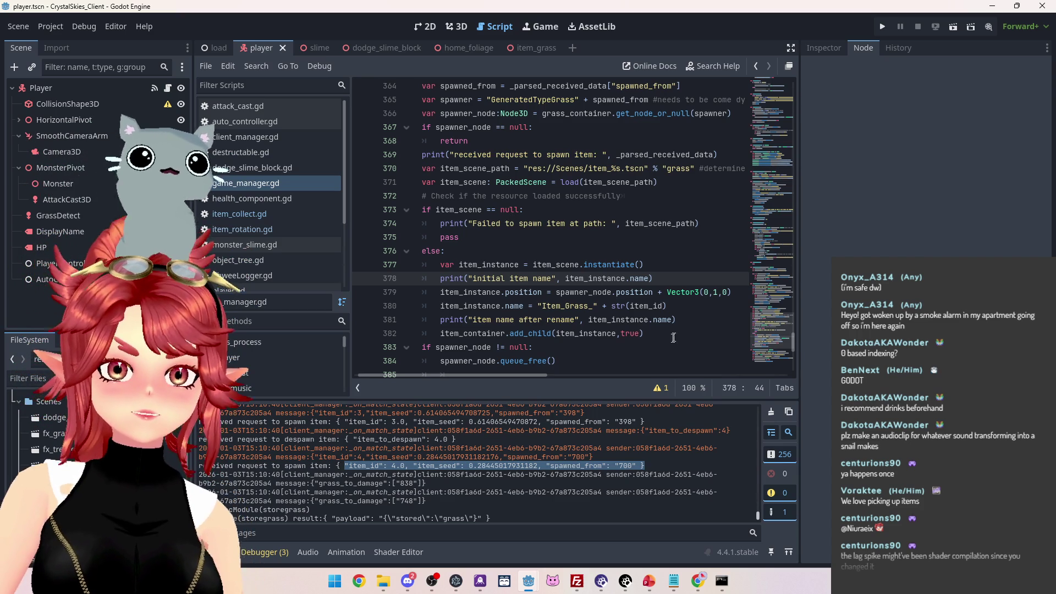
Step: Append "item id is ", str(item_id) to the item-name-after-rename print
click(674, 321)
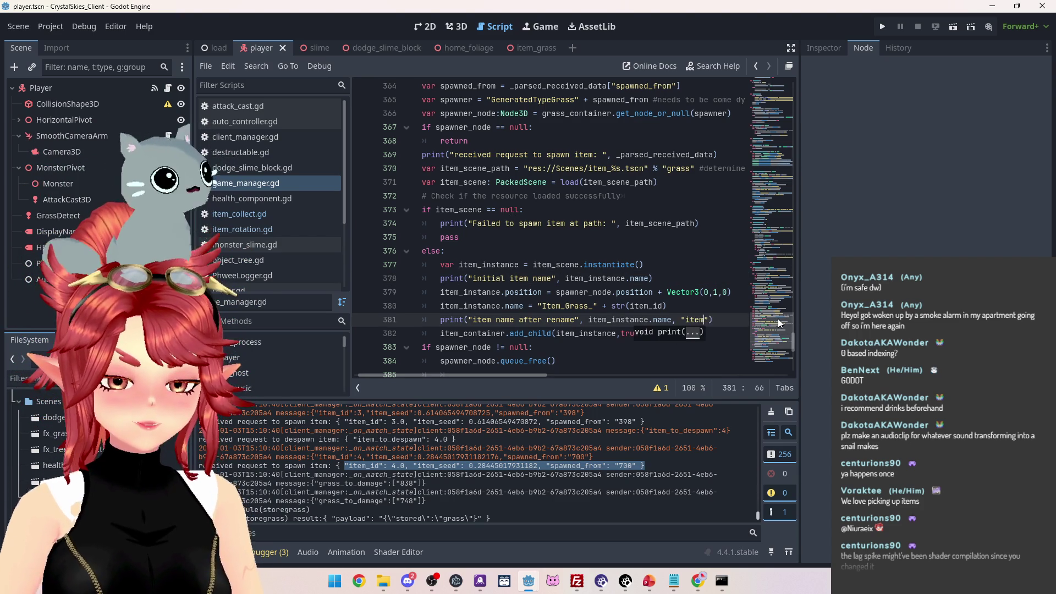
text(is )
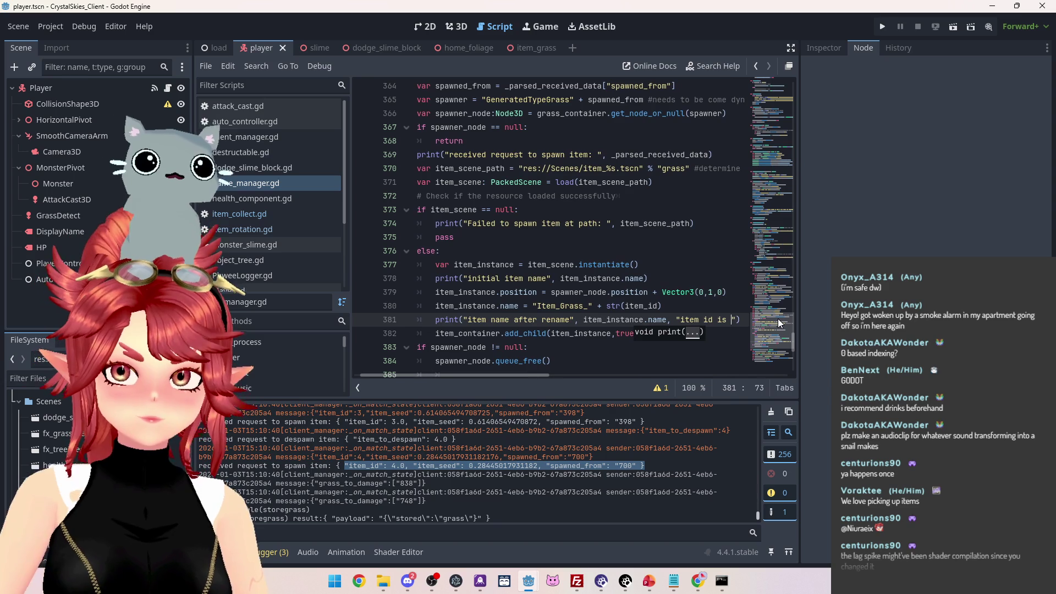
text(",)
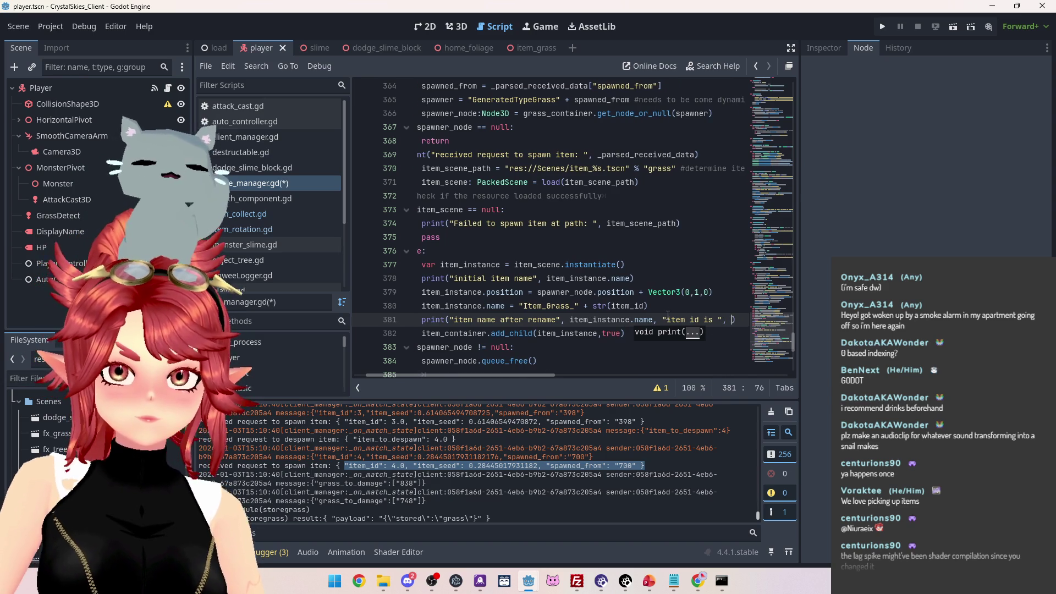
drag(649, 305, 604, 307)
key(ctrl+c)
click(732, 320)
key(ctrl+v)
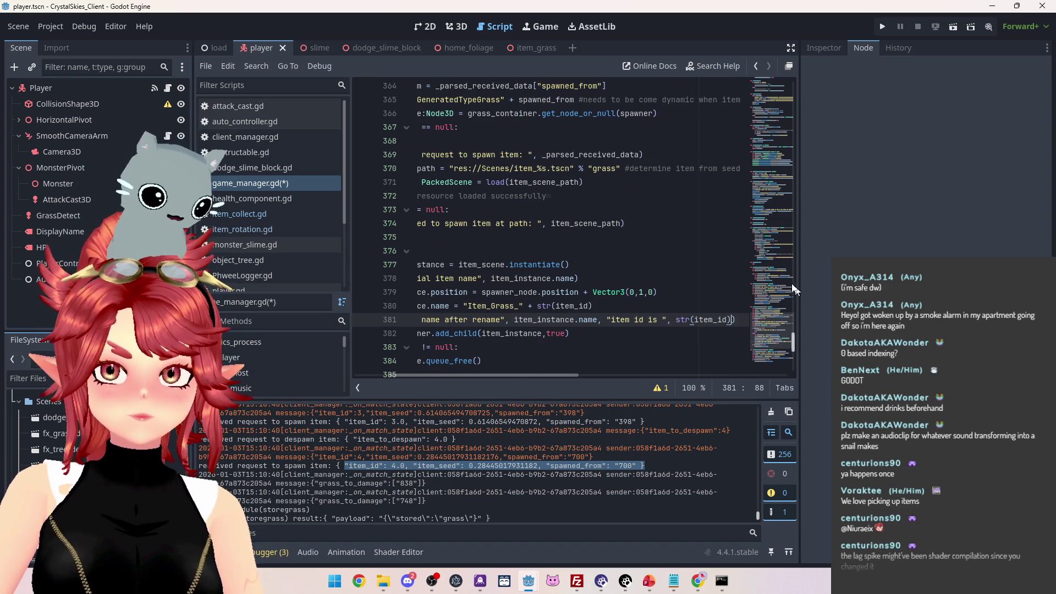
Step: Save and run the project, creating a new lobby named 'asdasd'
key(F5)
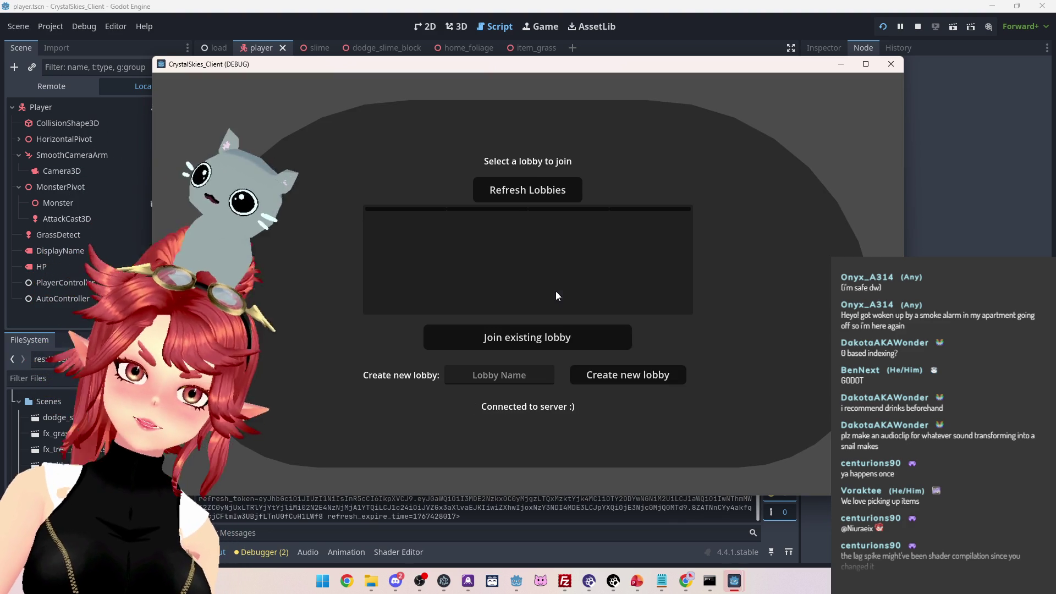
click(502, 375)
text(asdasd)
click(621, 377)
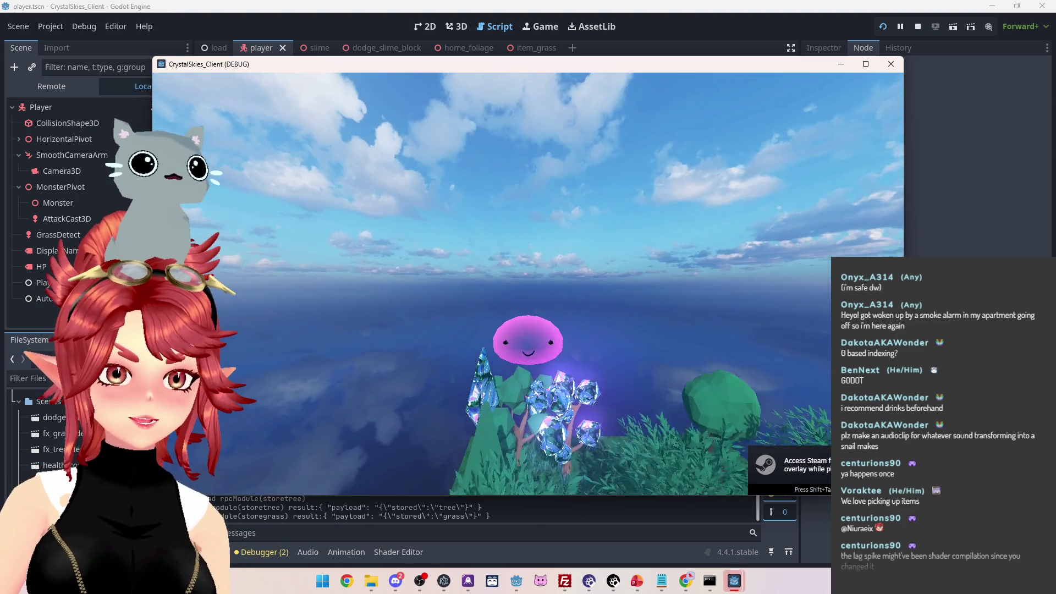
Step: Walk through the grass, pause, return to the editor, and stop the game
key(w)
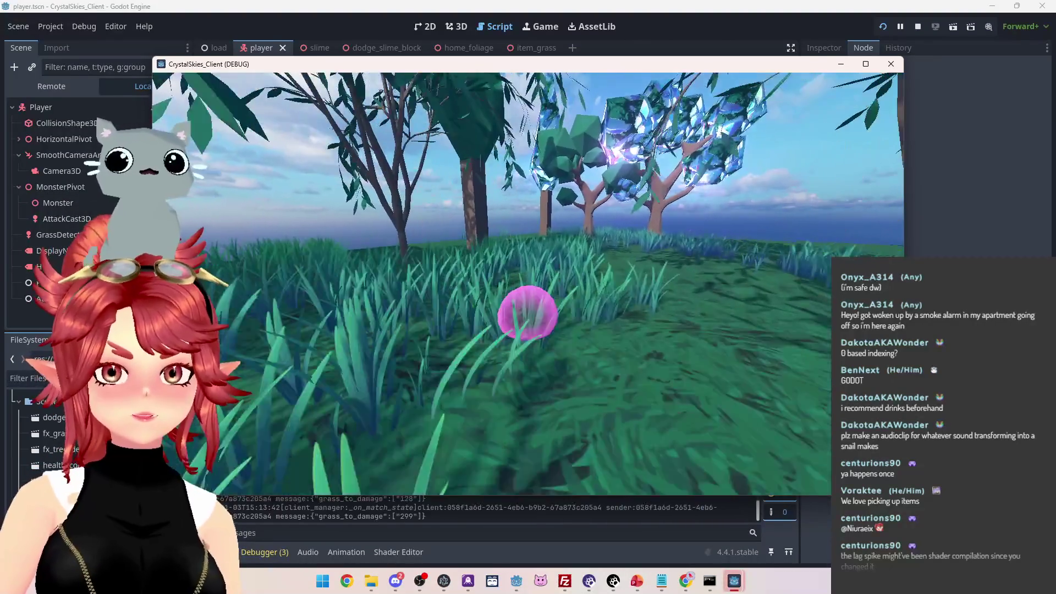
key(Escape)
click(60, 91)
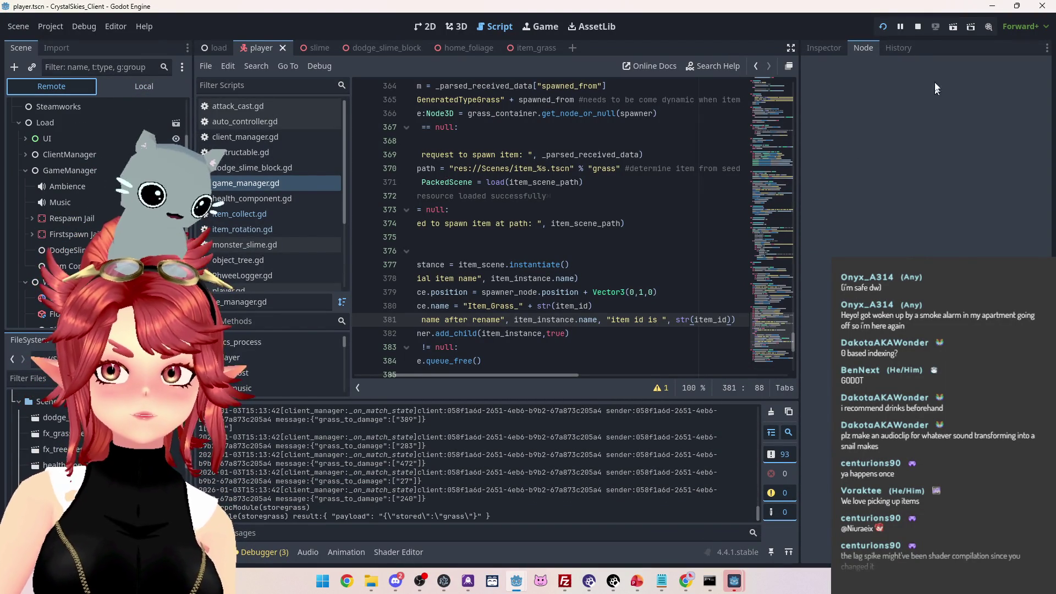
click(918, 26)
Step: Check Debug > Customize Run Instances, then relaunch and create a lobby named 'asdd'
click(85, 27)
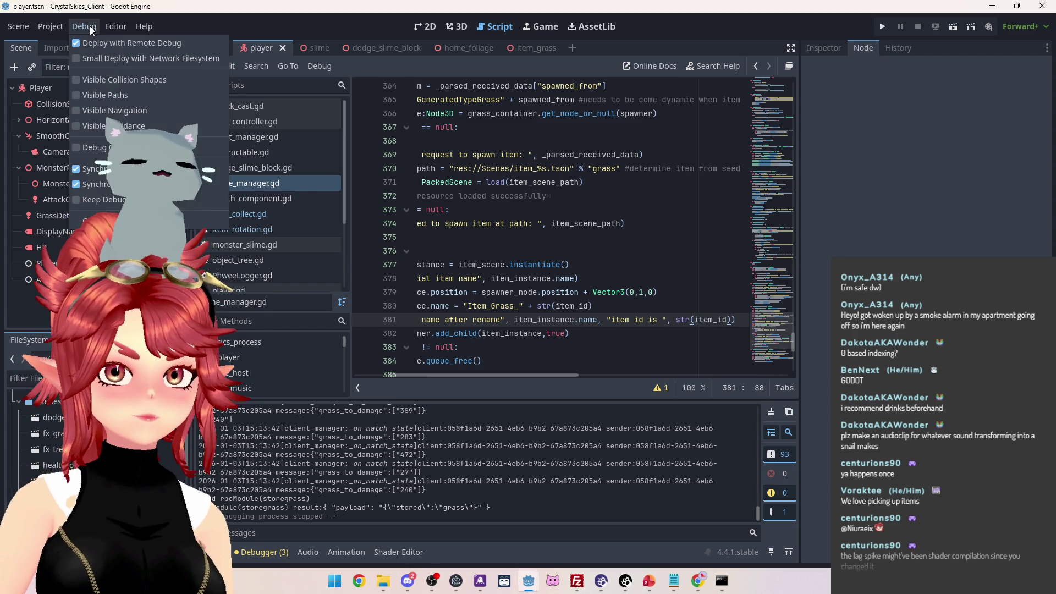
click(121, 181)
click(527, 446)
click(882, 26)
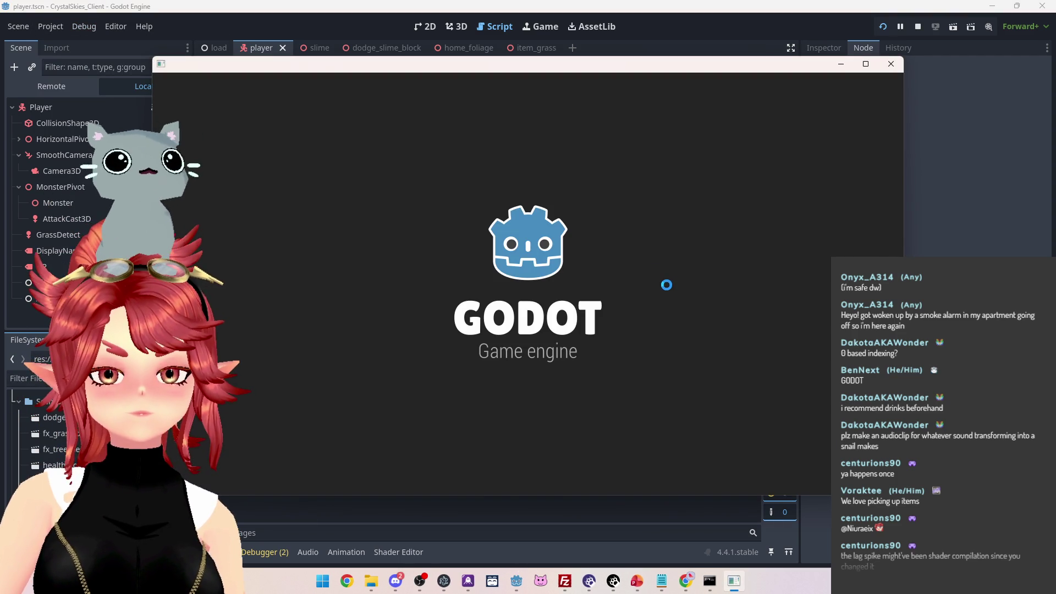
text(asdd)
click(645, 378)
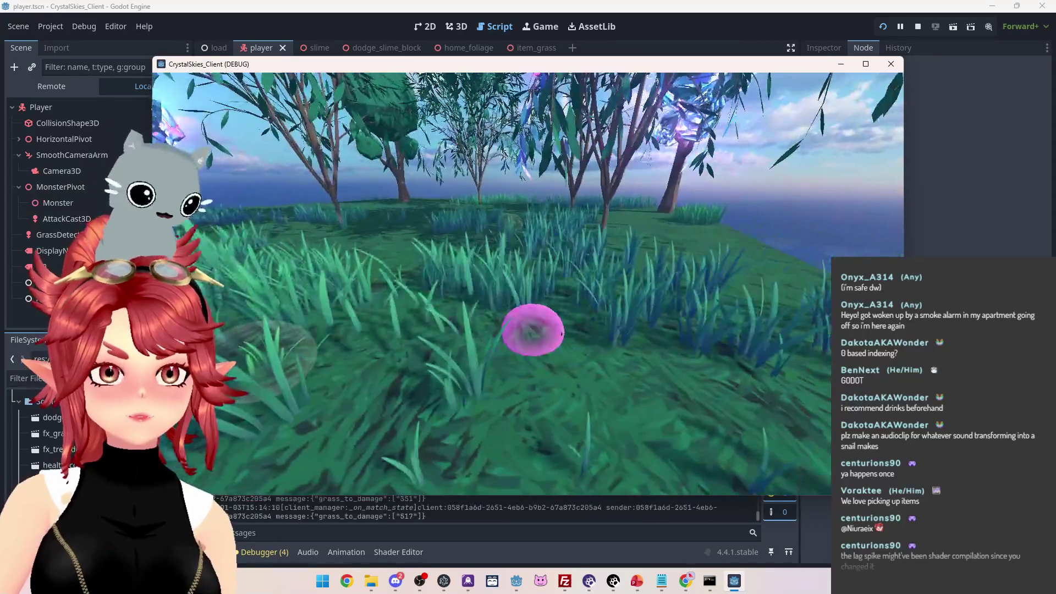
Step: Toggle the in-game host menu a few times, then return to the editor's Output panel
key(Escape)
click(36, 88)
scroll(81, 239, down, 3)
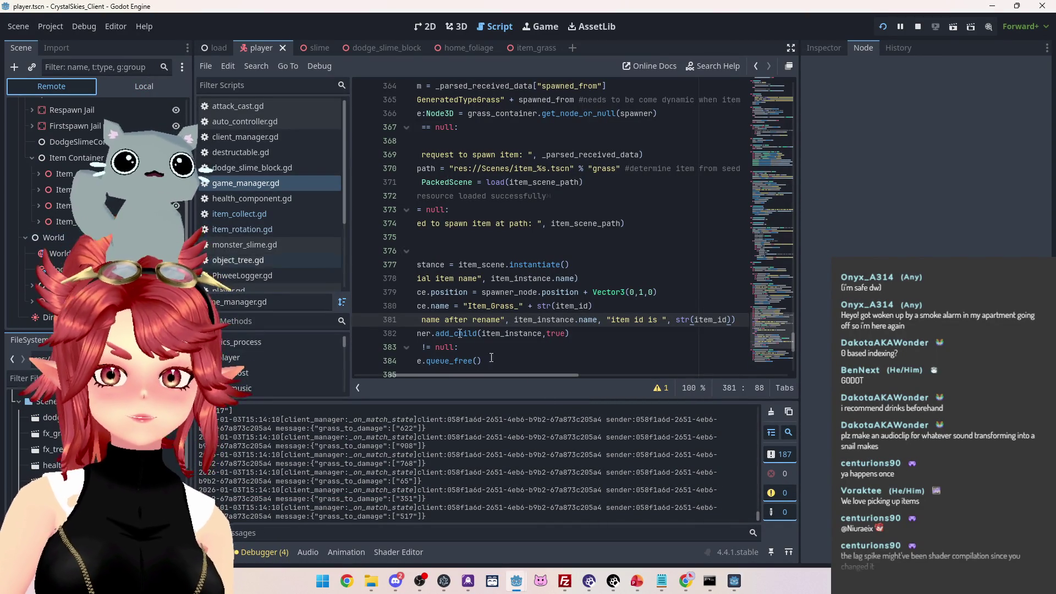
click(734, 581)
key(Escape)
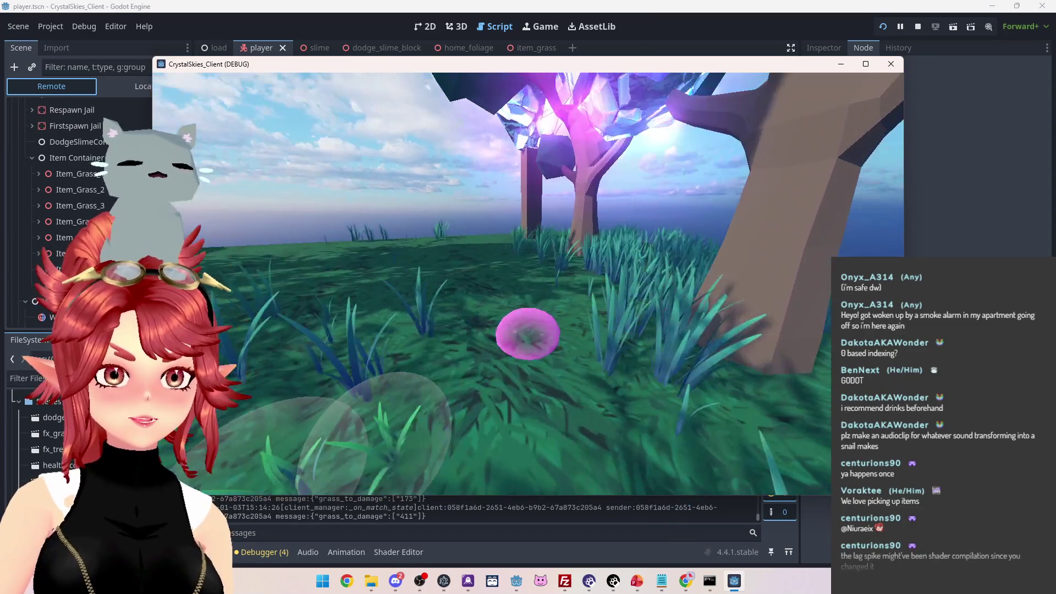
key(Escape)
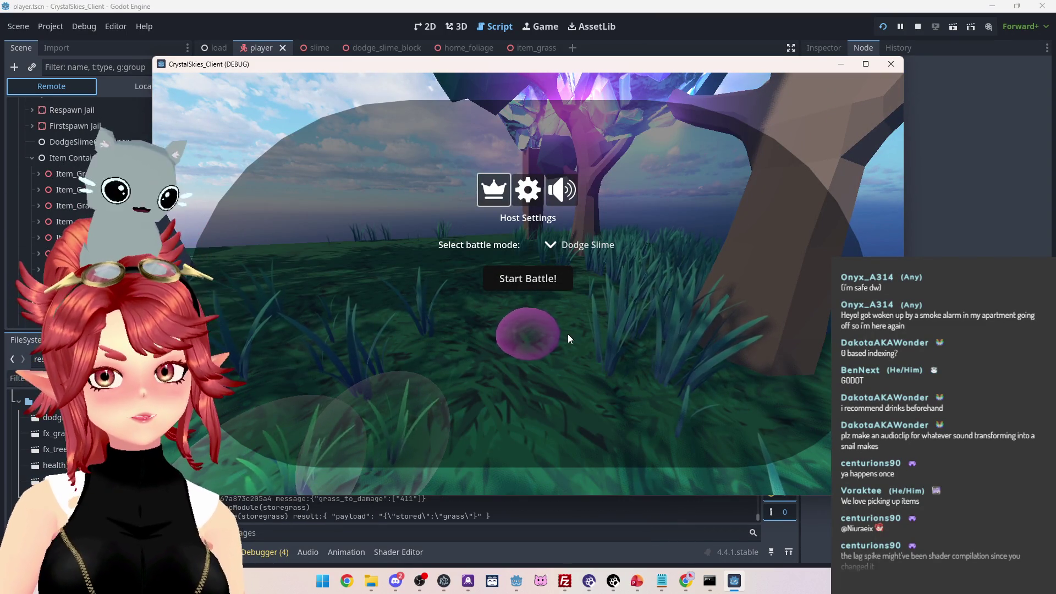
key(Escape)
key(Escape)
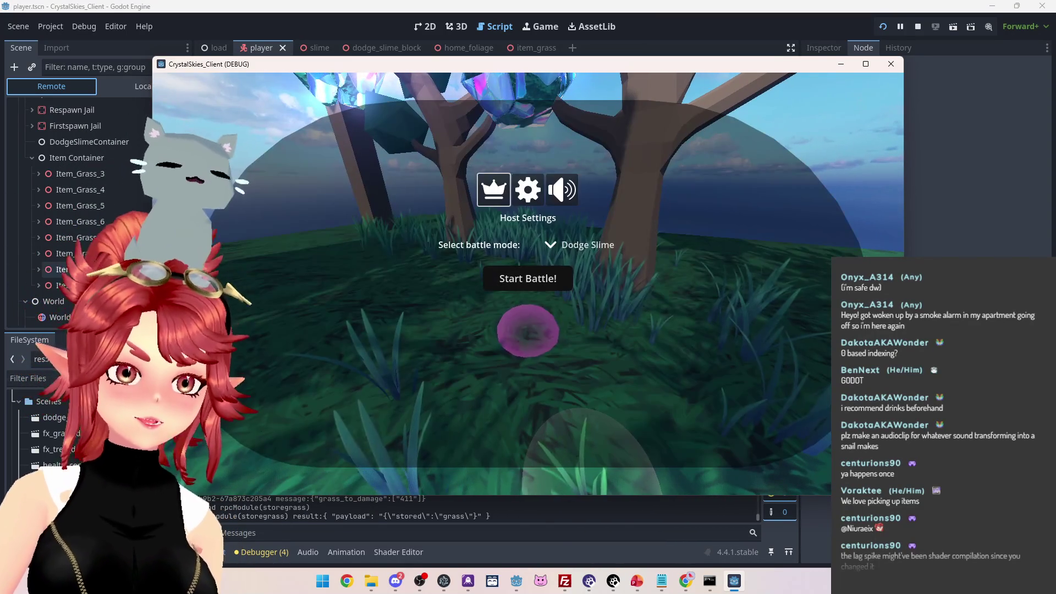
click(557, 524)
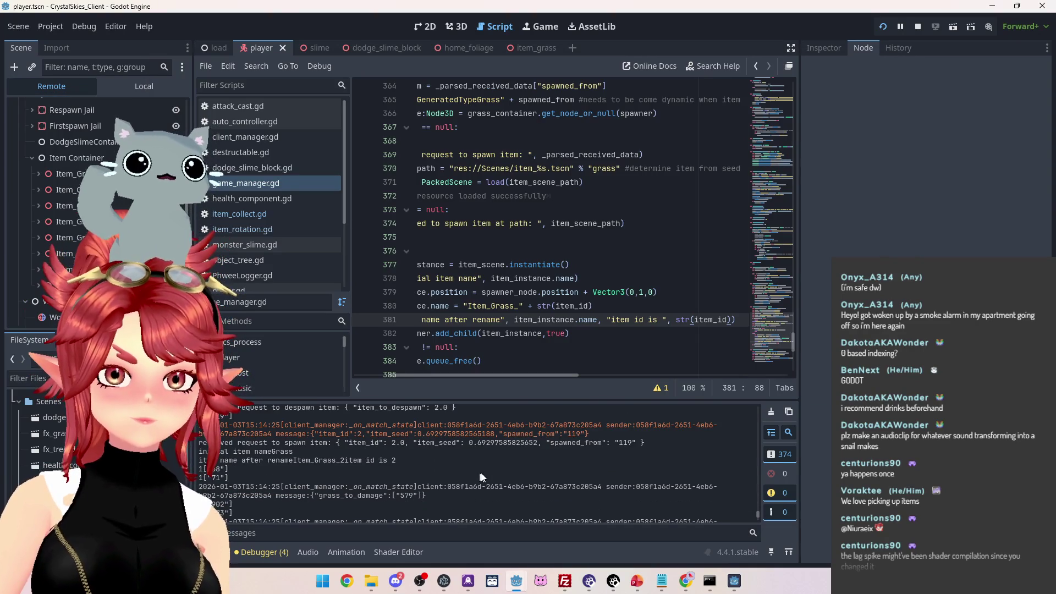
Step: Highlight the 'item id is 2' and item_to_despawn entries in the Output log
scroll(487, 470, up, 2)
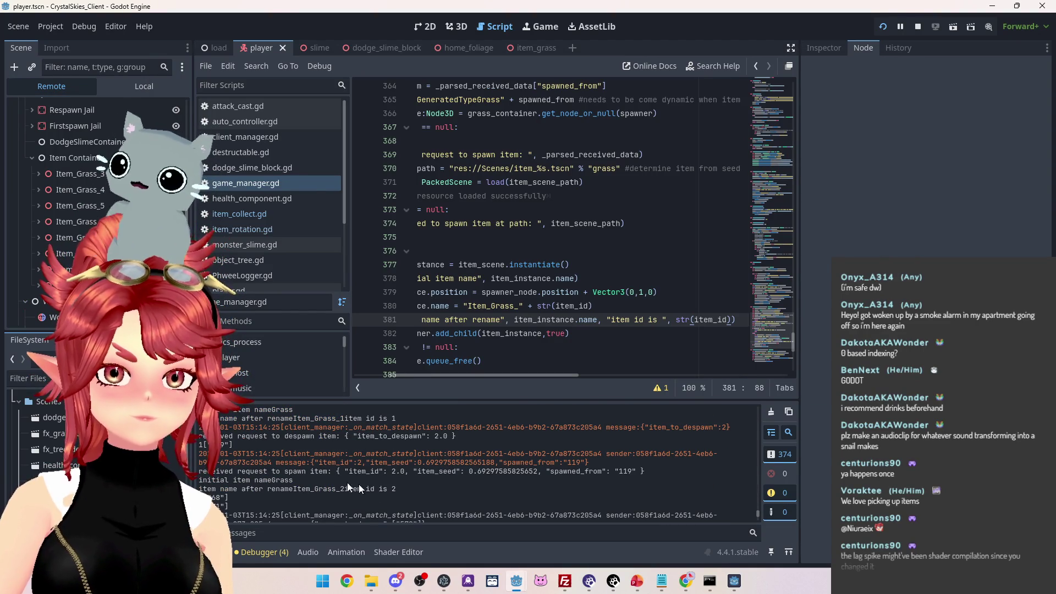
drag(401, 488, 354, 489)
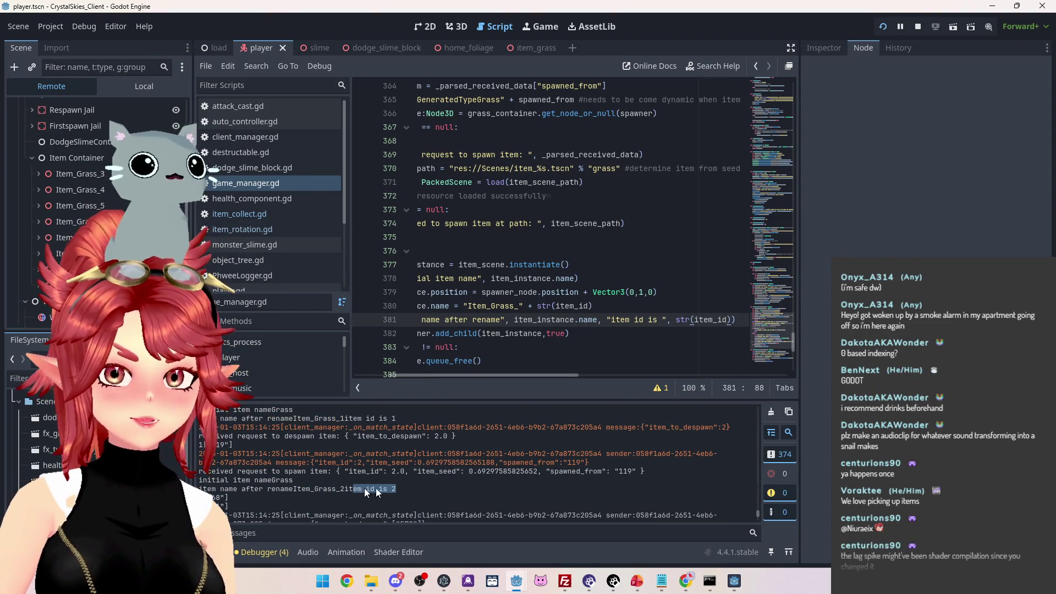
scroll(411, 470, up, 1)
scroll(410, 471, up, 5)
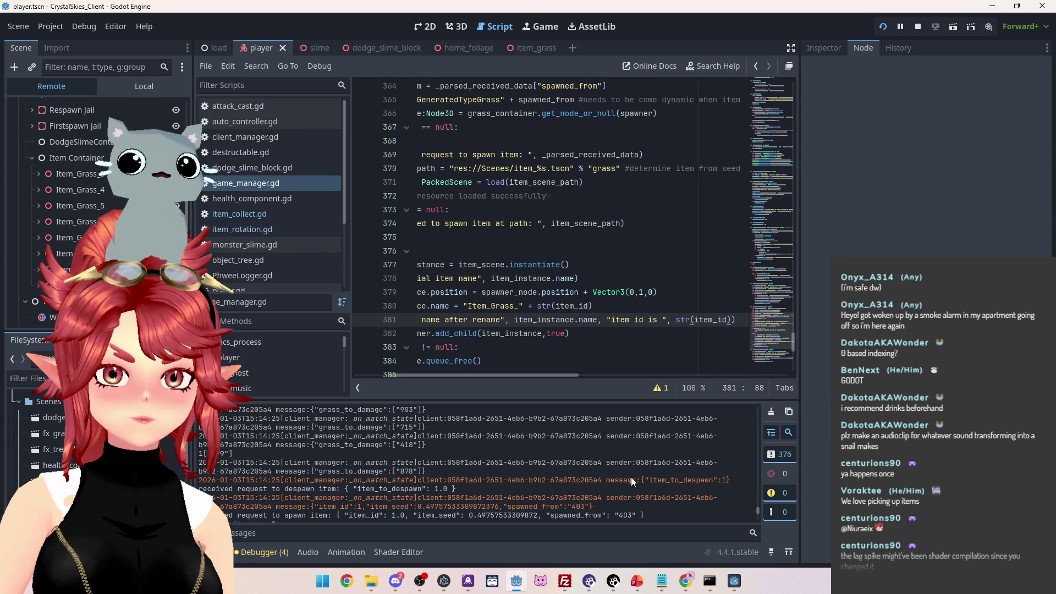
scroll(632, 482, down, 1)
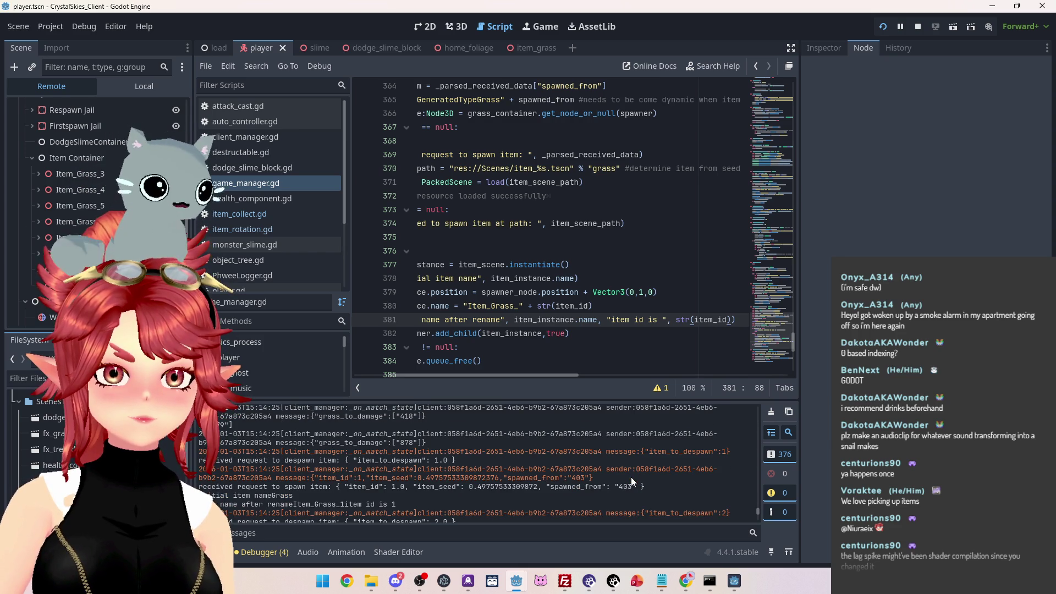
scroll(631, 479, down, 1)
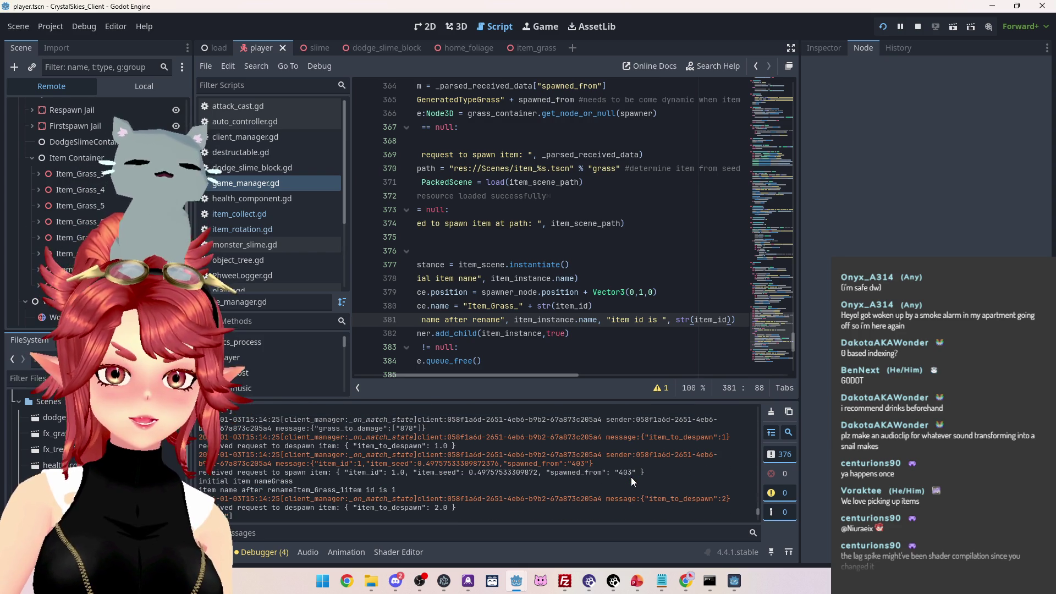
scroll(631, 478, up, 1)
drag(648, 451, 658, 452)
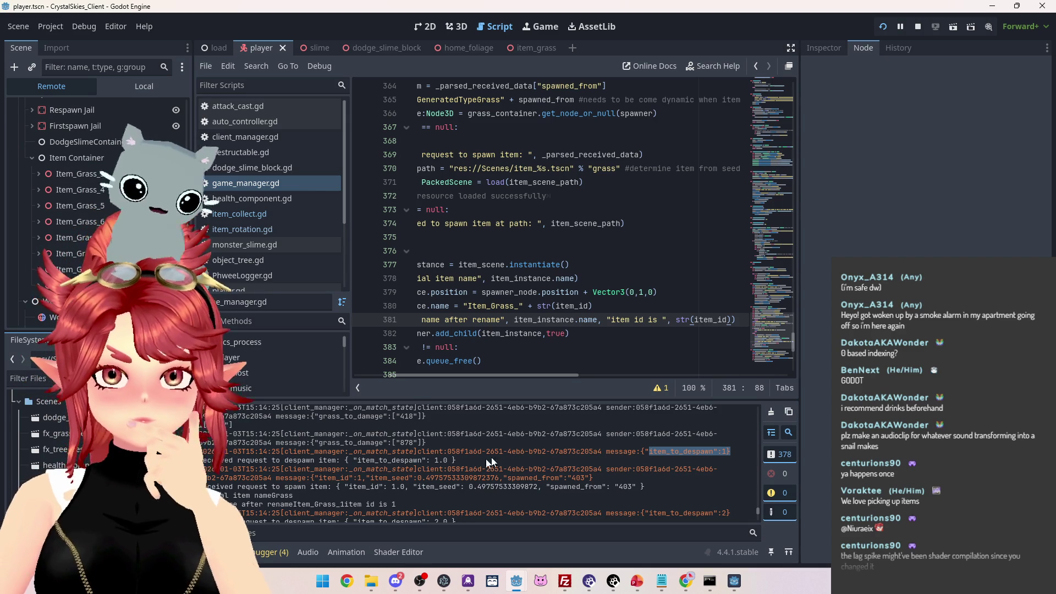
Step: Mark the spawn request, initial item name, and renamed Item_Grass lines in the log
scroll(463, 463, down, 1)
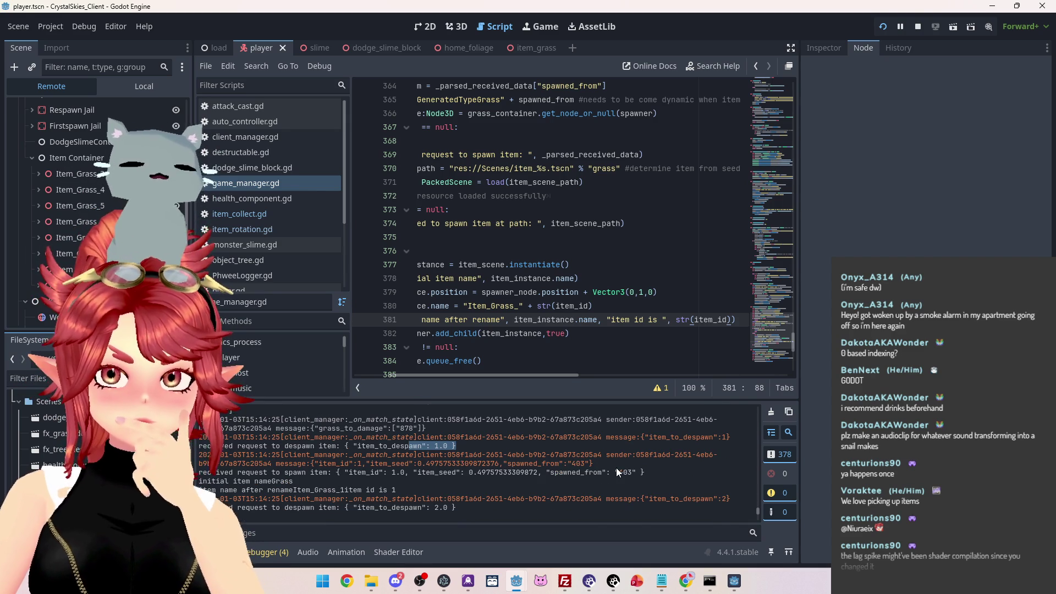
drag(229, 472, 310, 473)
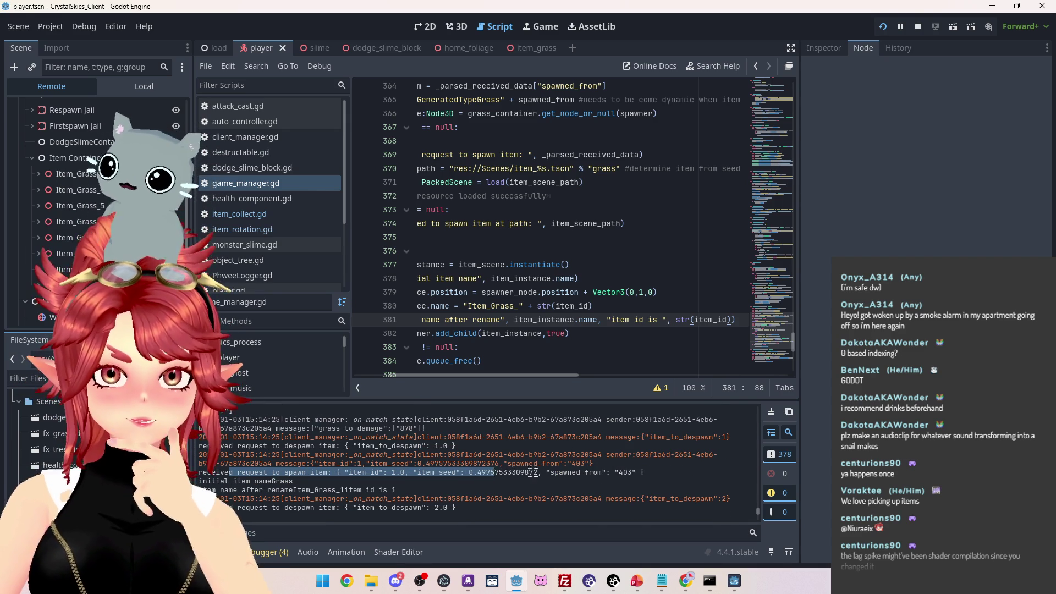
scroll(288, 475, down, 1)
drag(215, 466, 294, 466)
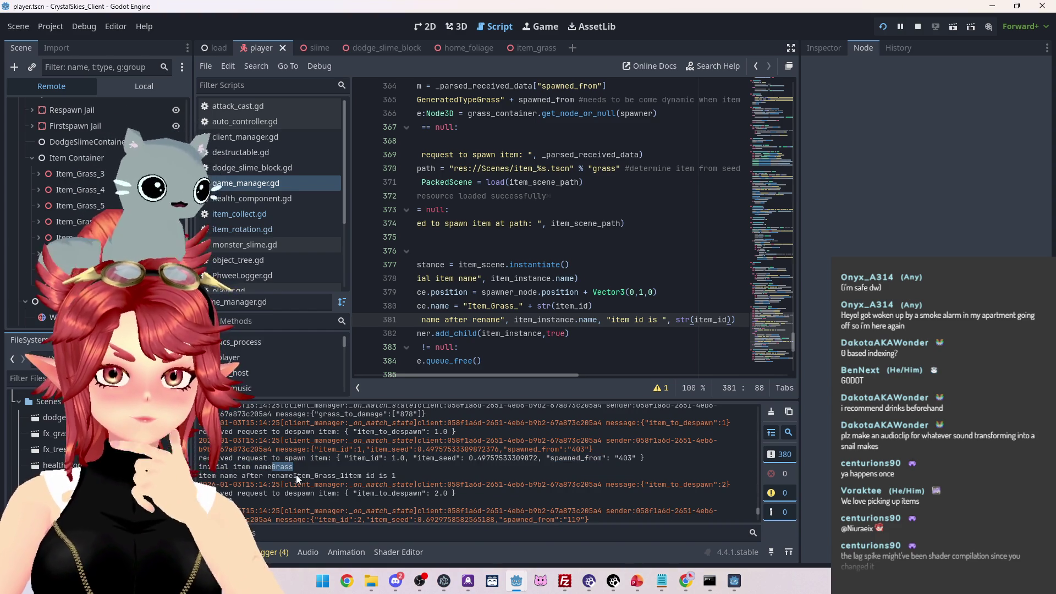
drag(292, 475, 398, 476)
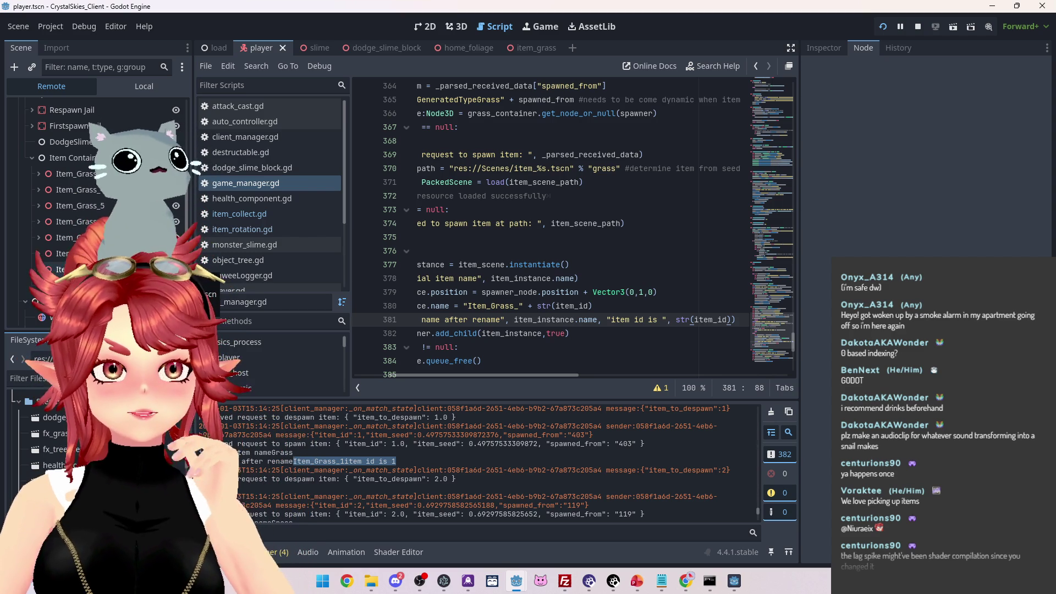
drag(463, 376, 409, 374)
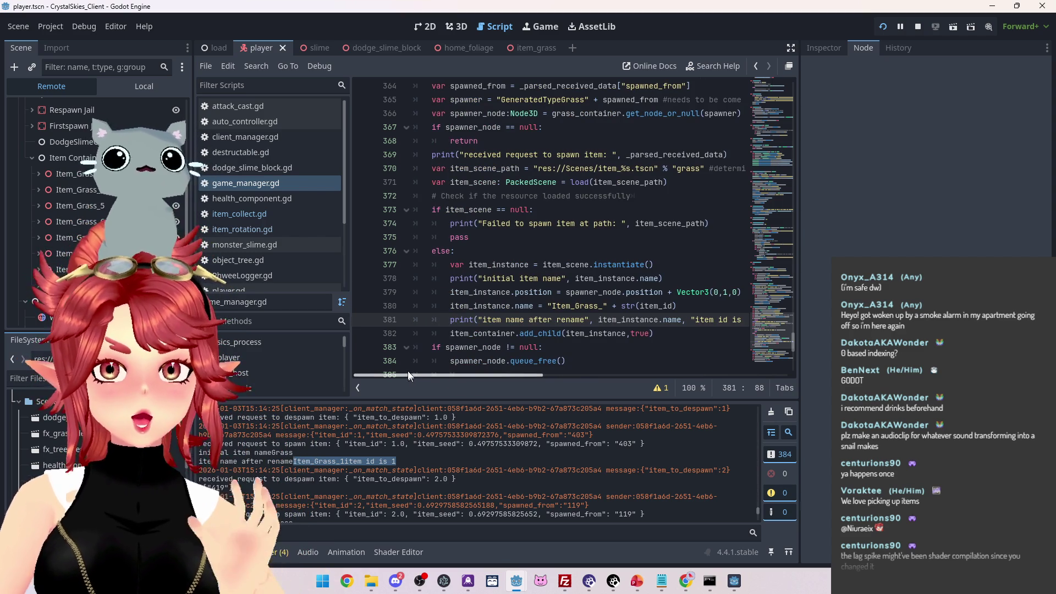
Step: Stop the running game and bring nk_lobbyhandler.ts forward in Notepad
click(917, 25)
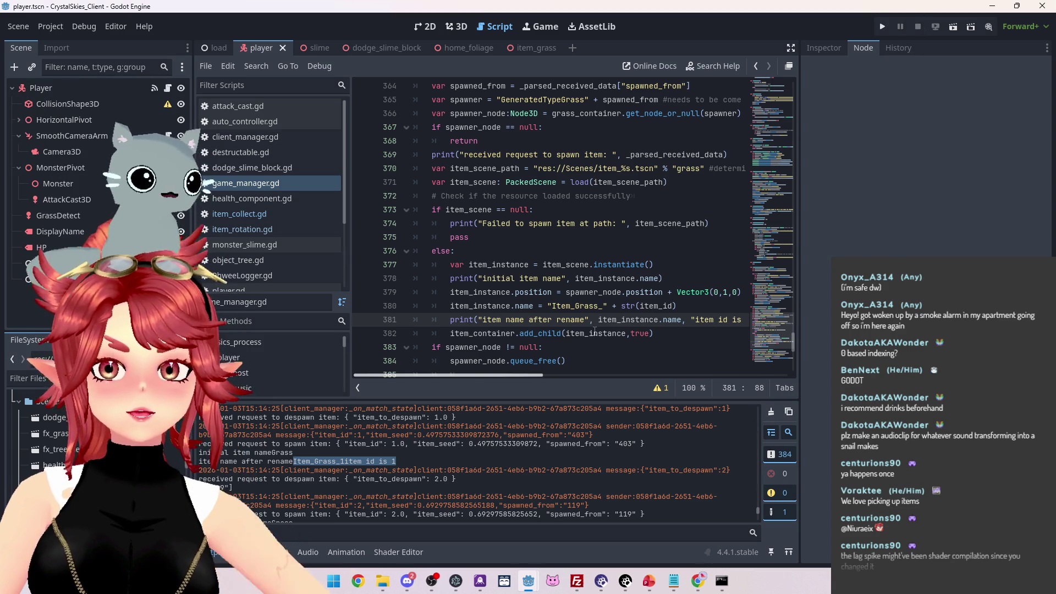
mouse_move(594, 330)
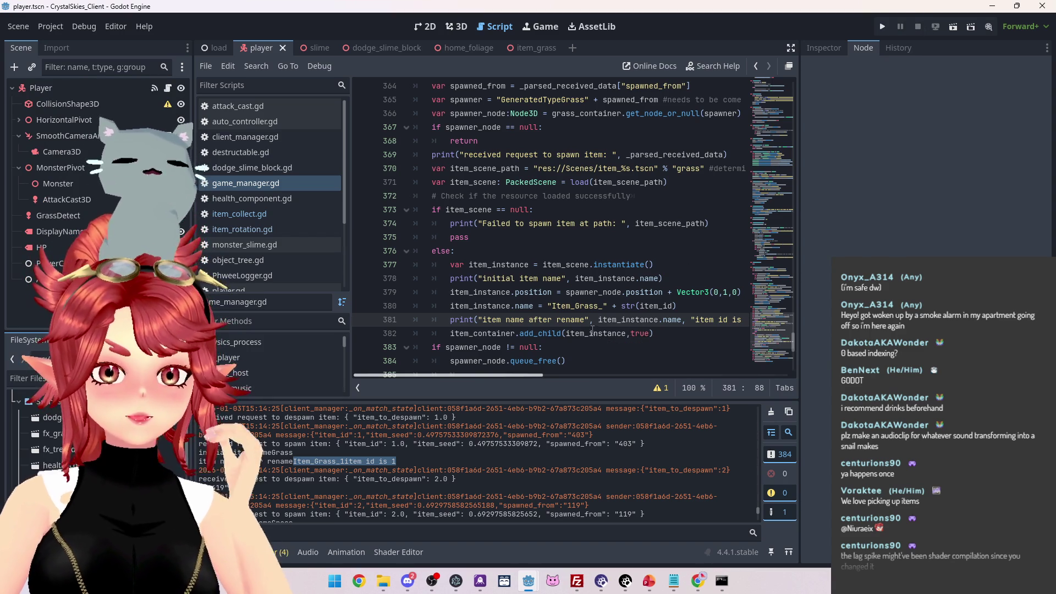
scroll(594, 330, up, 3)
scroll(592, 330, down, 4)
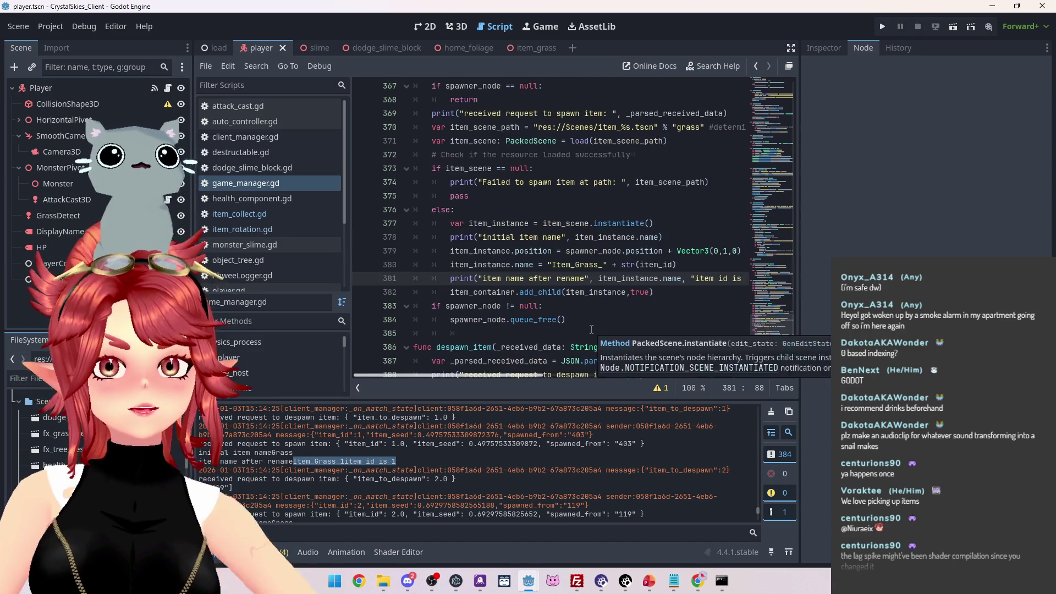
scroll(593, 330, down, 3)
click(673, 580)
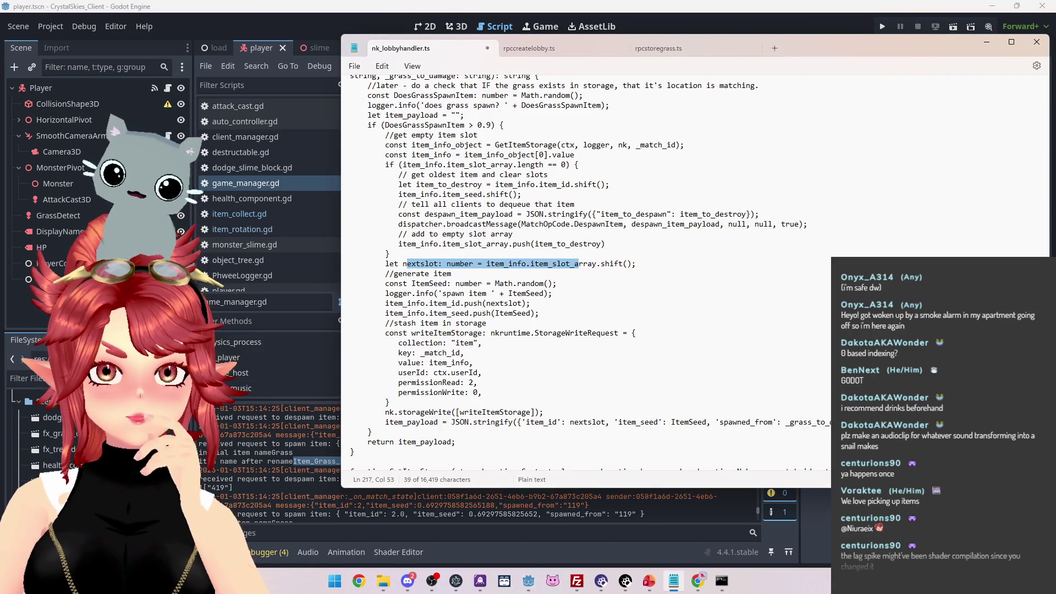
Step: Scroll through SpawnItemFromGrass's broadcastMessage despawn code, then return to Godot's game_manager.gd
scroll(484, 182, up, 1)
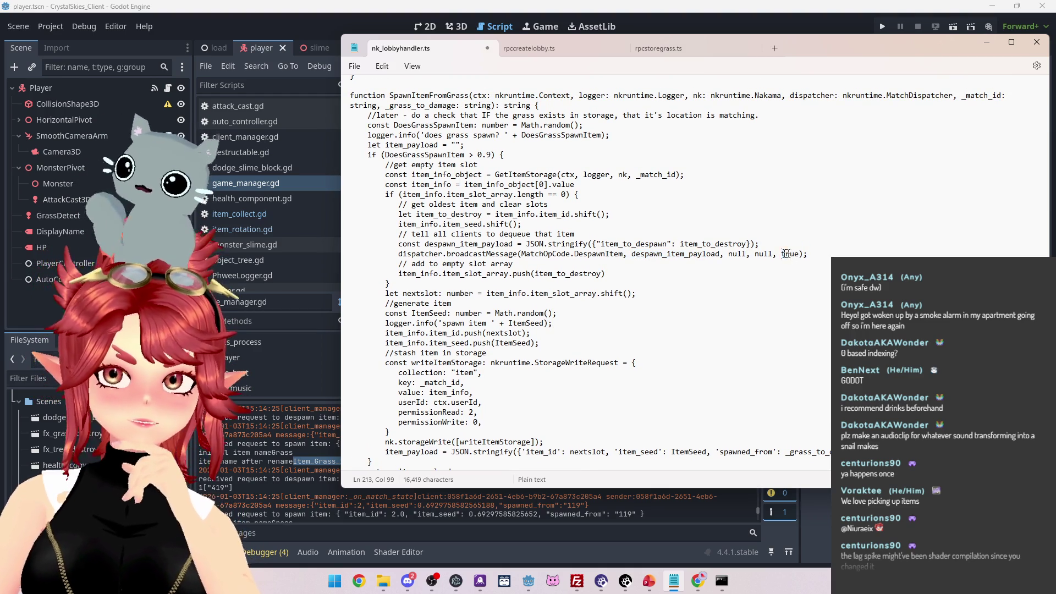
scroll(586, 272, down, 3)
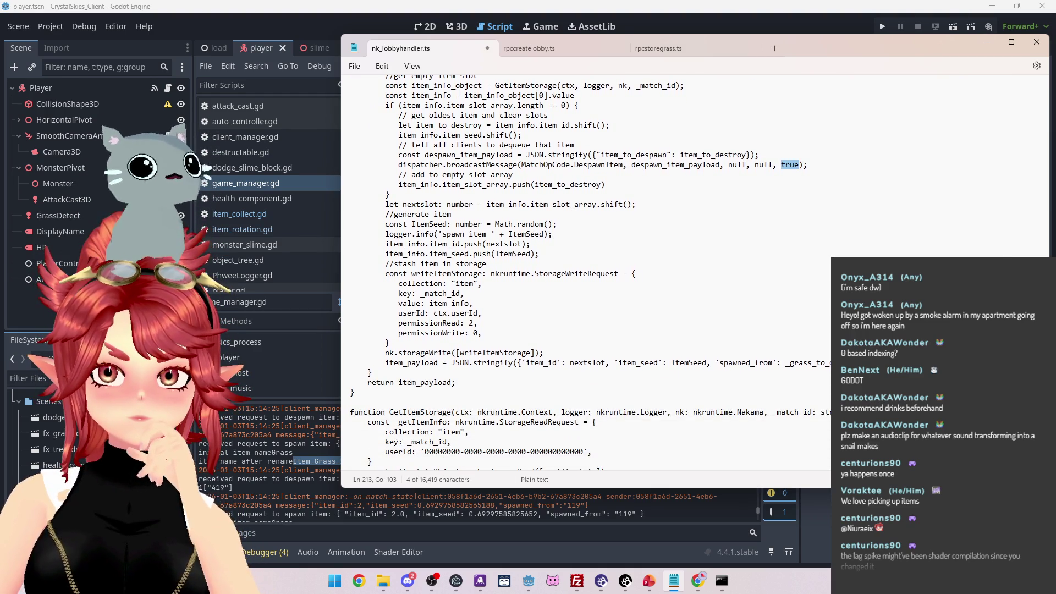
scroll(586, 272, down, 2)
scroll(586, 272, up, 4)
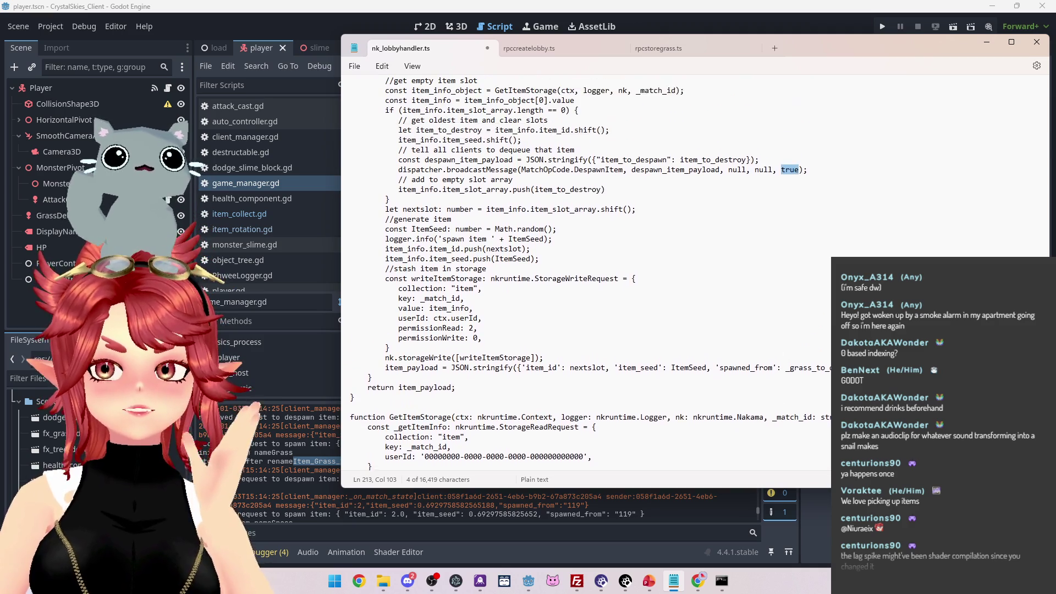
scroll(585, 272, up, 3)
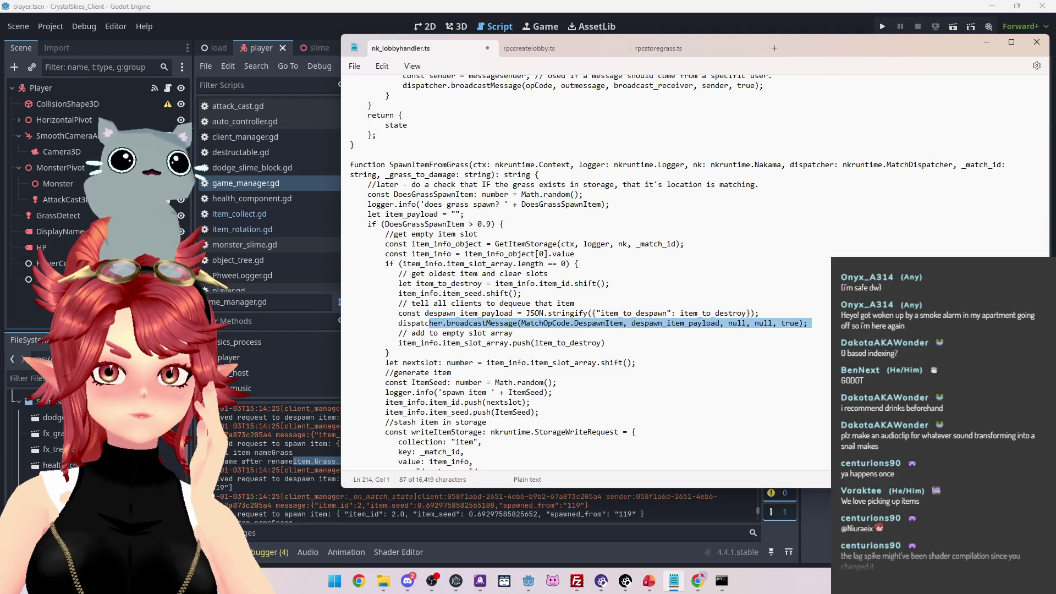
scroll(678, 340, down, 4)
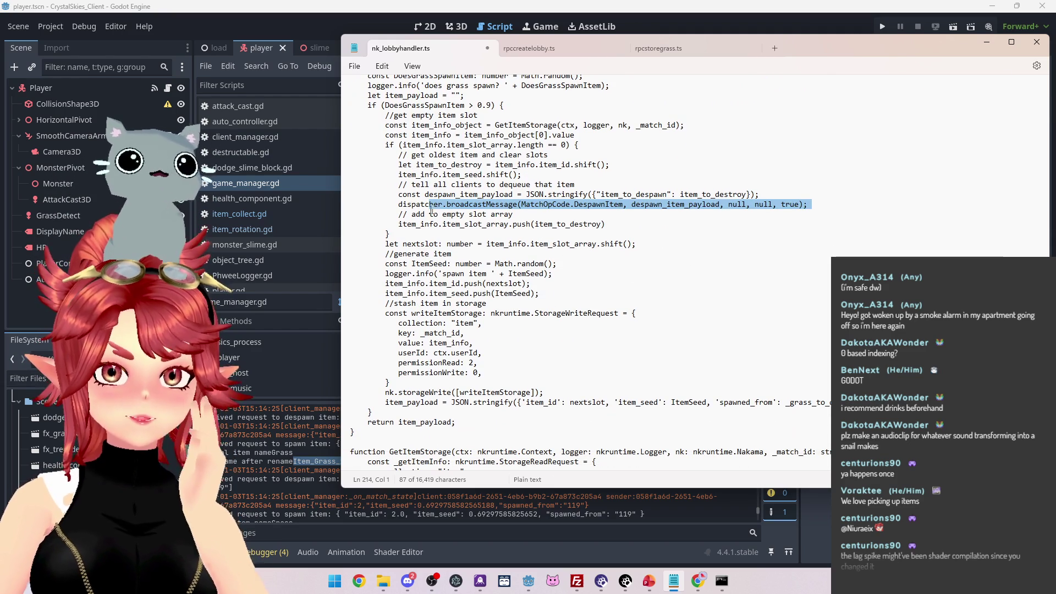
scroll(678, 269, up, 9)
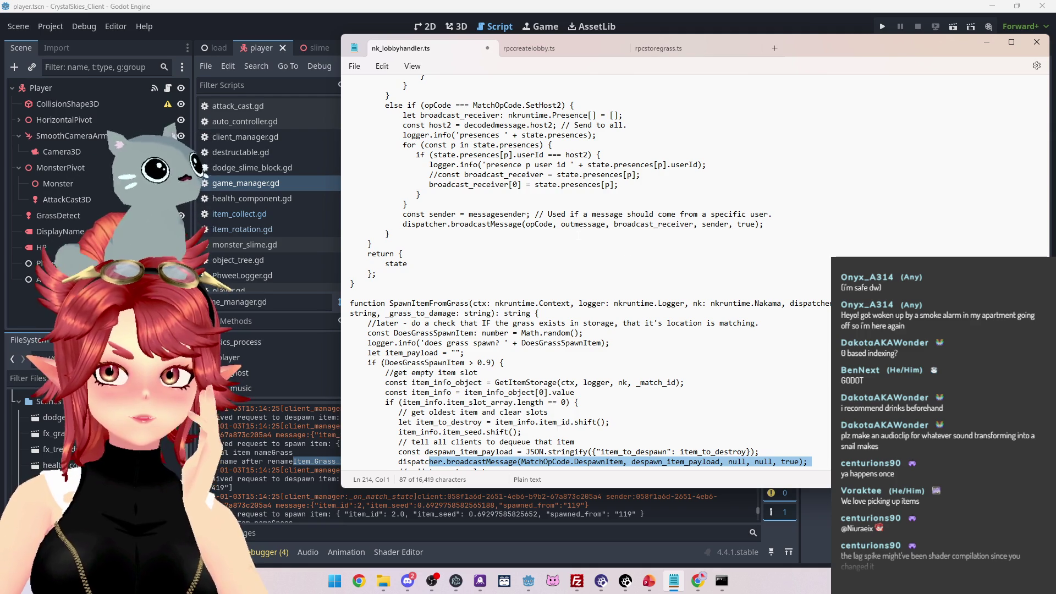
scroll(585, 272, down, 3)
scroll(585, 273, down, 4)
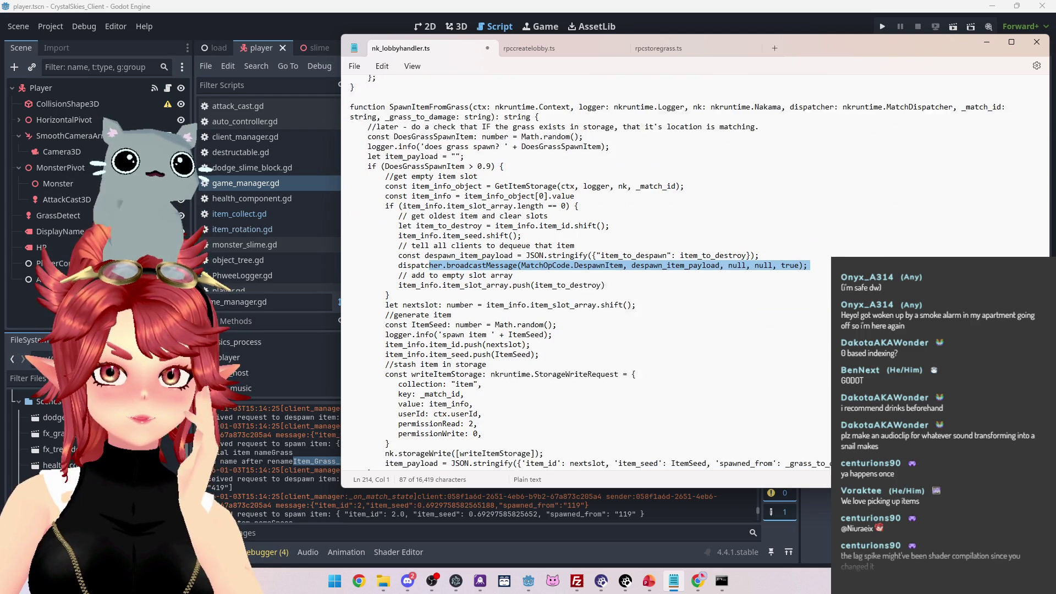
scroll(586, 272, up, 7)
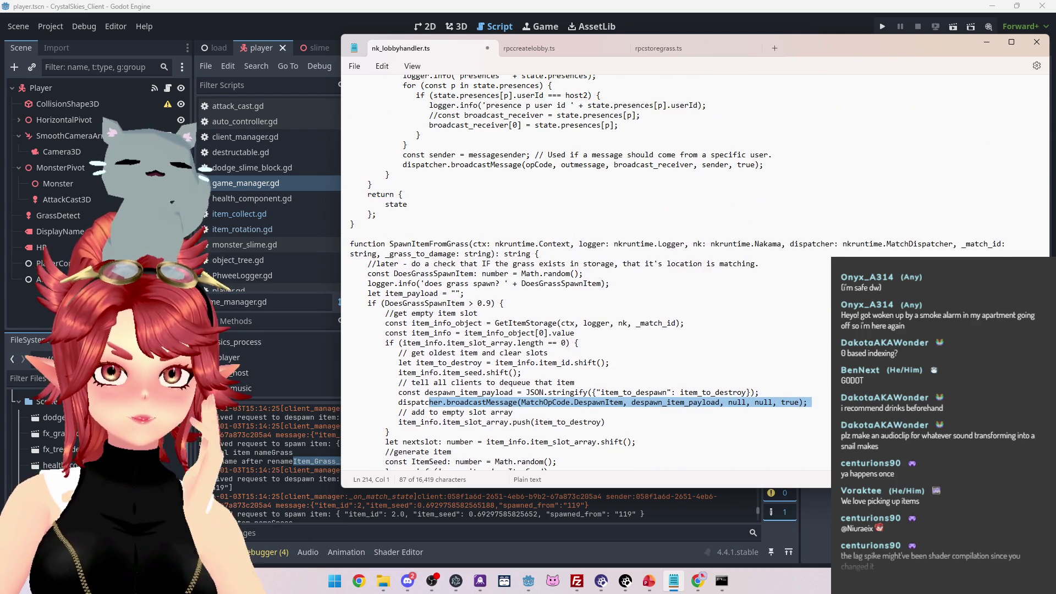
scroll(585, 272, up, 3)
scroll(506, 223, up, 9)
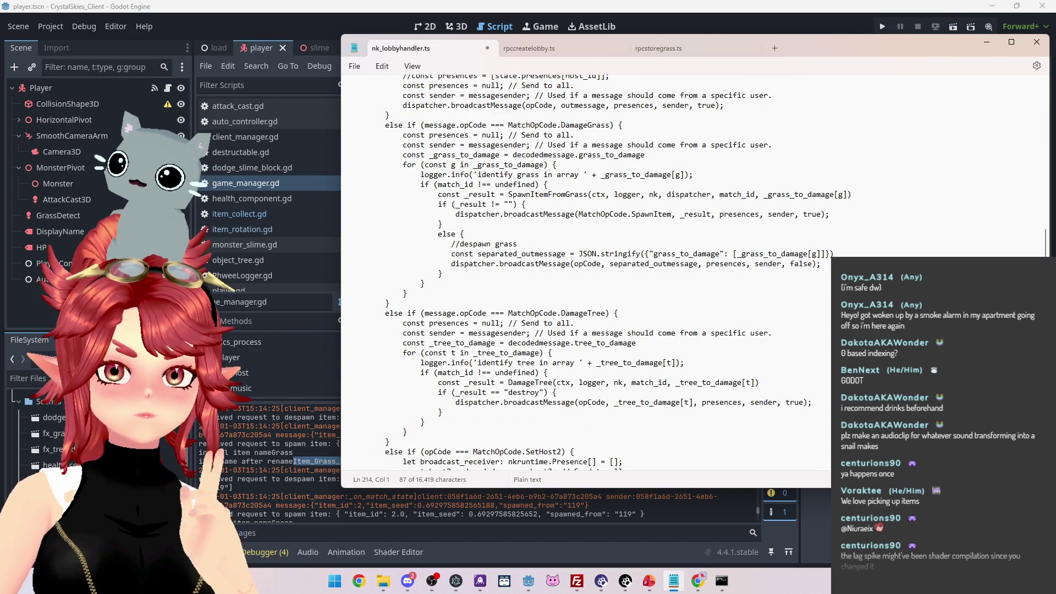
click(289, 456)
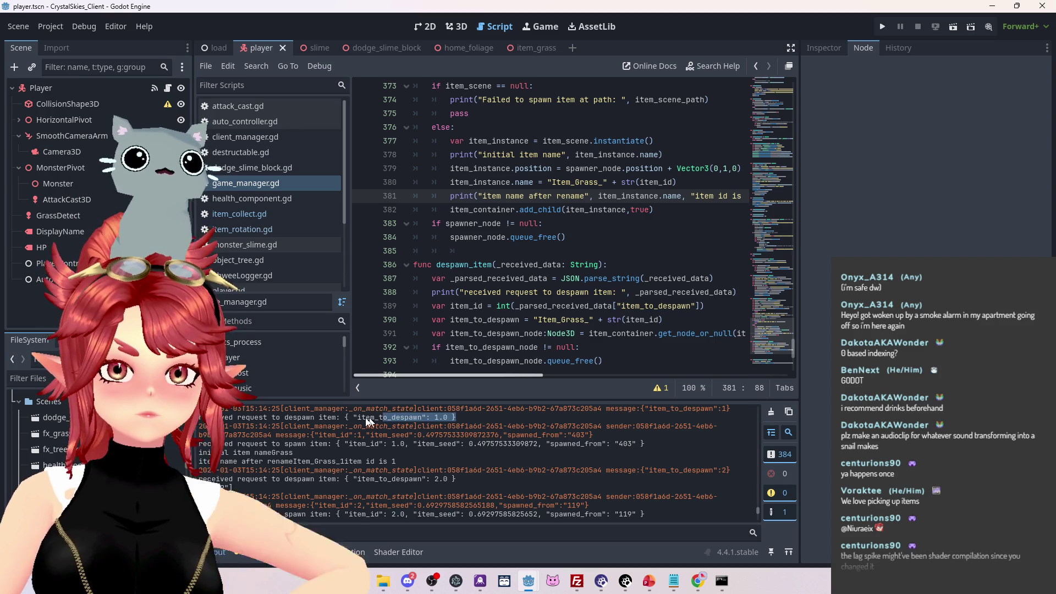
Step: Compare the despawn request log entry with despawn_item, then show add_child's documentation on line 382
drag(294, 417, 430, 419)
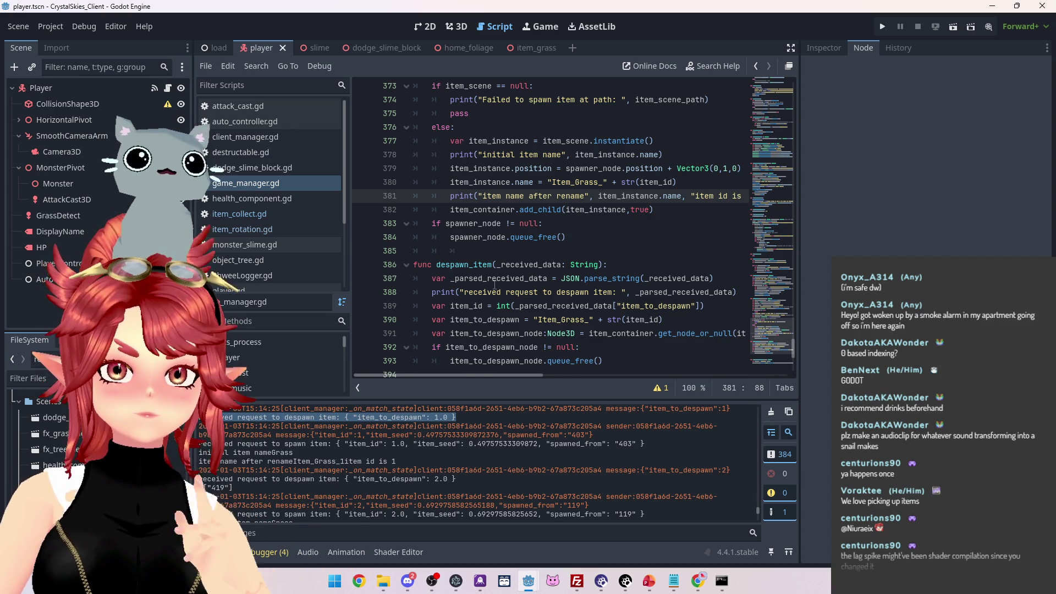
scroll(495, 284, down, 1)
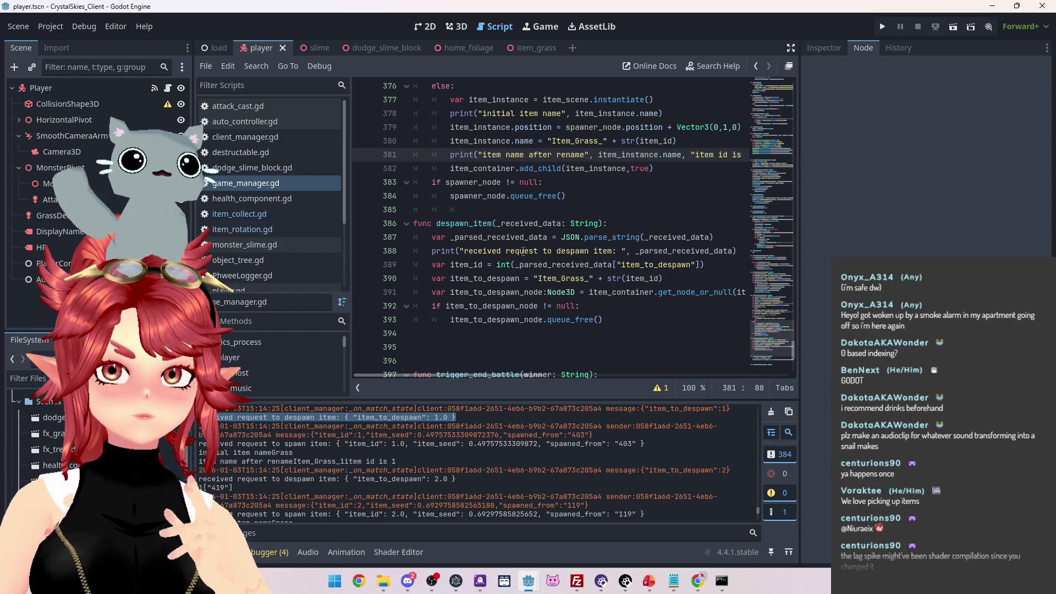
mouse_move(526, 265)
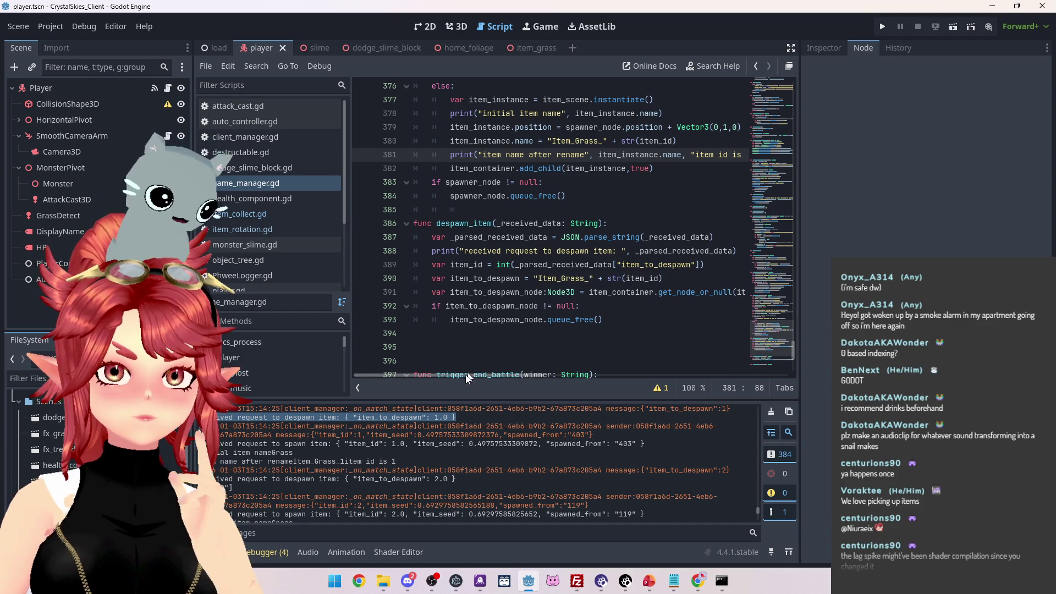
scroll(461, 375, right, 2)
mouse_move(462, 372)
mouse_down()
mouse_move(536, 371)
mouse_move(450, 364)
mouse_up()
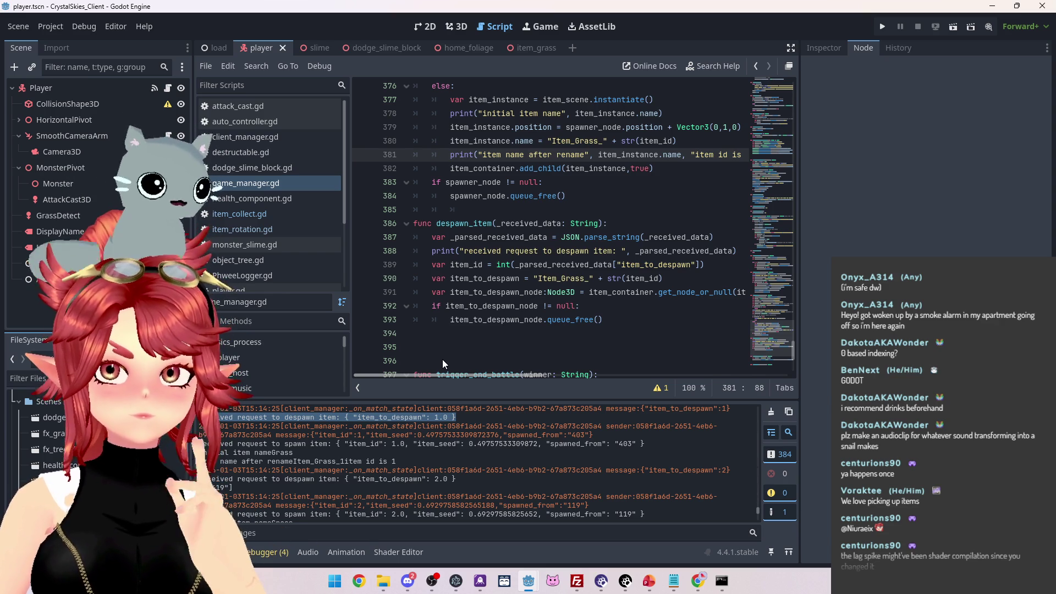
scroll(577, 334, up, 1)
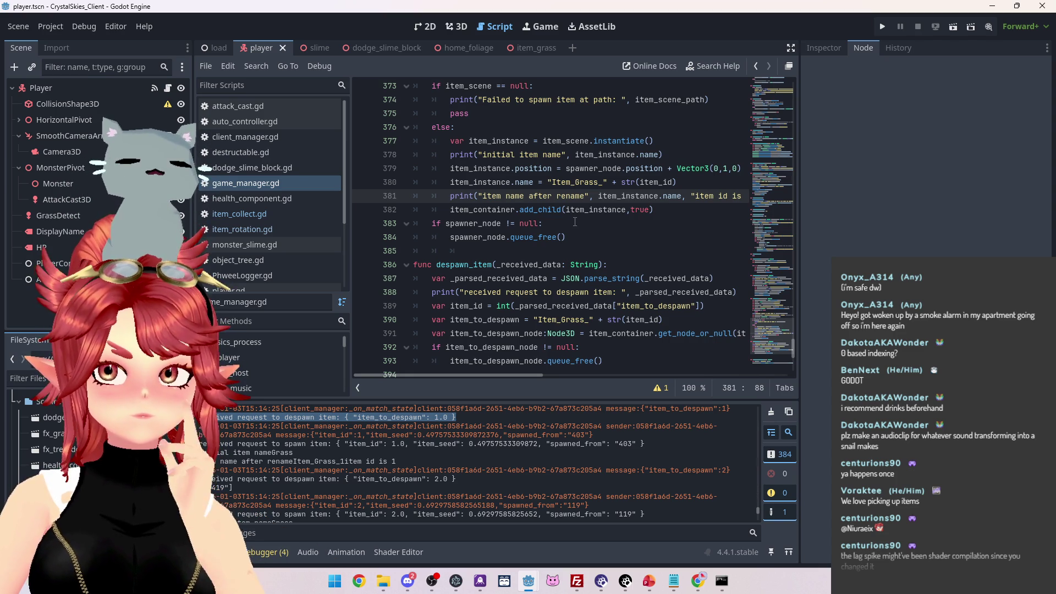
scroll(575, 222, up, 1)
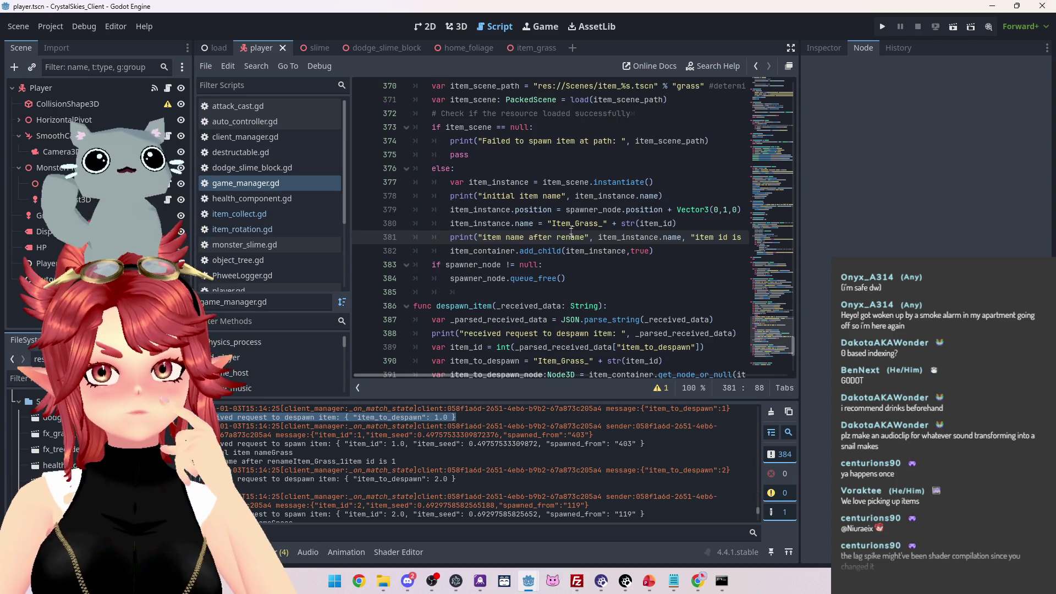
mouse_move(537, 253)
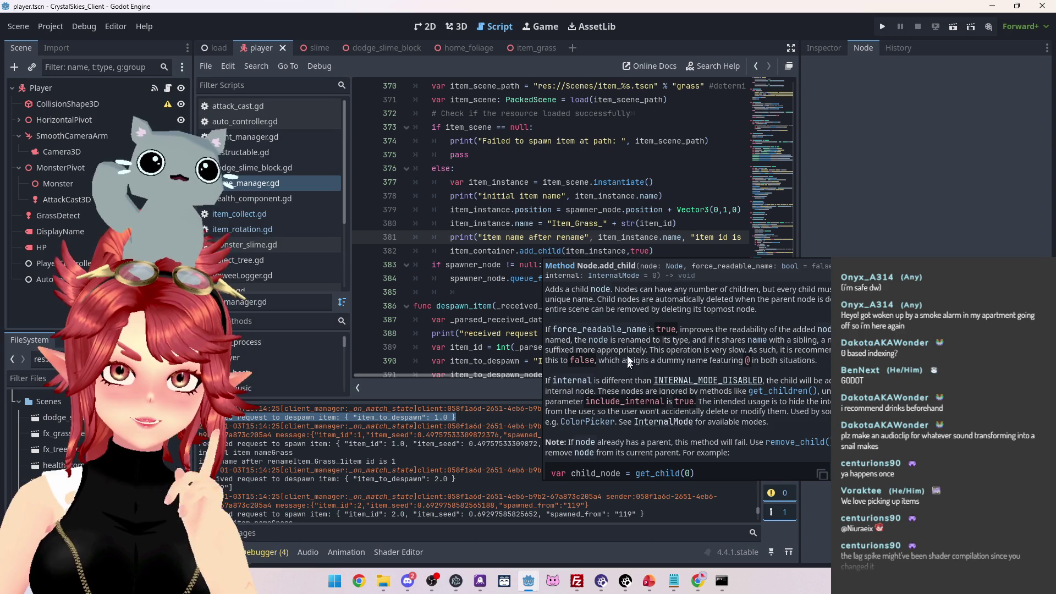
Step: Change line 382 to add_child(item_instance,false), save game_manager.gd, and relaunch CrystalSkies
click(627, 252)
drag(637, 252, 650, 252)
text(fals)
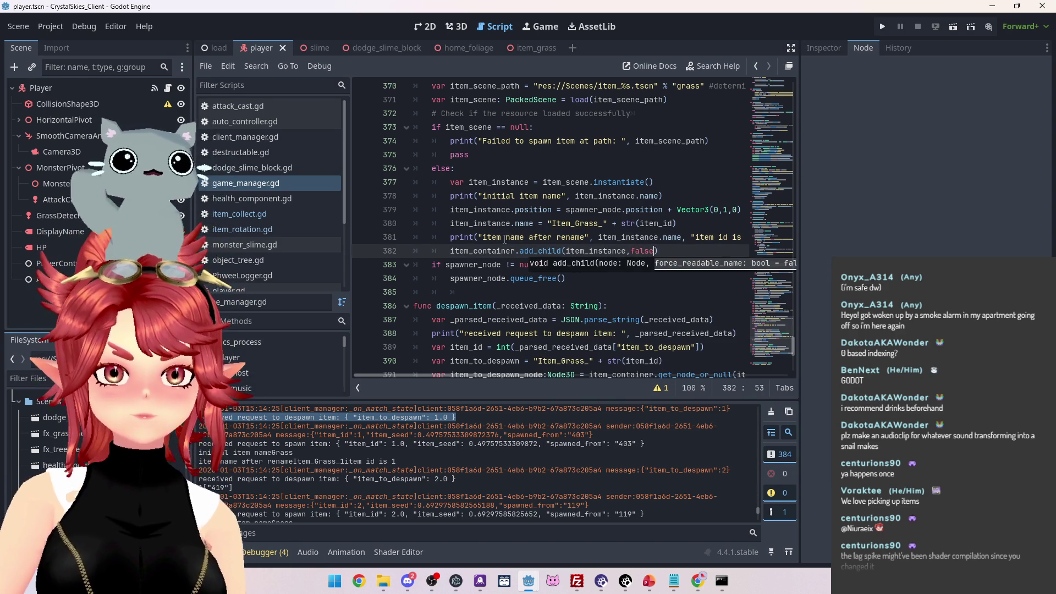
click(505, 238)
key(ctrl+s)
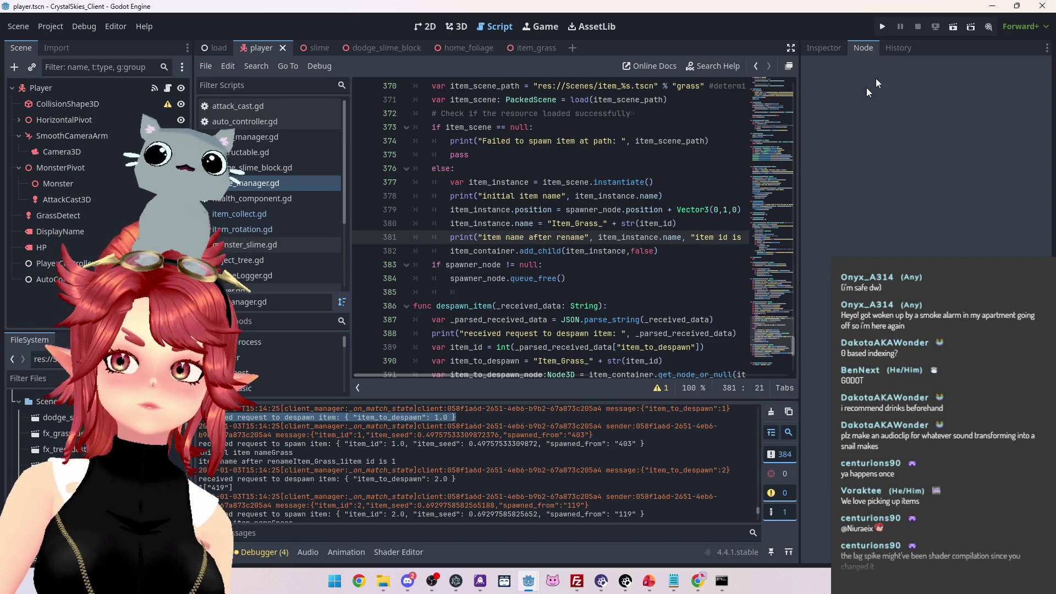
click(882, 27)
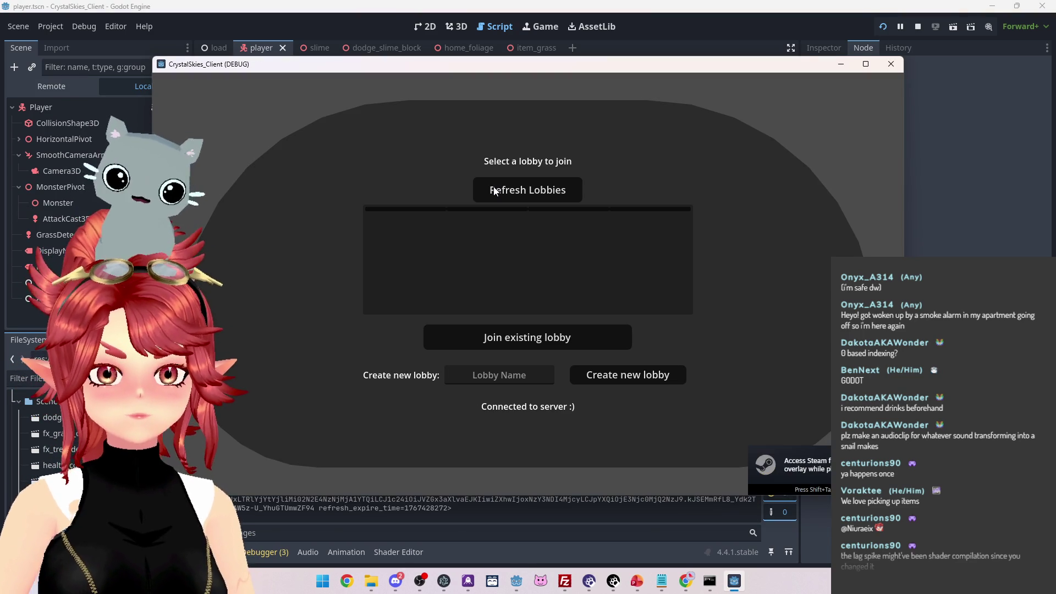
Step: Create a new lobby named 'asdf' in the running game
click(499, 375)
text(asdf)
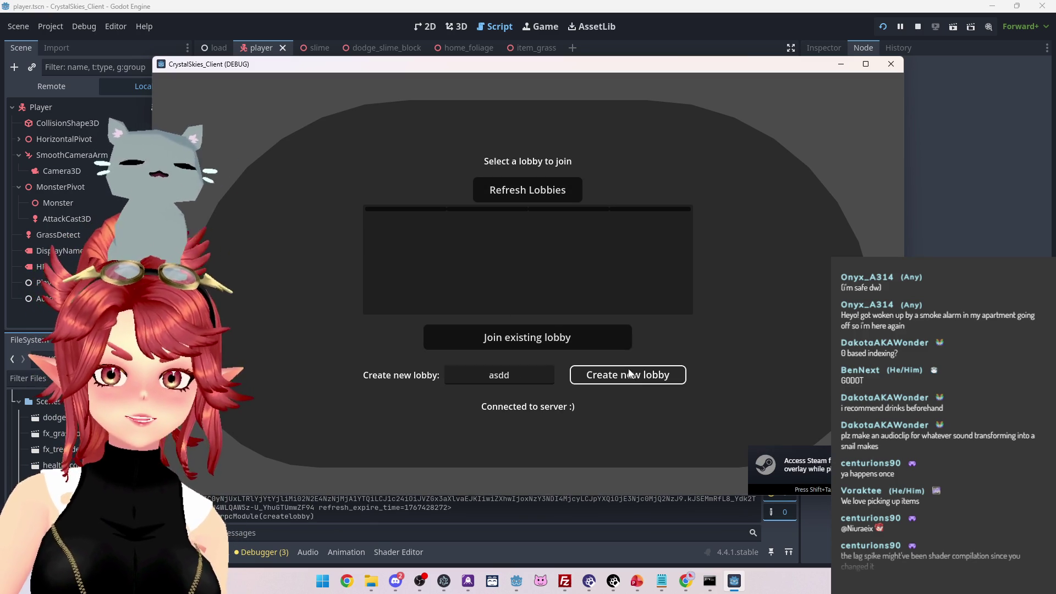
click(615, 376)
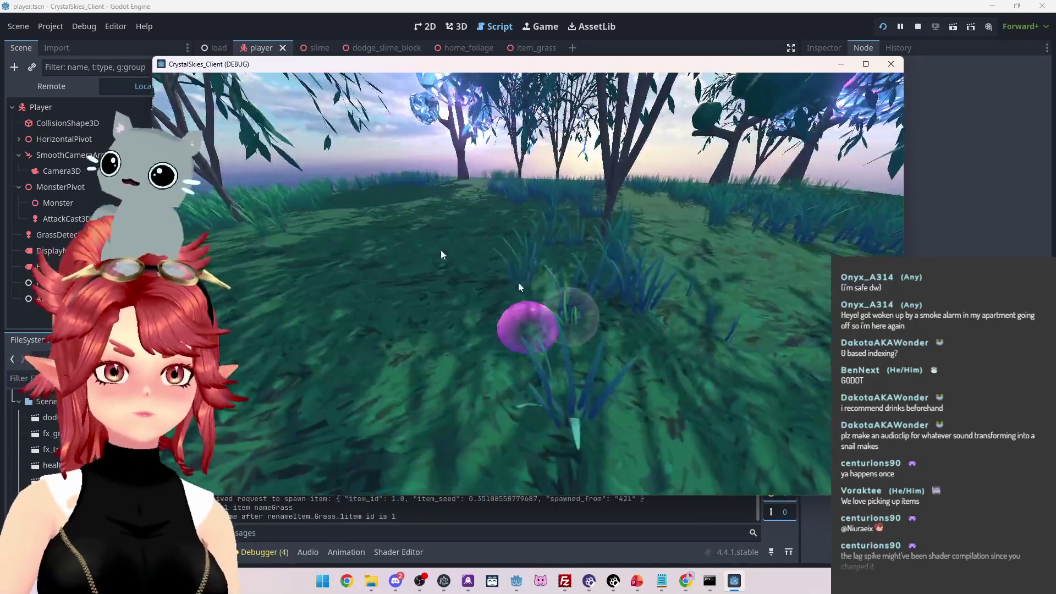
Step: Toggle the in-game host settings menu while checking the editor, then stop the running game
key(Escape)
click(59, 87)
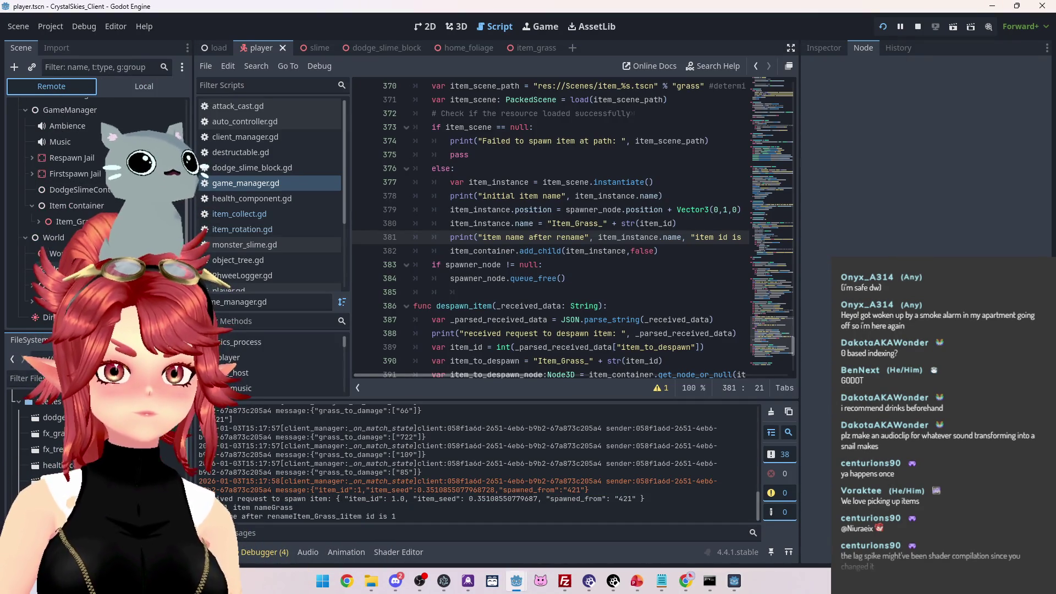
click(734, 580)
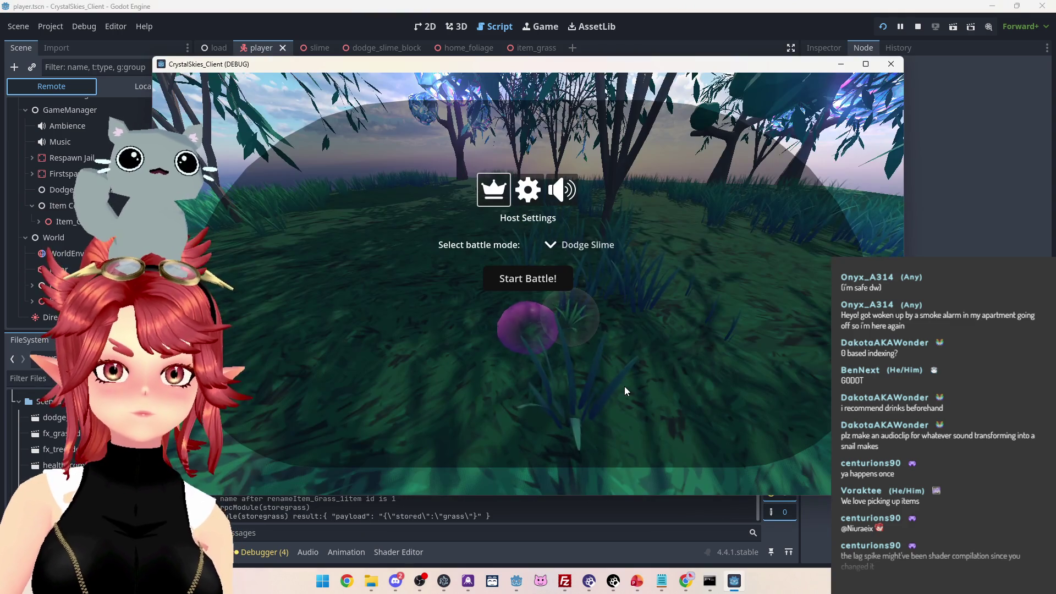
key(Escape)
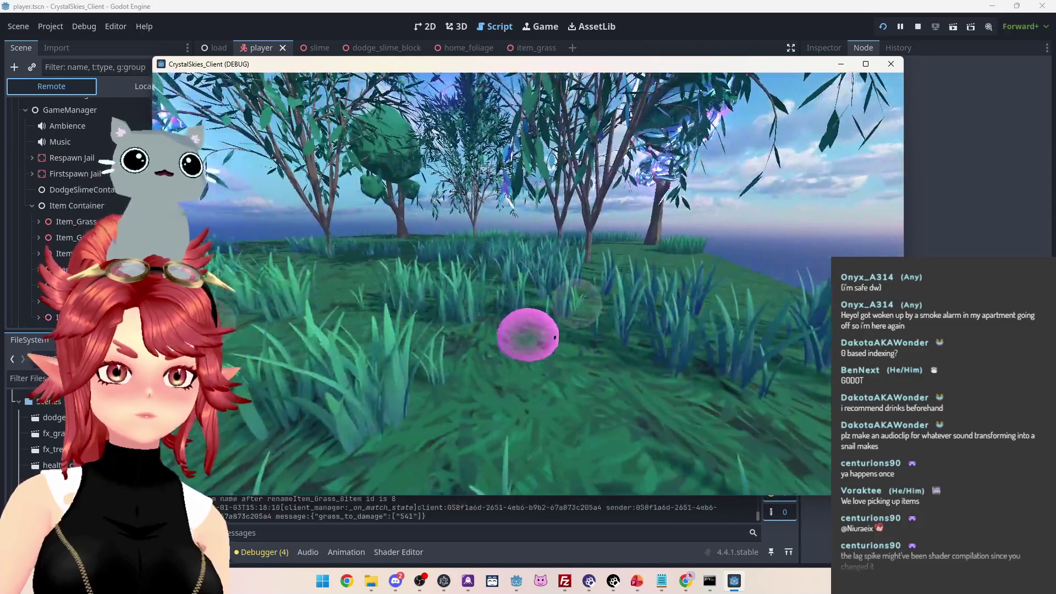
key(Escape)
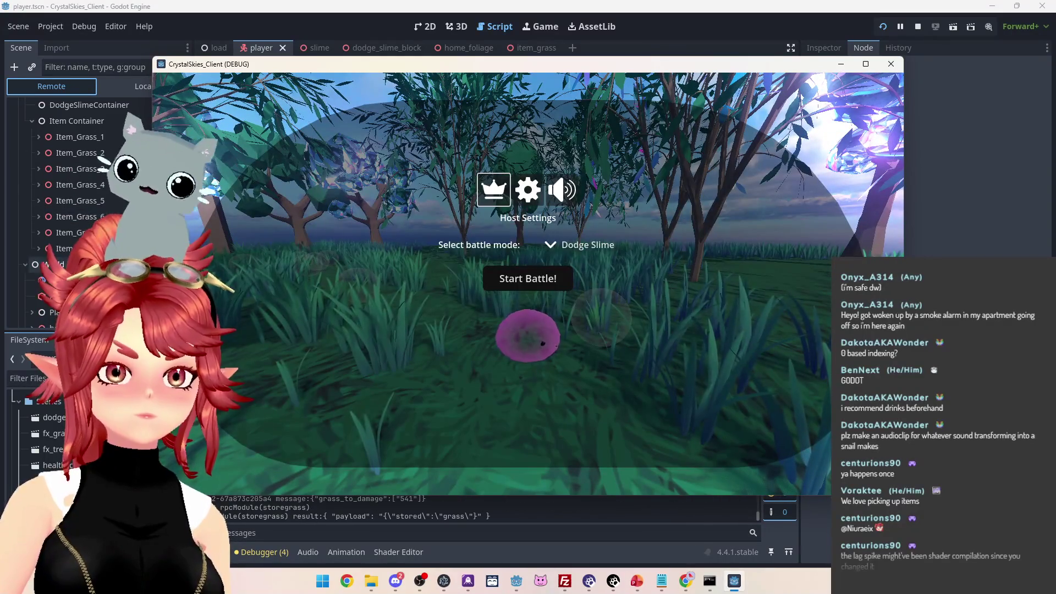
key(Escape)
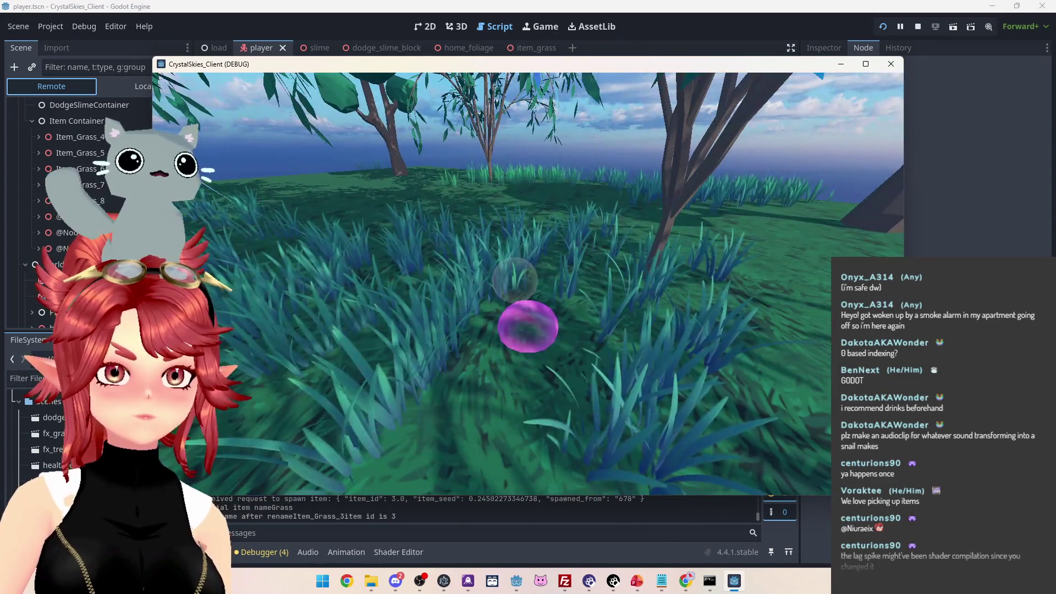
key(Escape)
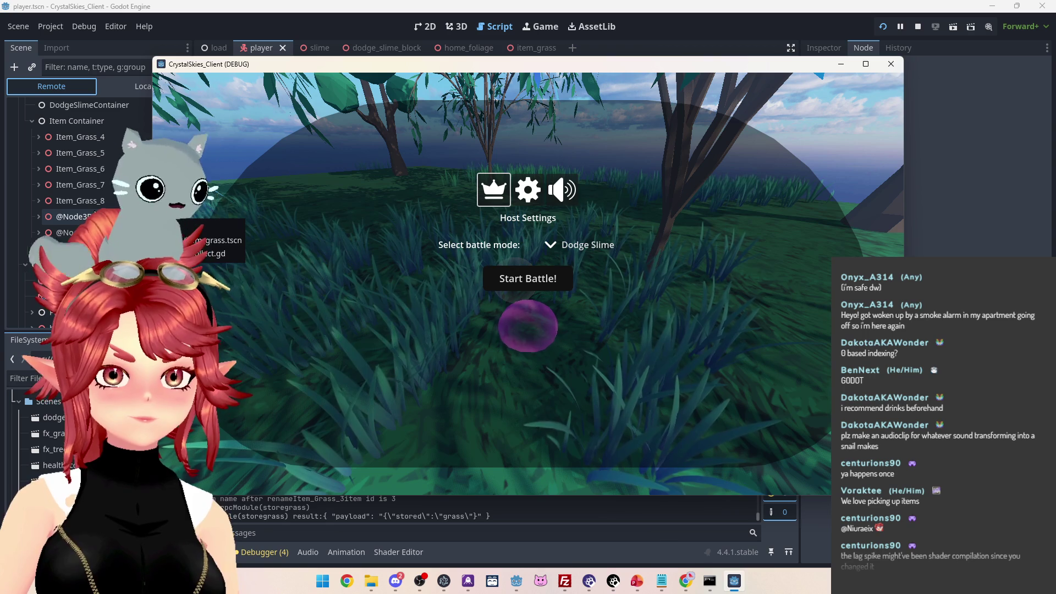
click(917, 26)
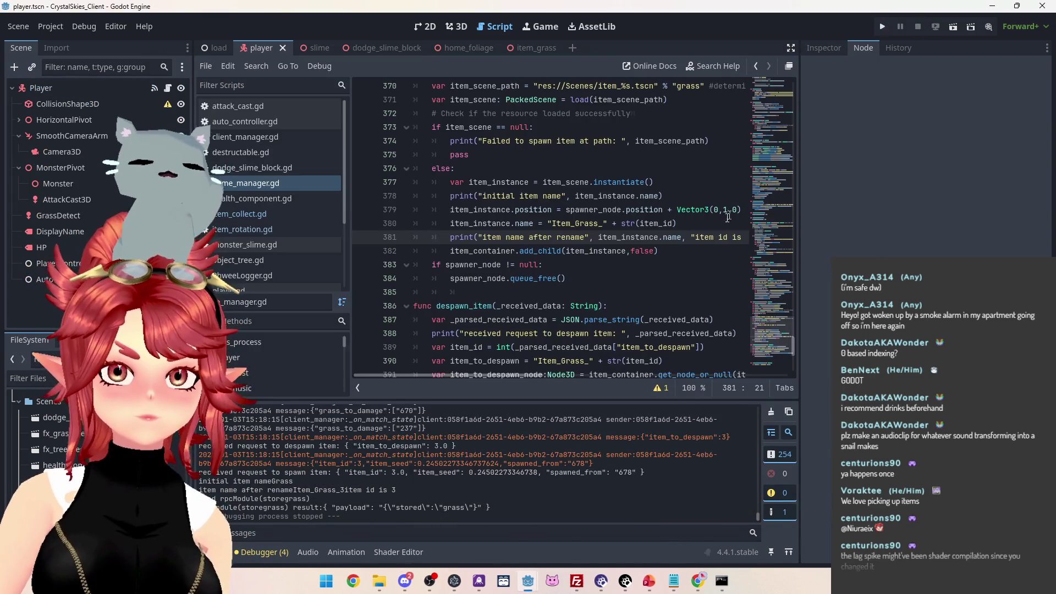
Step: Move the Item_Grass_ rename line below add_child in spawn_item, save, and run the project
drag(497, 250, 676, 255)
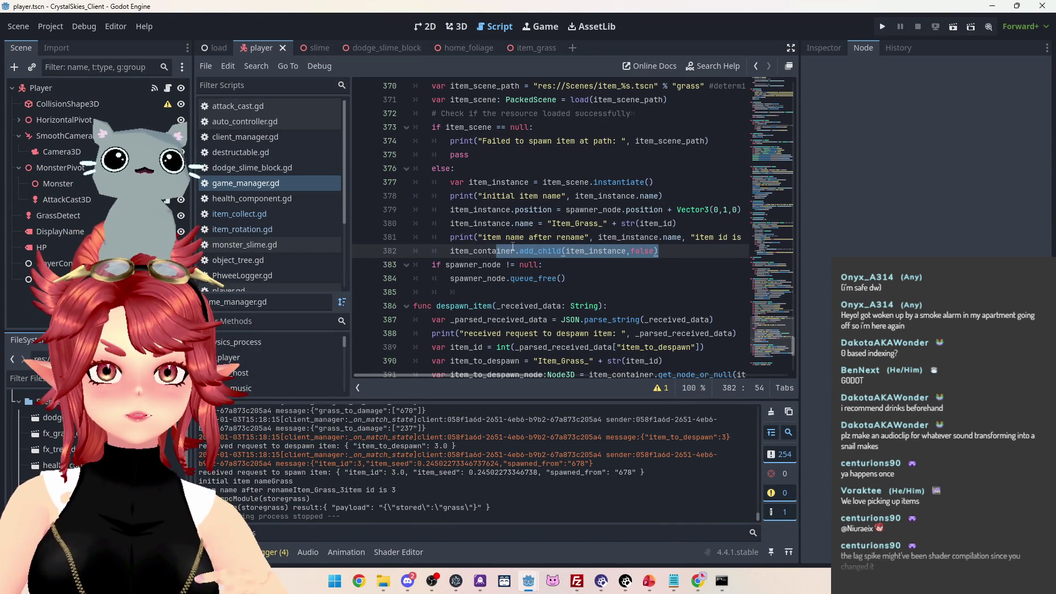
click(679, 254)
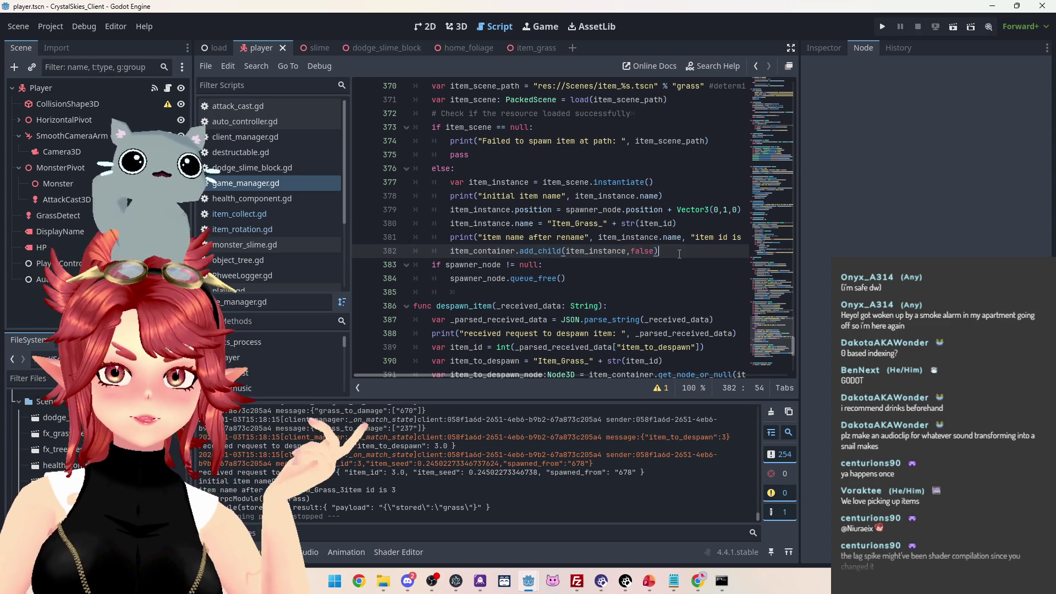
key(Return)
drag(677, 223, 451, 224)
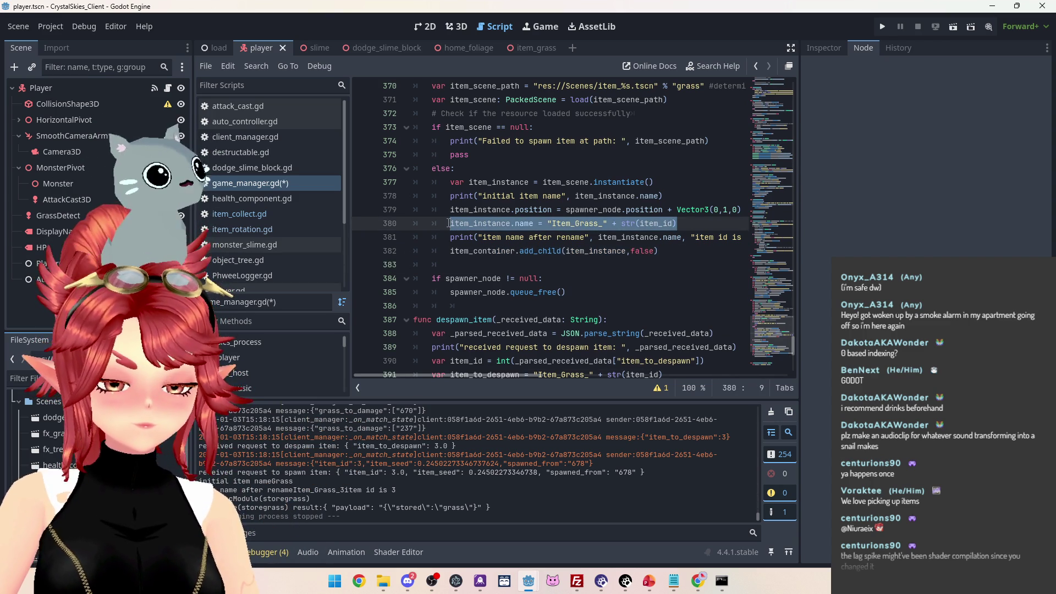
key(alt+Down)
key(alt+Down)
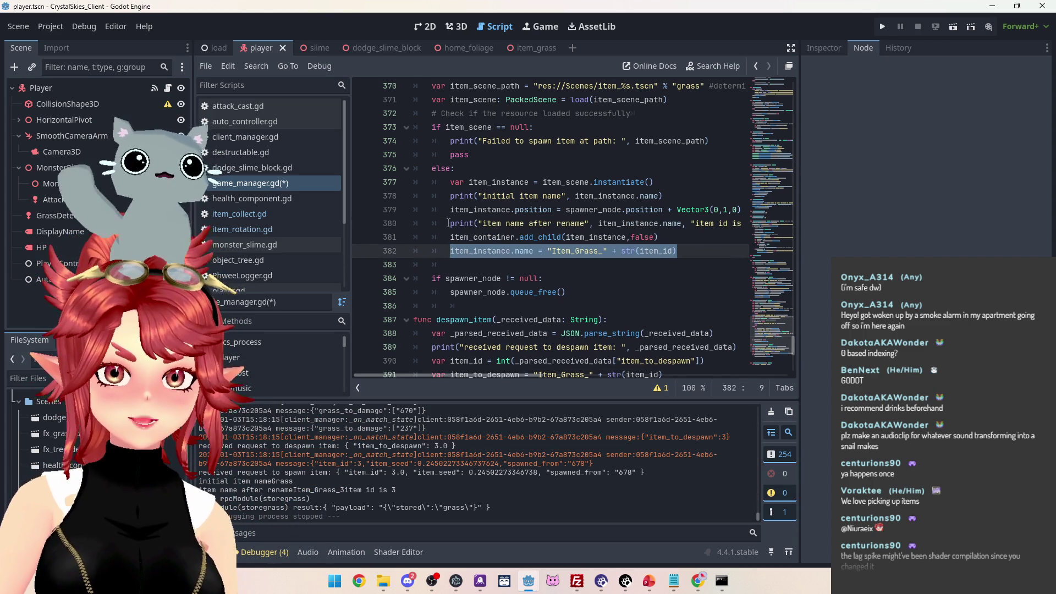
click(504, 265)
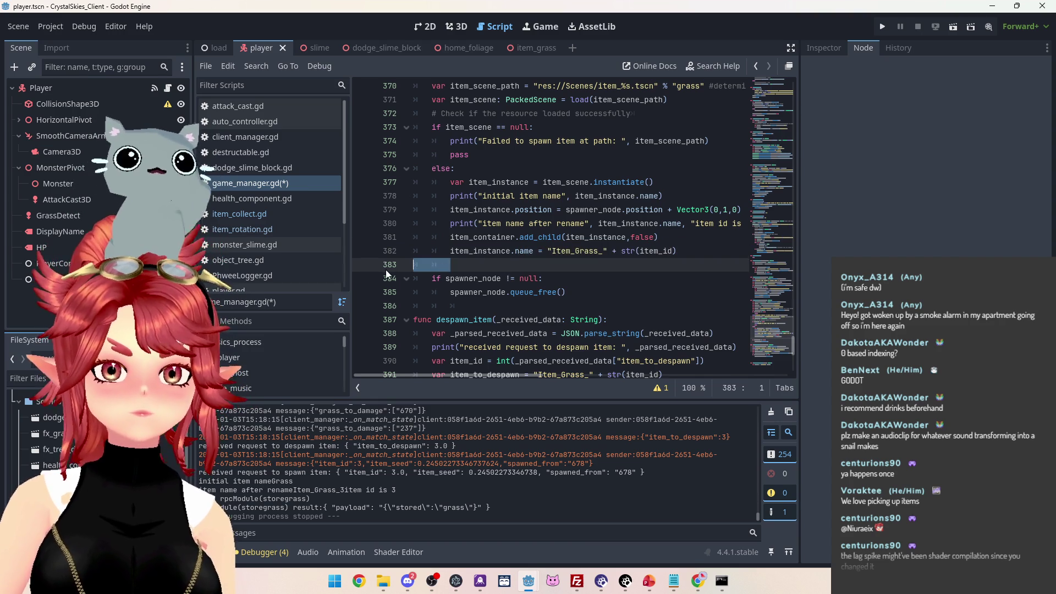
key(BackSpace)
key(BackSpace)
key(ctrl+s)
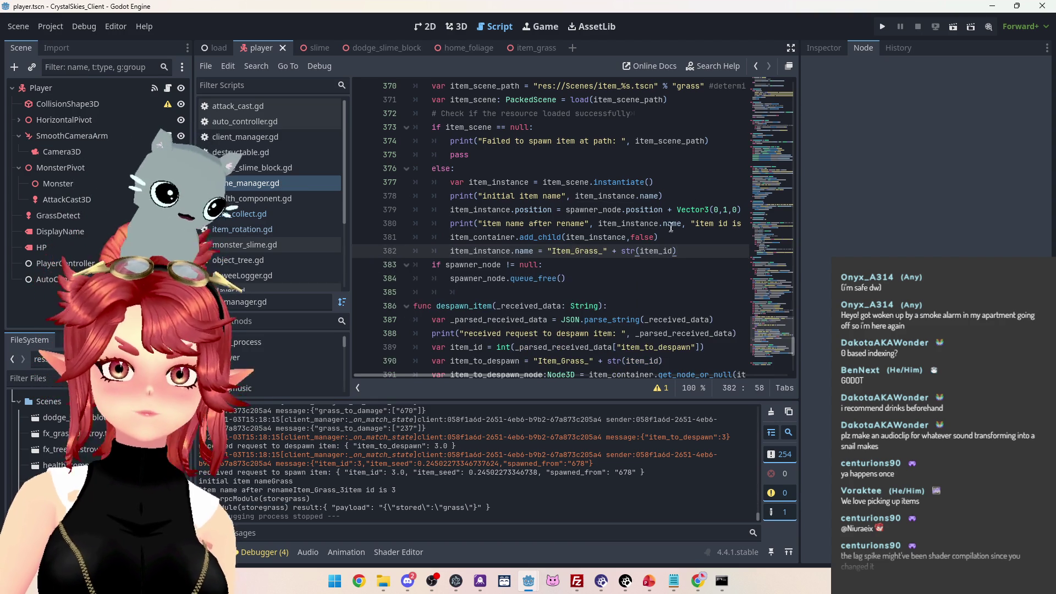
click(882, 28)
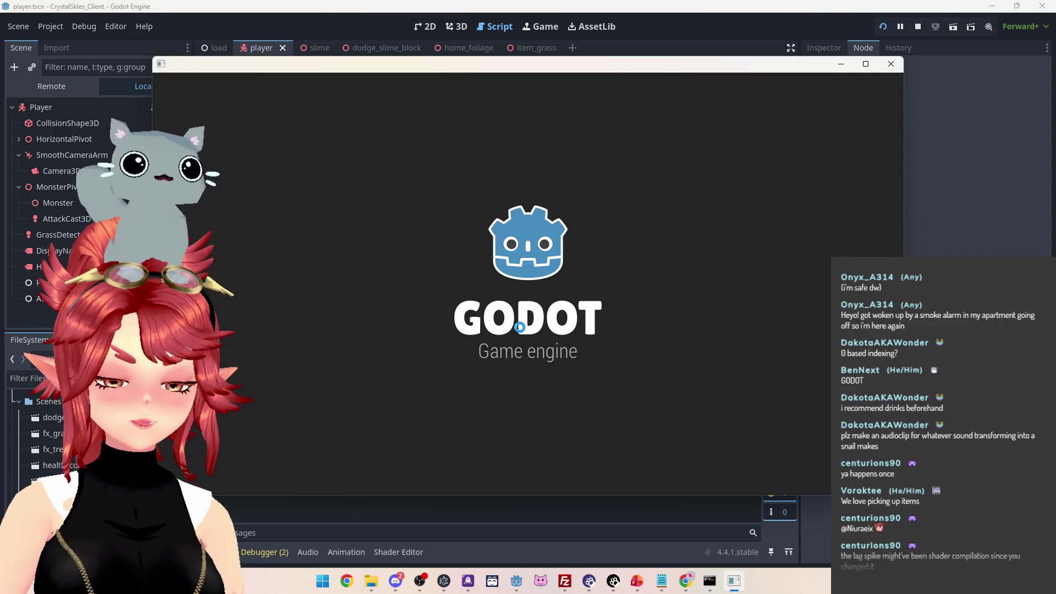
Step: Create a new lobby 'asdf', enter the world, and toggle the pause menu
click(554, 378)
text(asdf)
click(610, 368)
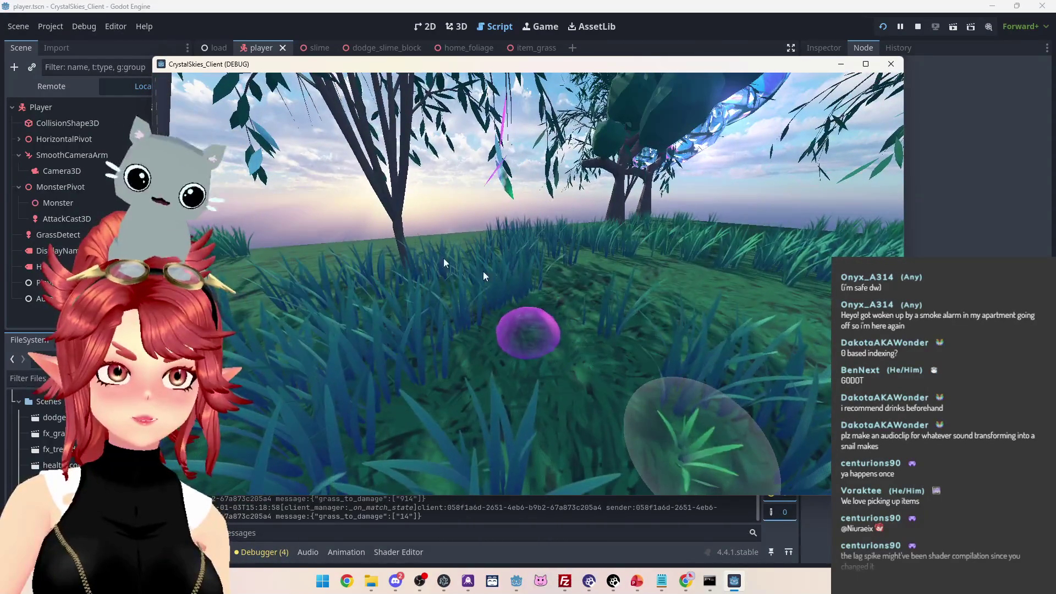
key(Escape)
click(44, 87)
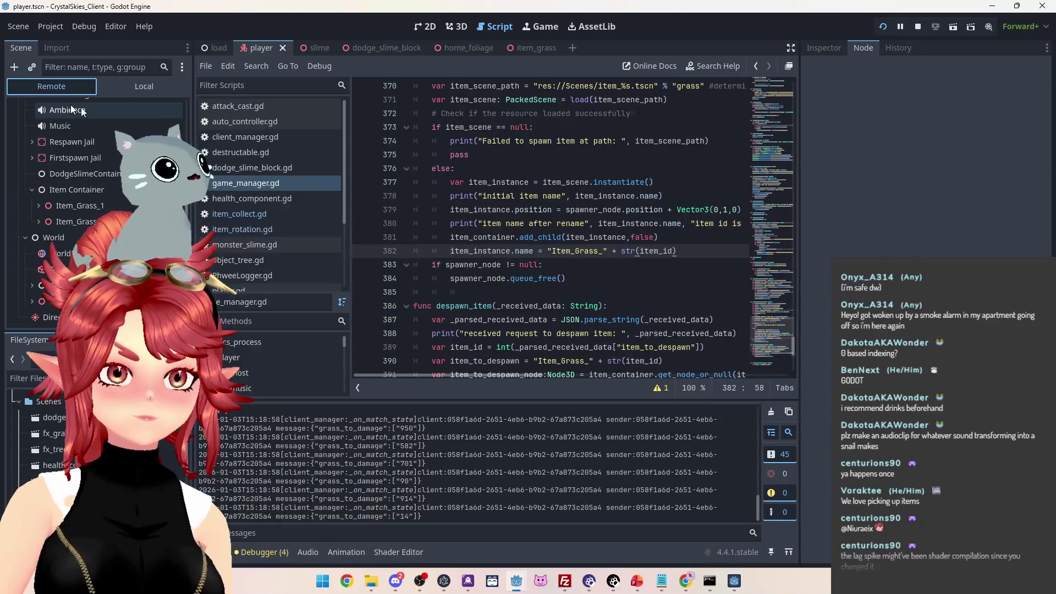
key(alt+Tab)
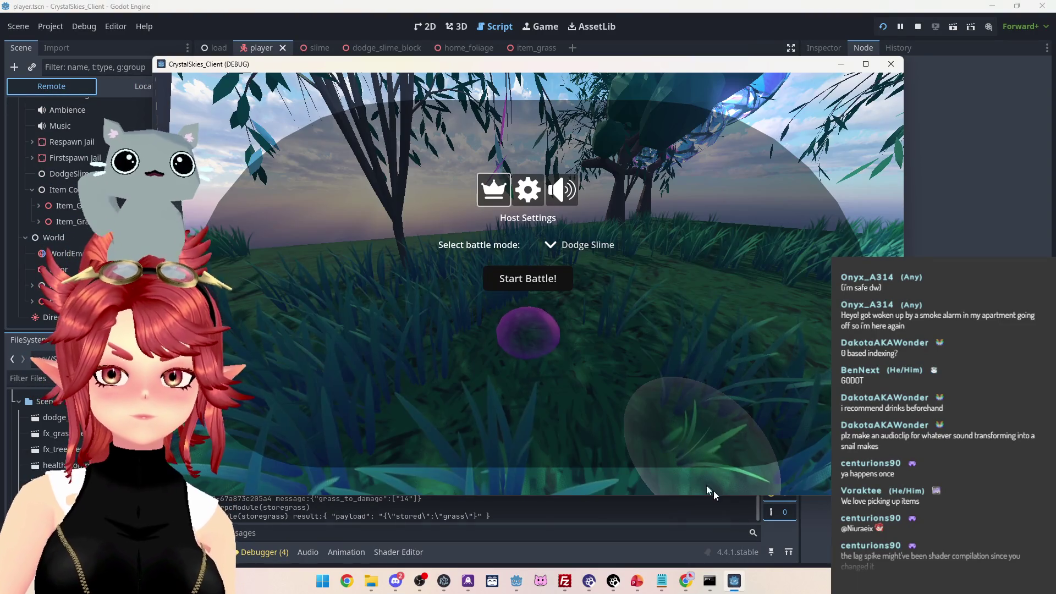
key(Escape)
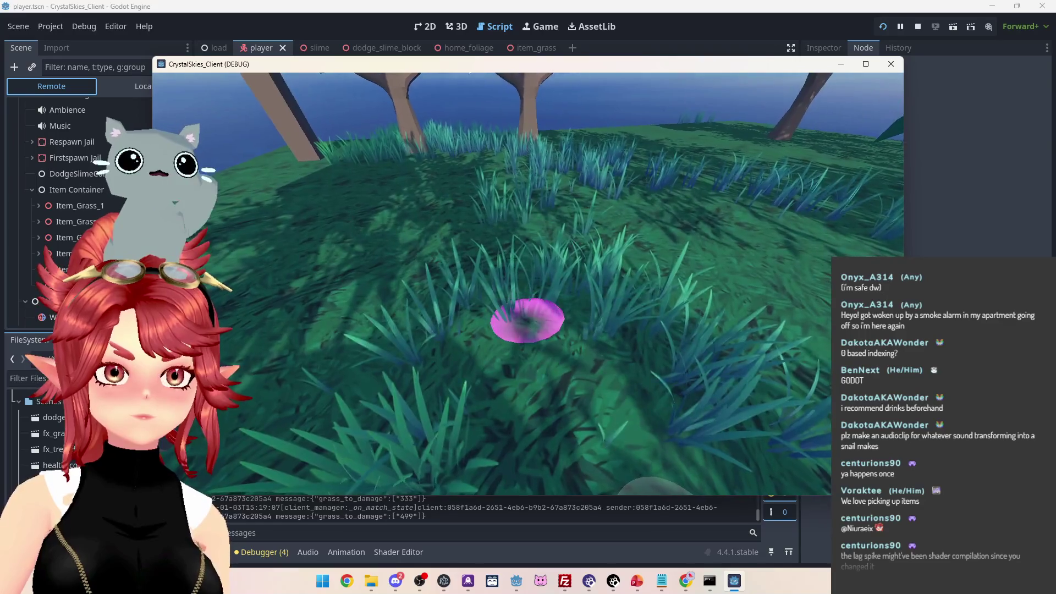
Step: Highlight the 'initial item name' and 'after rename' log lines, then select the print on line 380
key(alt+Tab)
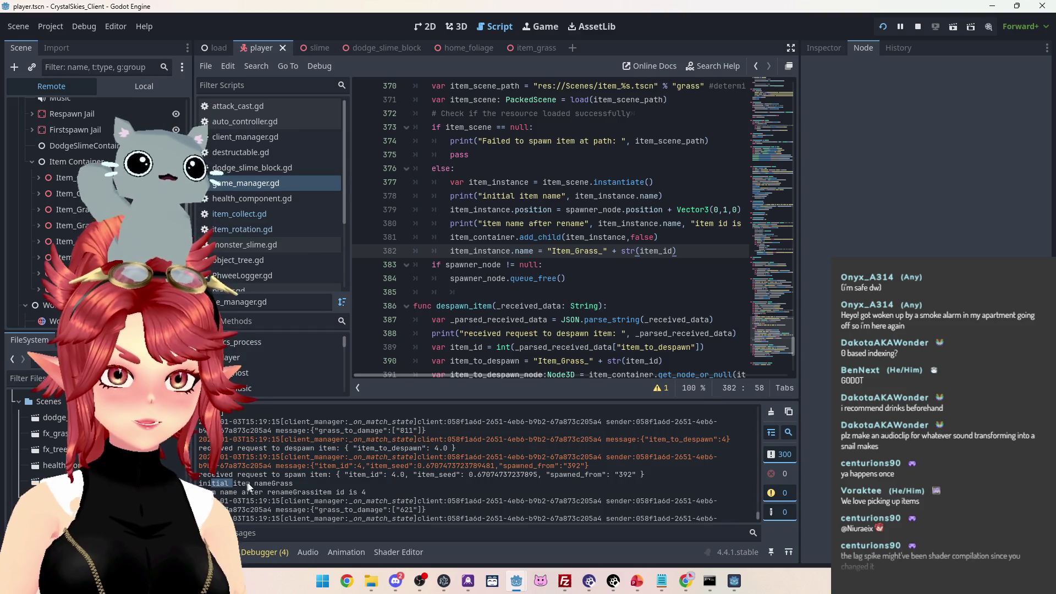
drag(295, 483, 271, 483)
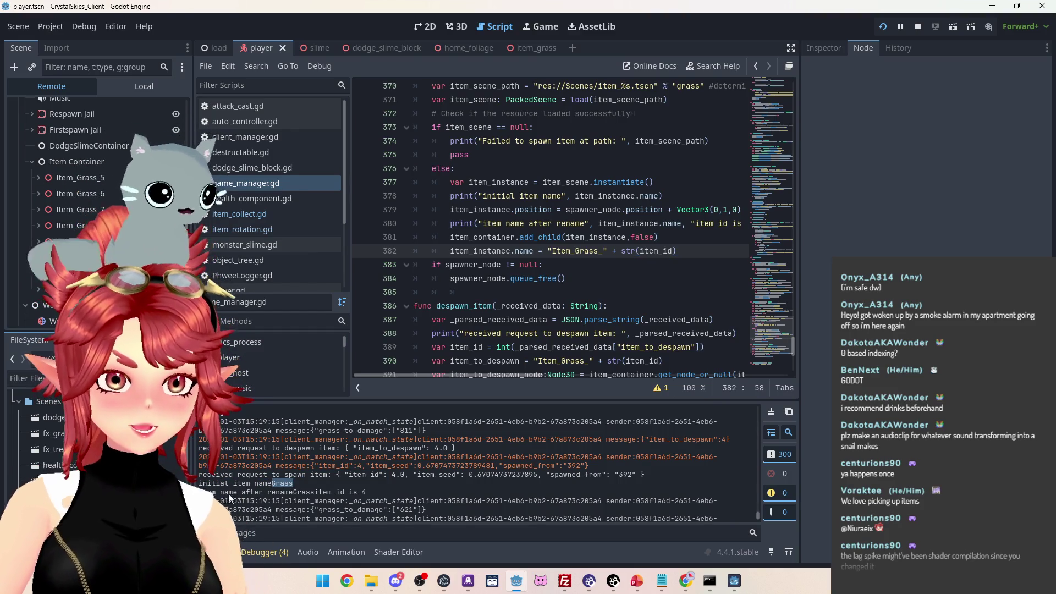
drag(201, 493, 315, 493)
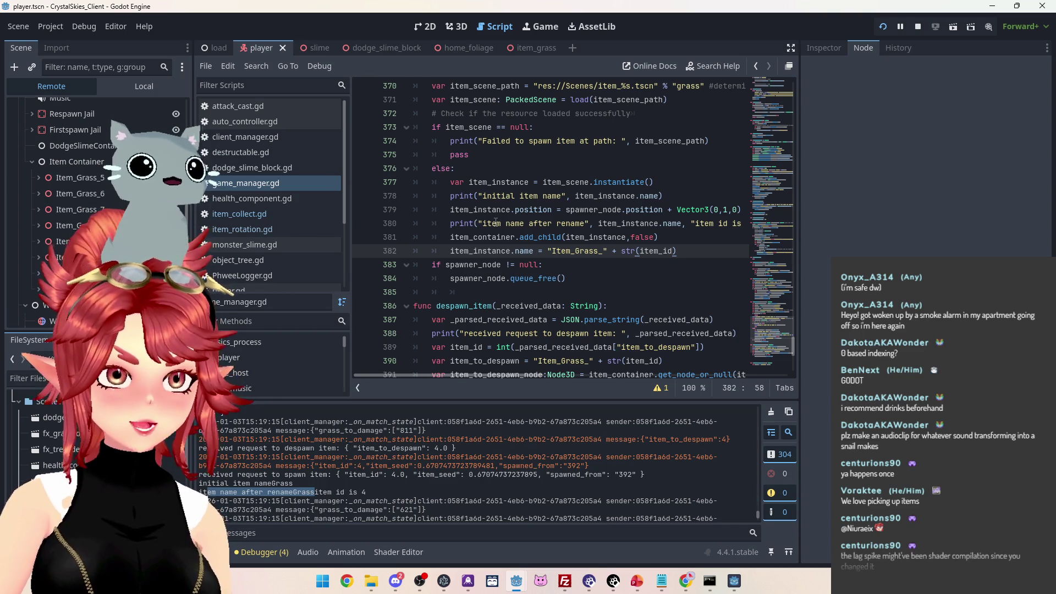
click(450, 224)
drag(451, 223, 558, 220)
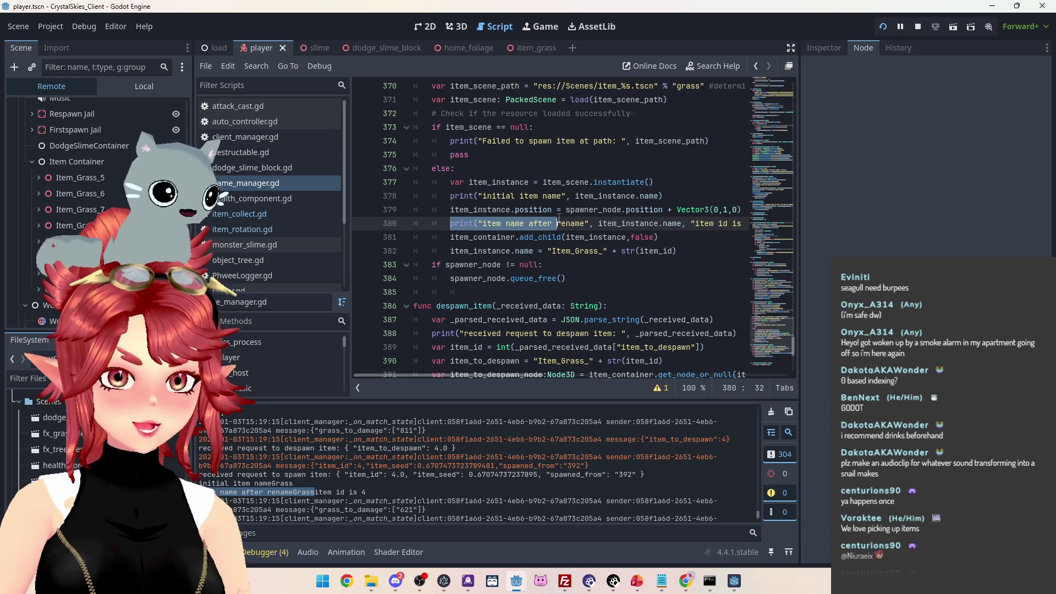
Step: Move the after-rename print below the rename line and duplicate it above
key(alt+Down)
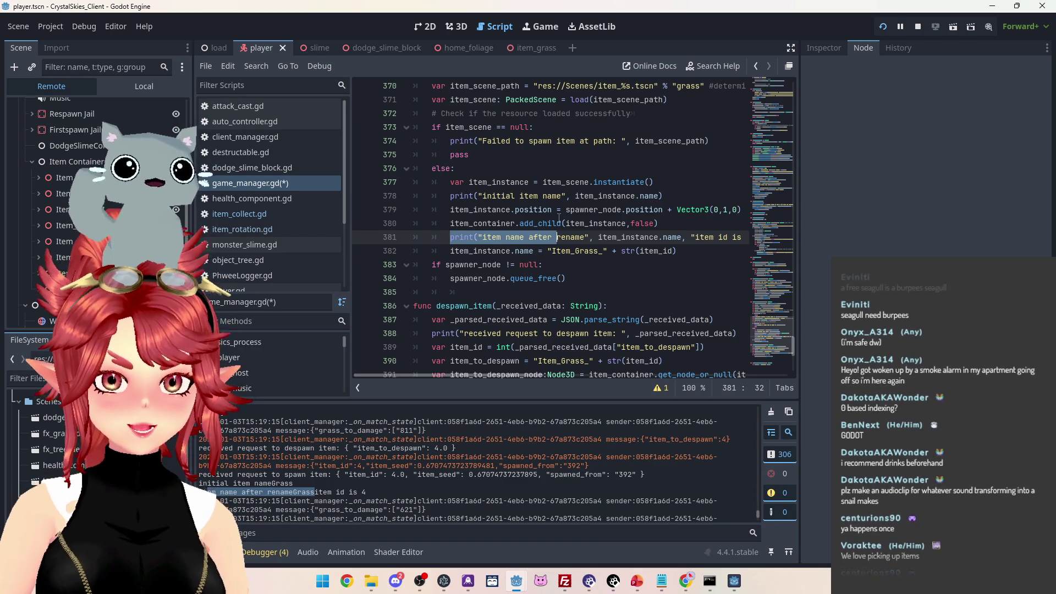
key(alt+Down)
click(477, 251)
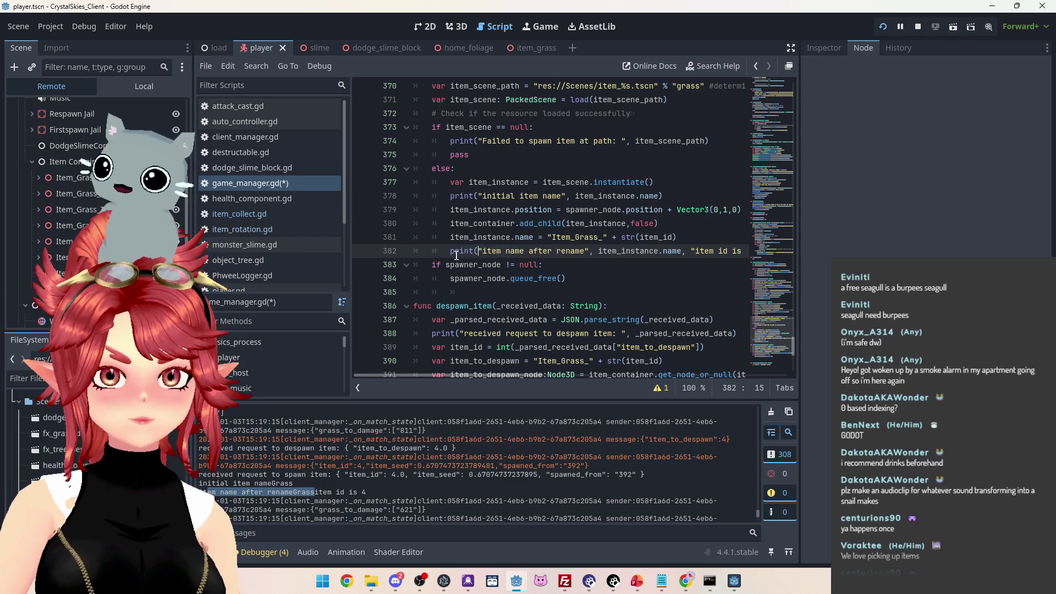
drag(451, 251, 803, 250)
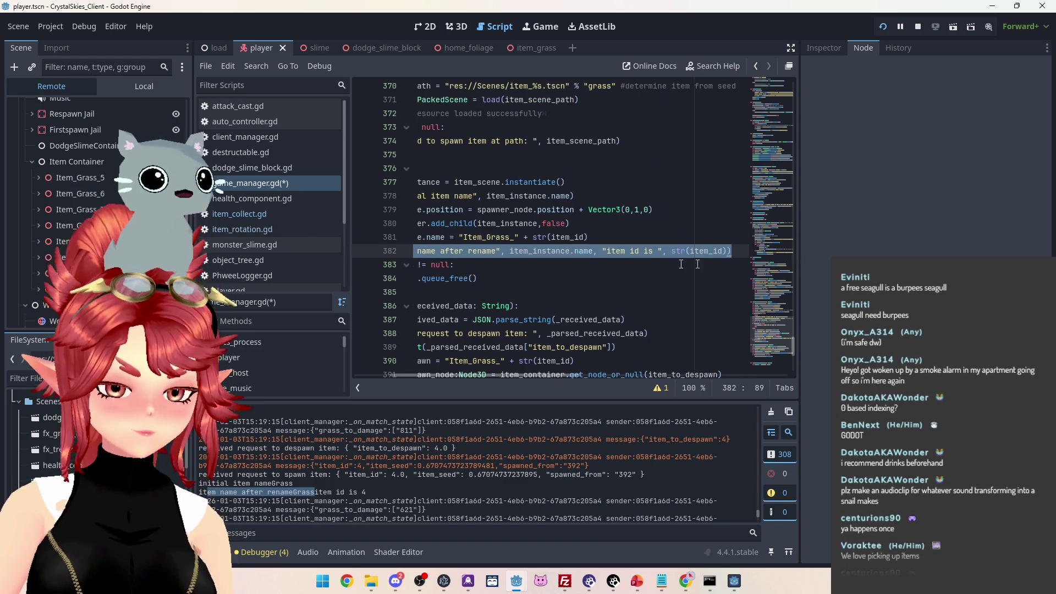
key(alt+Up)
key(ctrl+z)
key(ctrl+z)
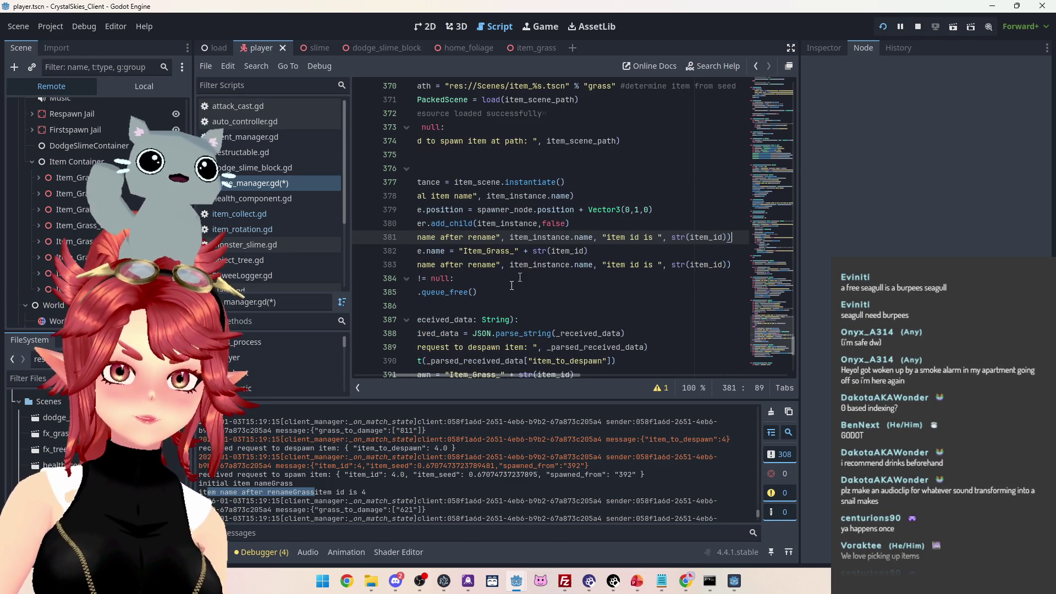
Step: Change the first print's text to 'item name parenting', remove its item id part, and save
drag(456, 377, 366, 365)
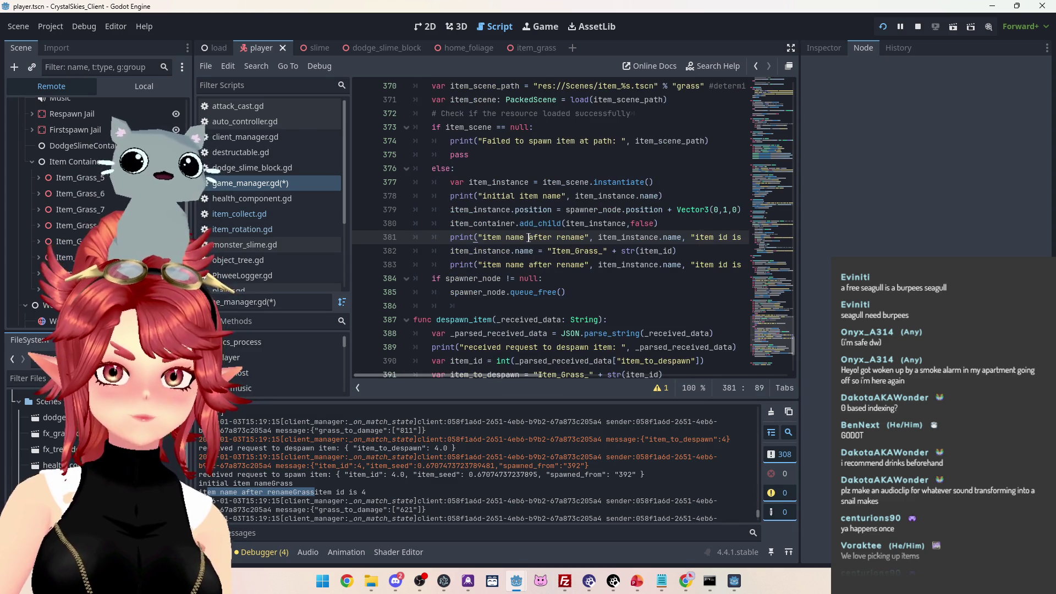
drag(529, 237, 595, 237)
text(parenting)
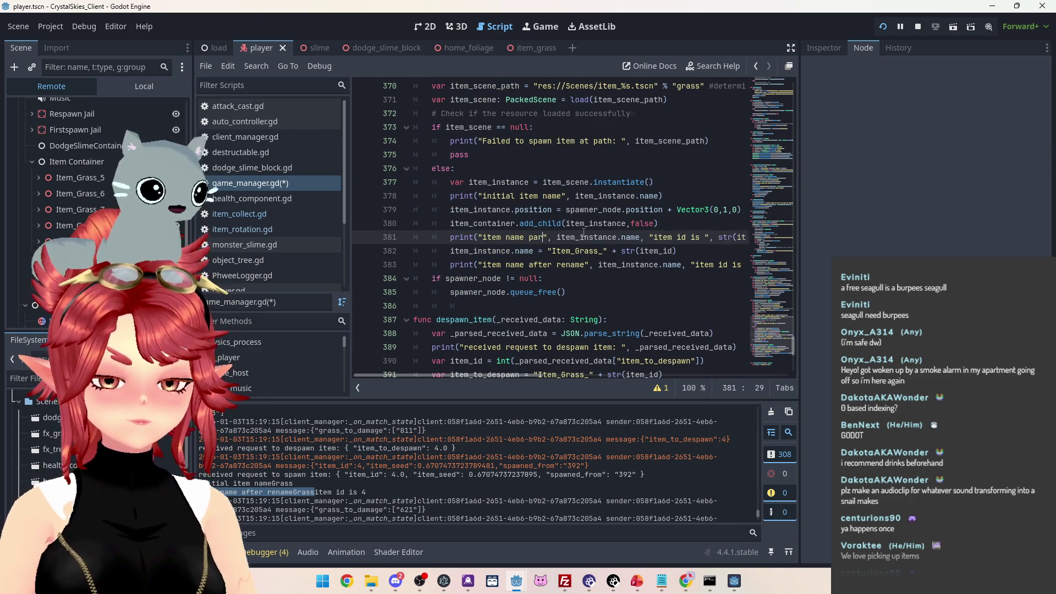
drag(520, 374, 619, 380)
drag(575, 237, 448, 237)
key(BackSpace)
click(511, 213)
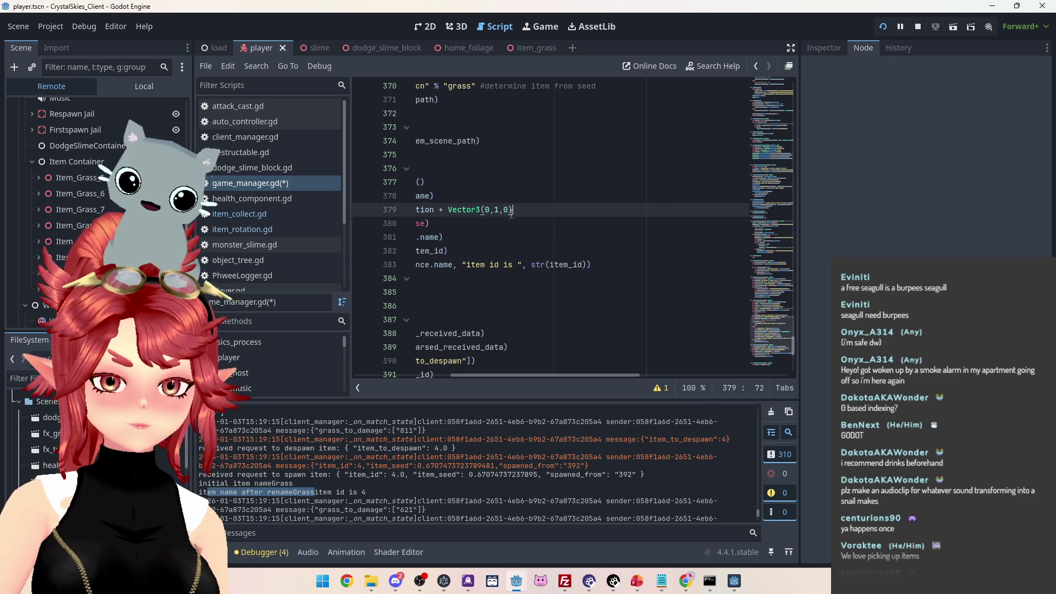
key(ctrl+s)
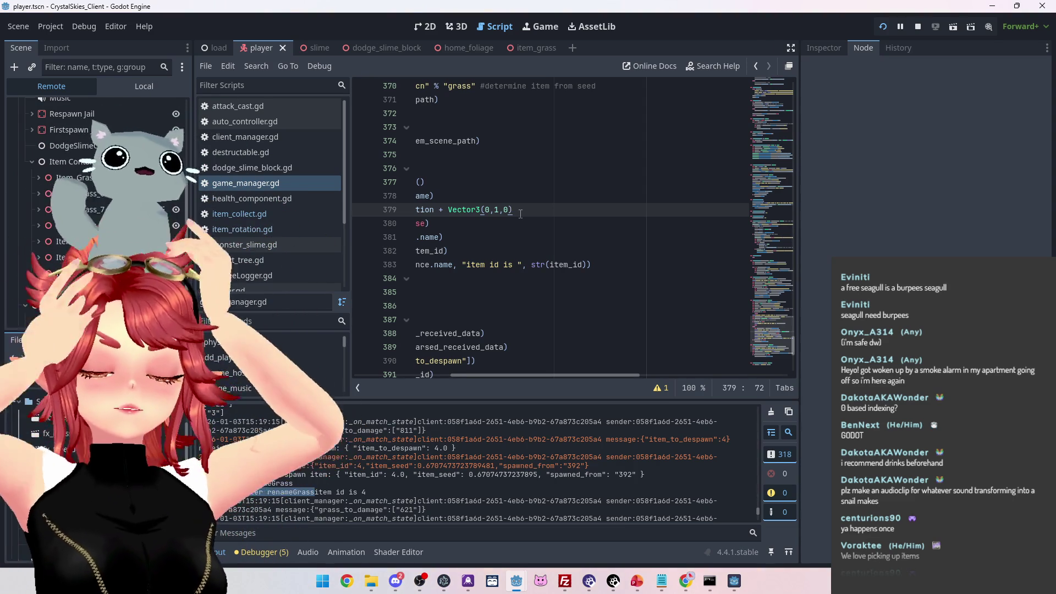
Step: Run the project again to test the new 'item name parenting' print
click(882, 27)
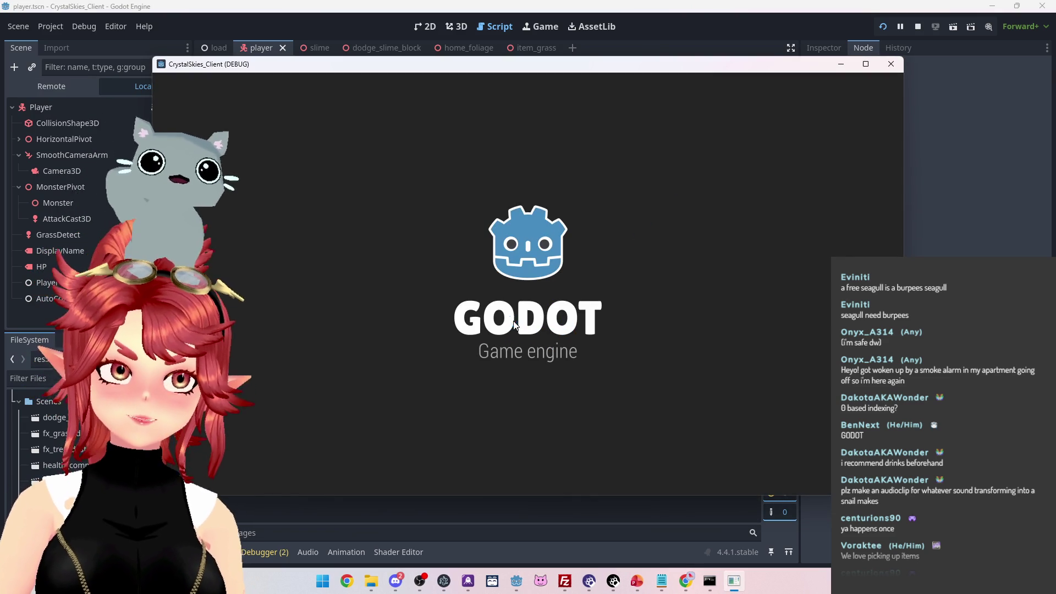
Step: Create a new lobby named 'asddd' in the running game
click(499, 375)
text(asddd)
click(609, 376)
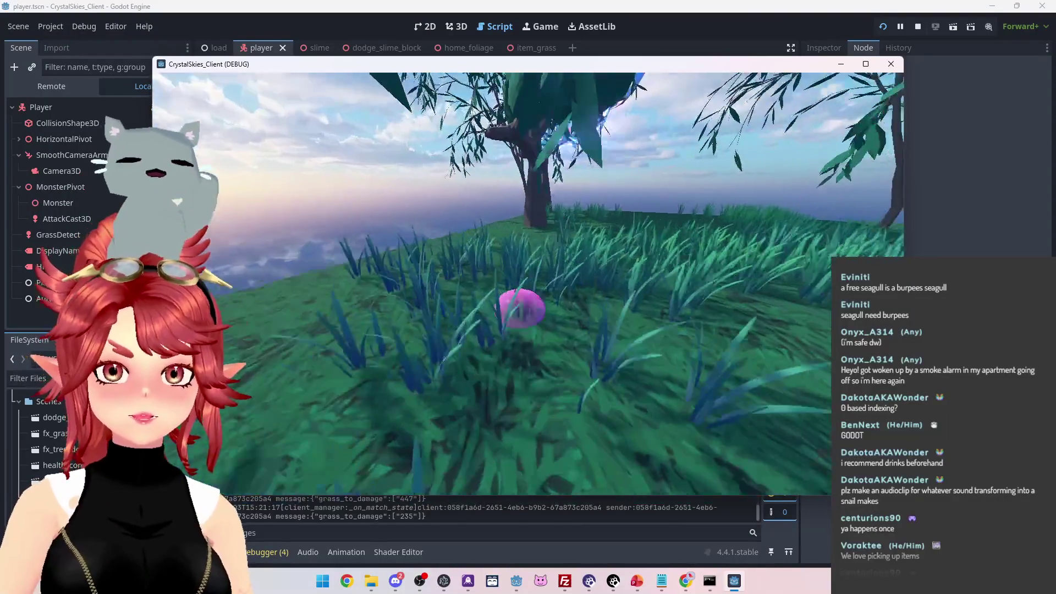
Step: Open the host settings overlay, view the Remote scene tree, and return to the script editor
key(Escape)
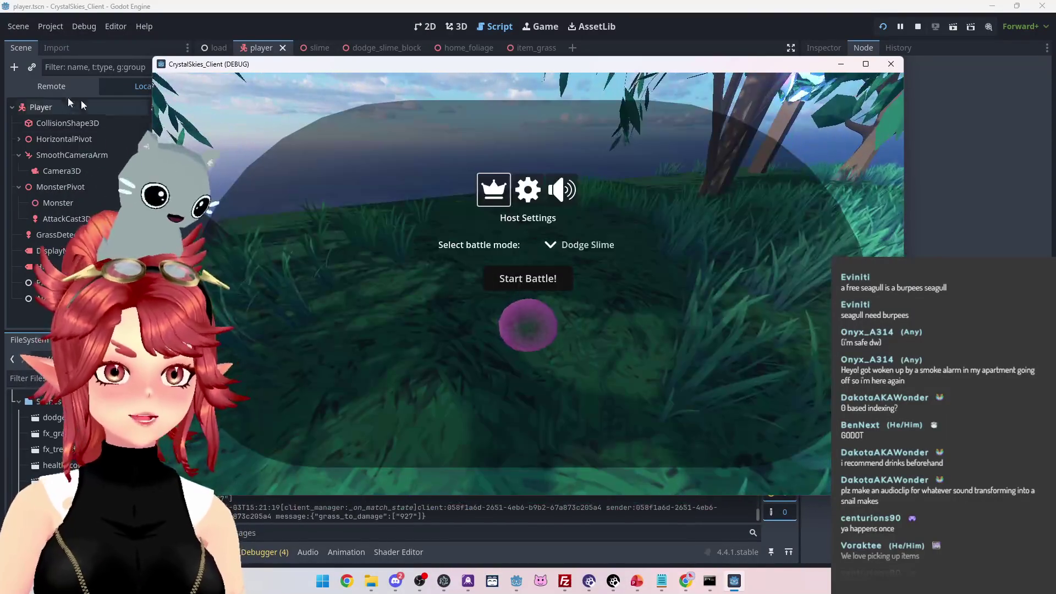
click(83, 87)
click(727, 583)
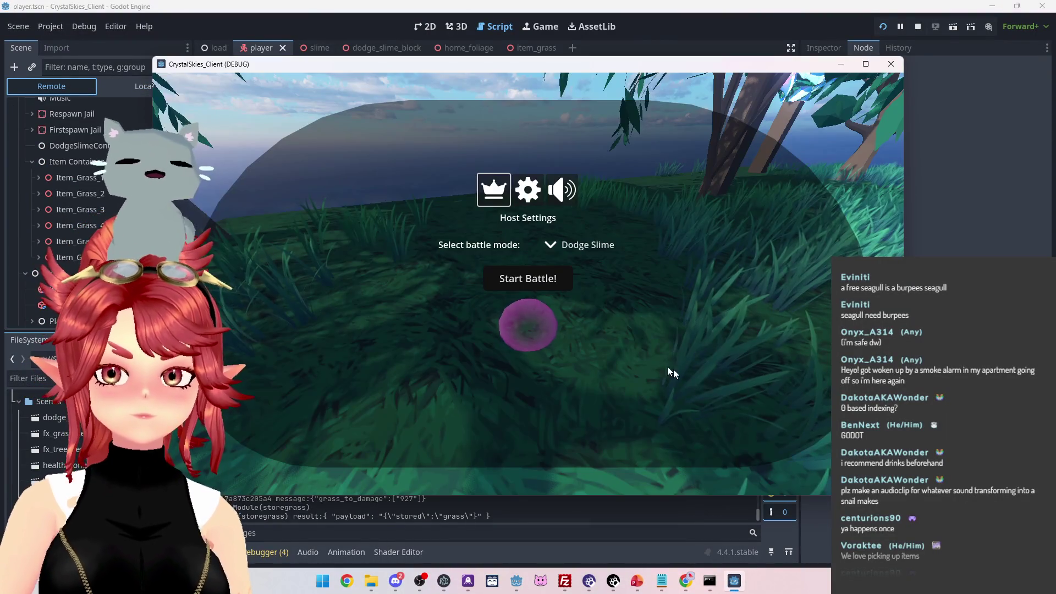
key(Escape)
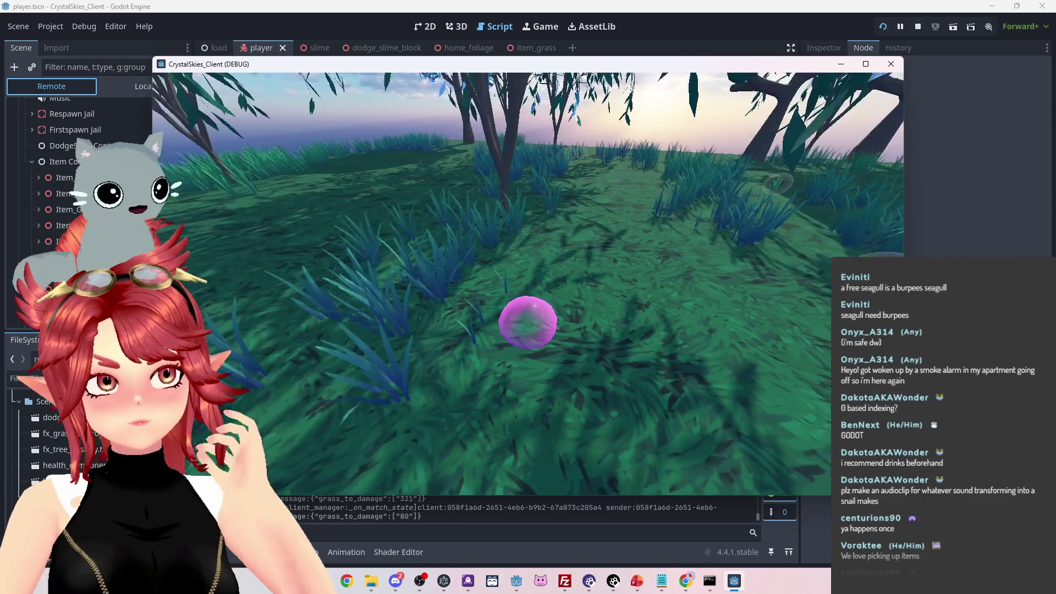
key(Escape)
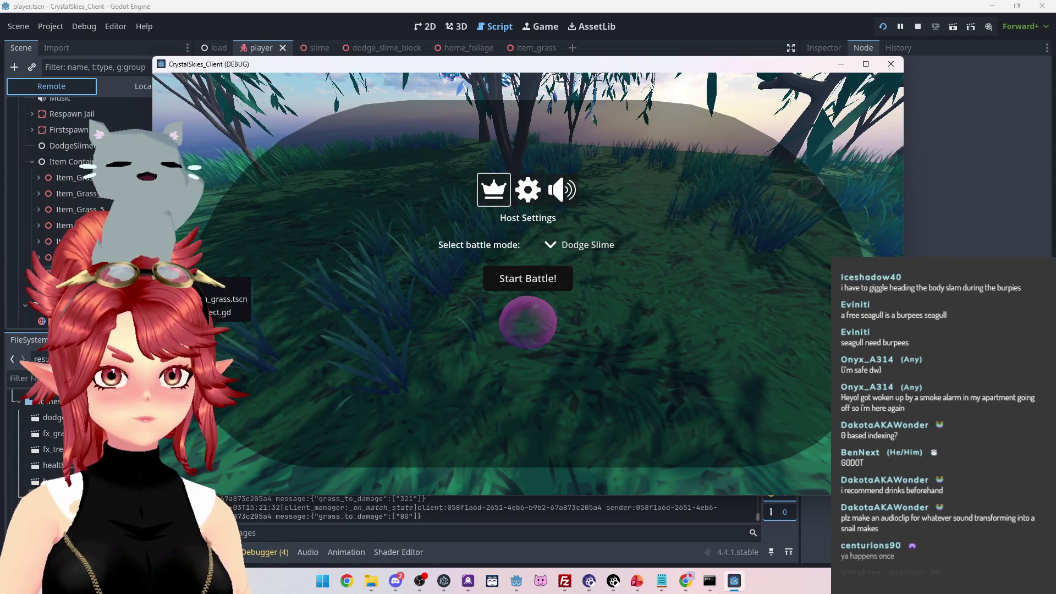
click(390, 527)
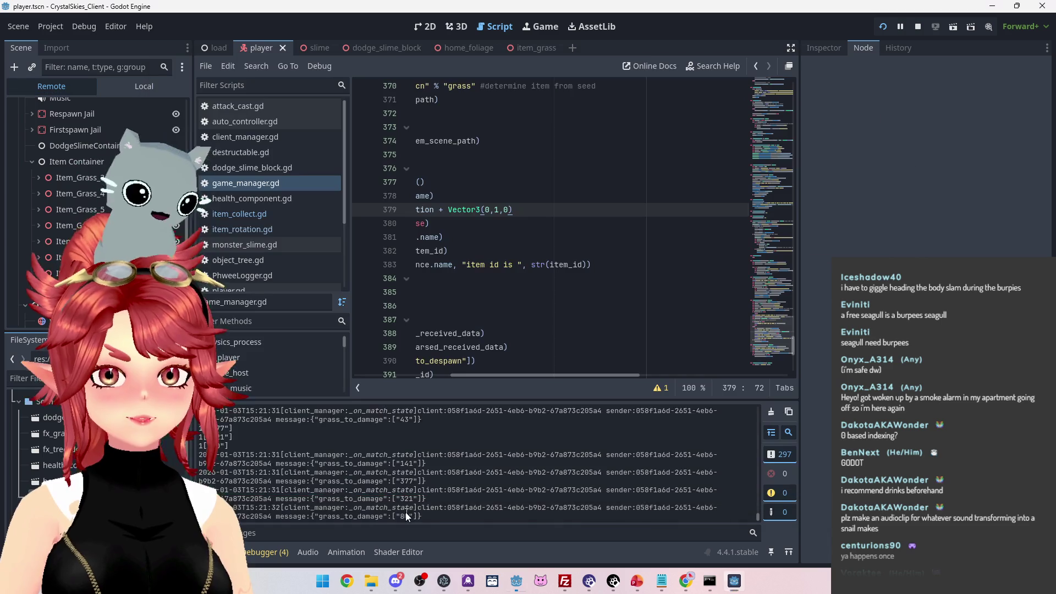
scroll(478, 487, up, 3)
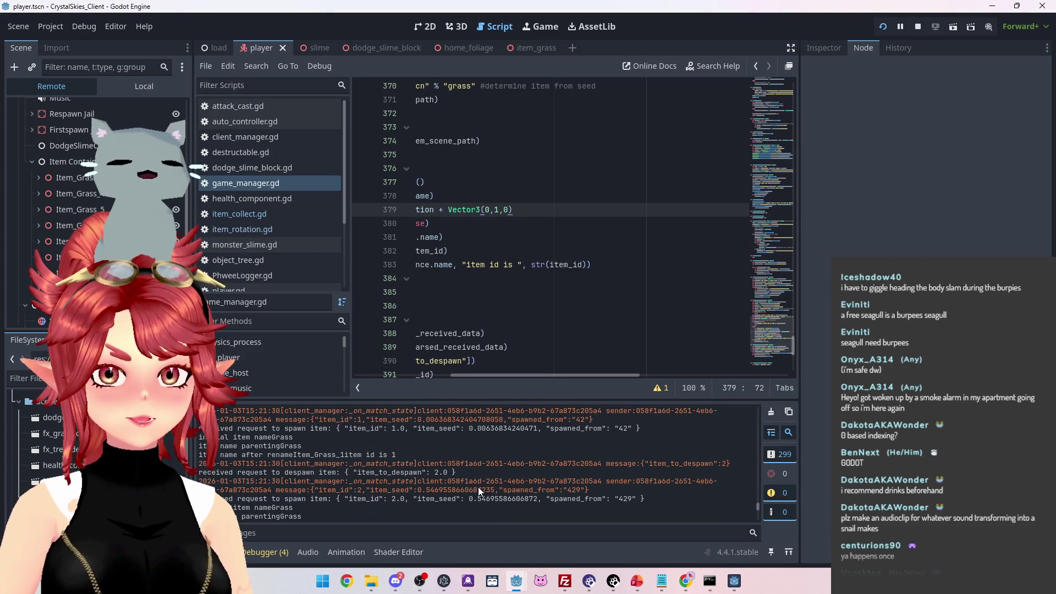
scroll(534, 464, up, 3)
scroll(447, 460, up, 3)
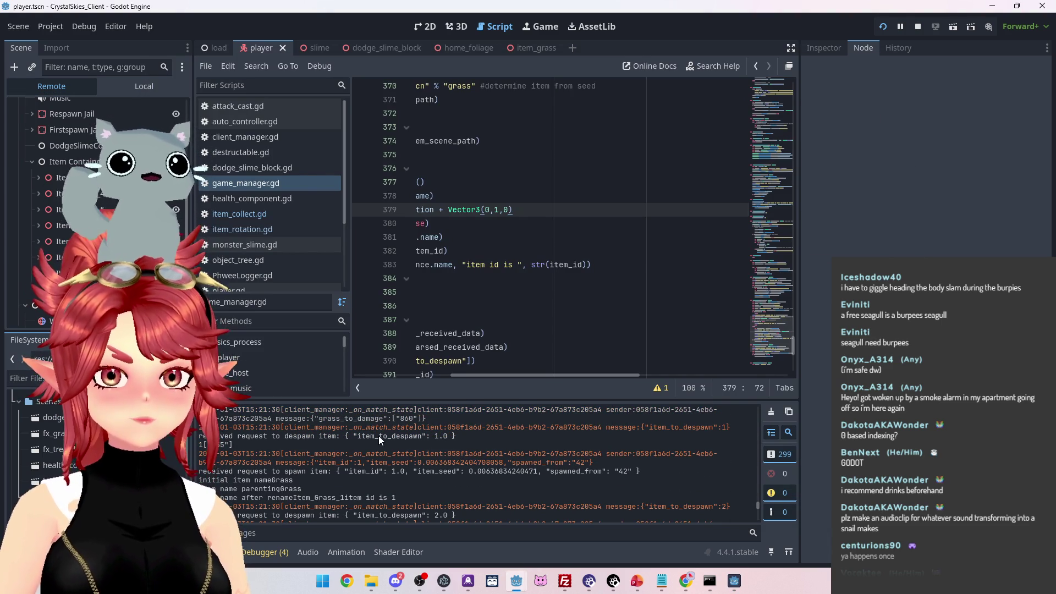
scroll(318, 468, down, 1)
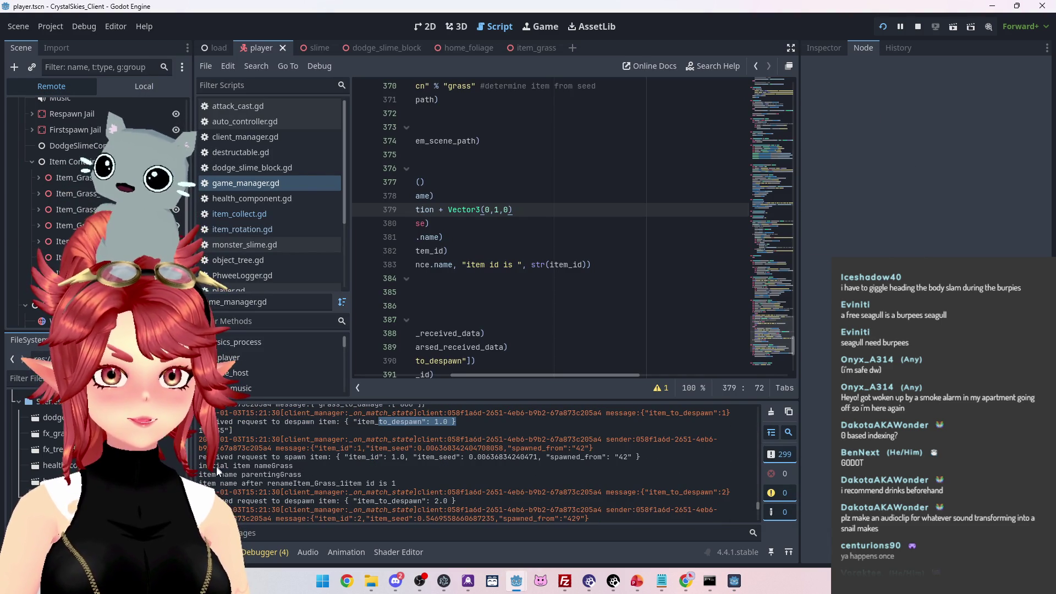
drag(199, 475, 286, 475)
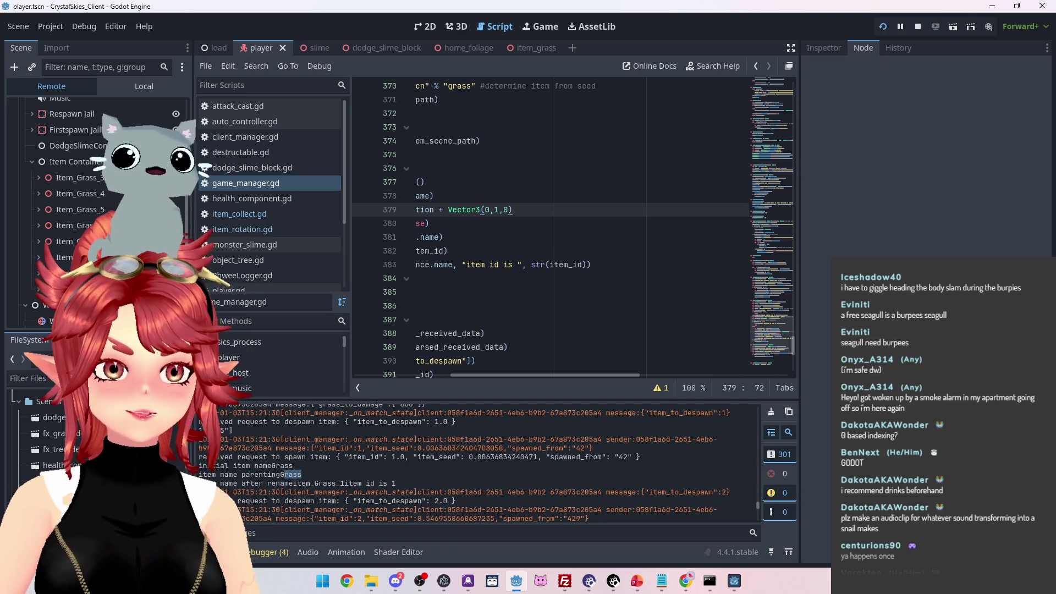
drag(199, 484, 345, 483)
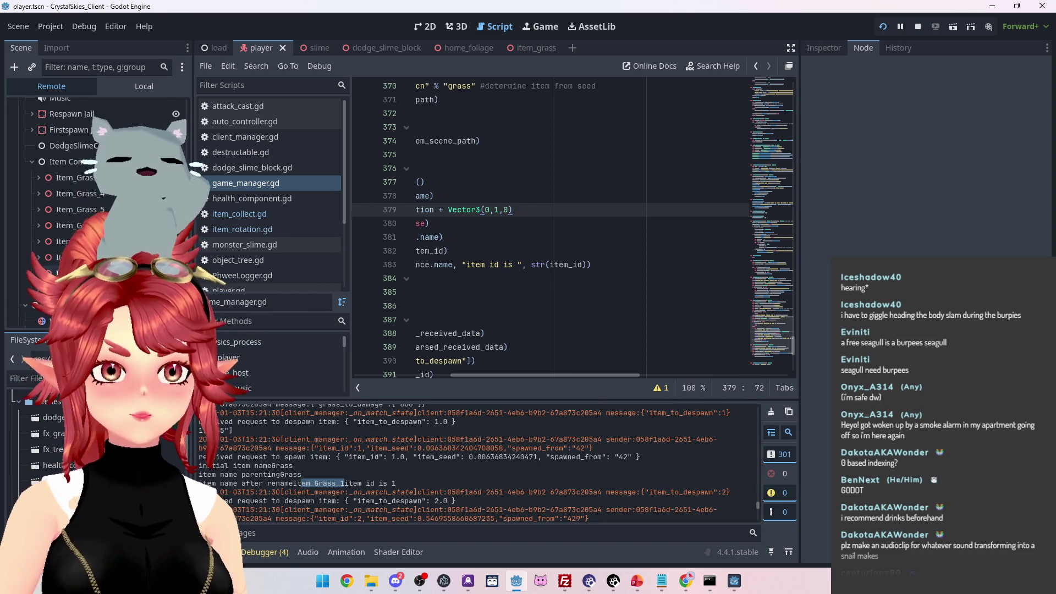
scroll(401, 468, down, 3)
scroll(401, 468, down, 2)
drag(310, 471, 388, 471)
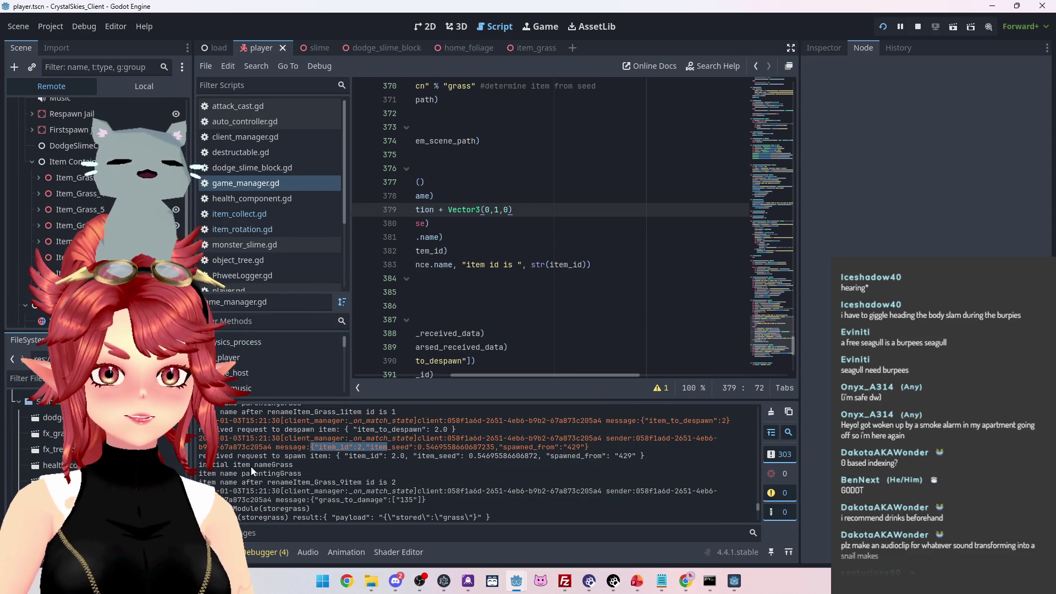
drag(271, 465, 304, 466)
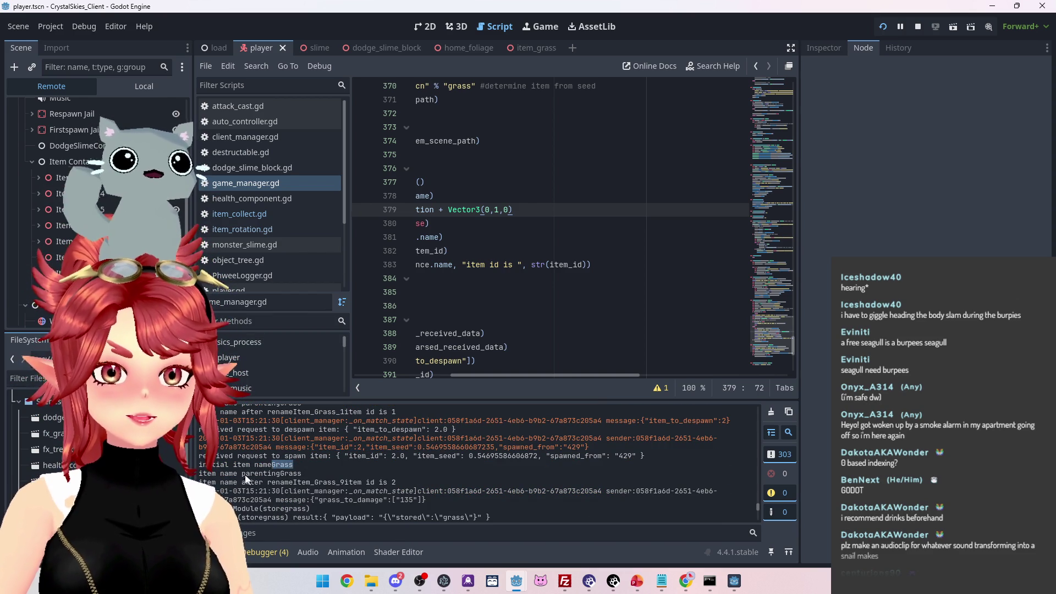
drag(241, 474, 302, 474)
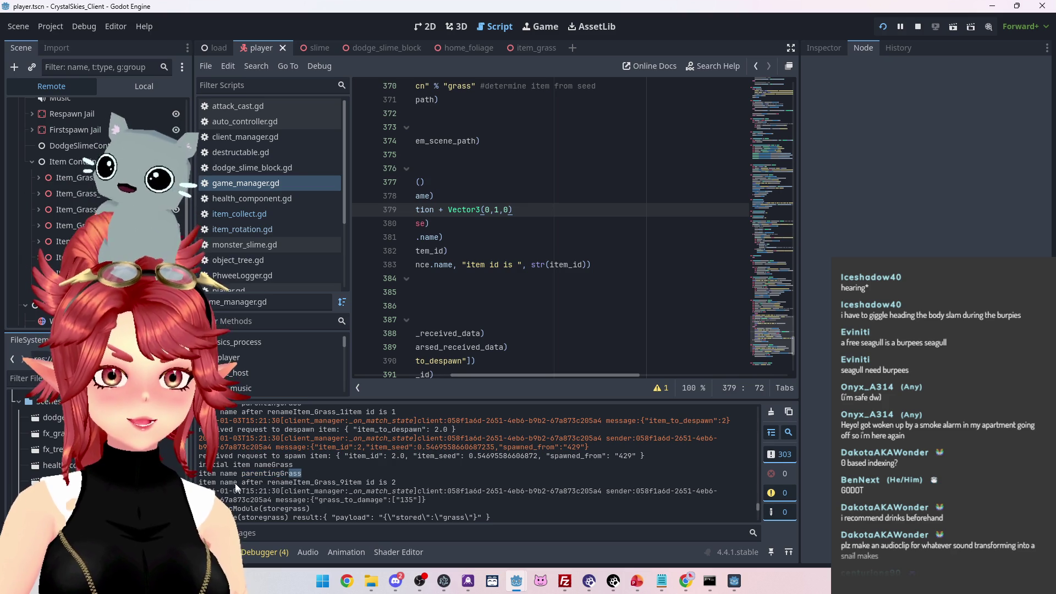
drag(229, 482, 345, 482)
drag(447, 376, 414, 375)
drag(345, 363, 340, 363)
click(580, 264)
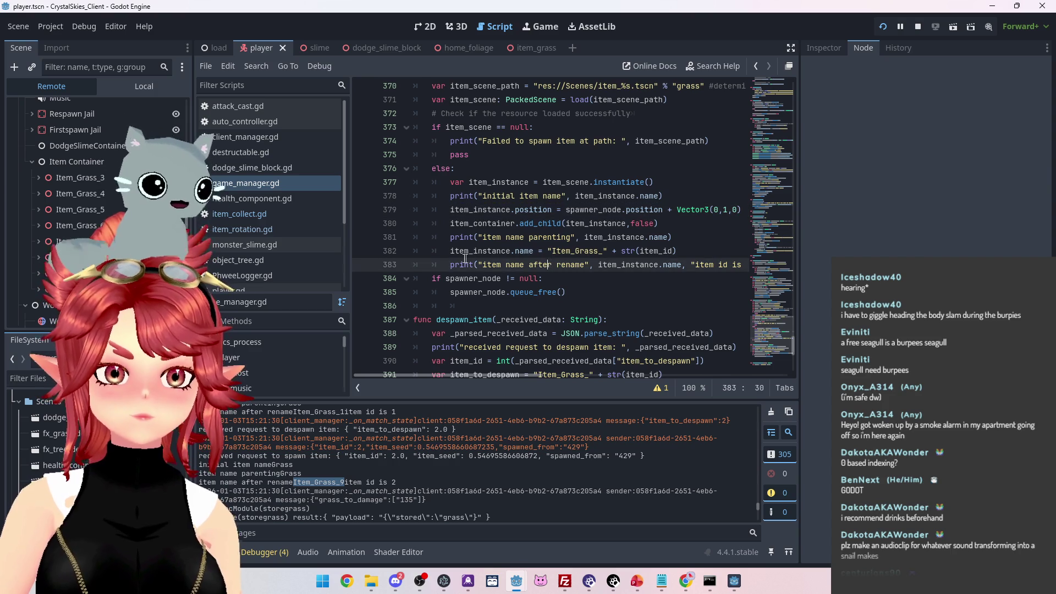
drag(450, 251, 677, 250)
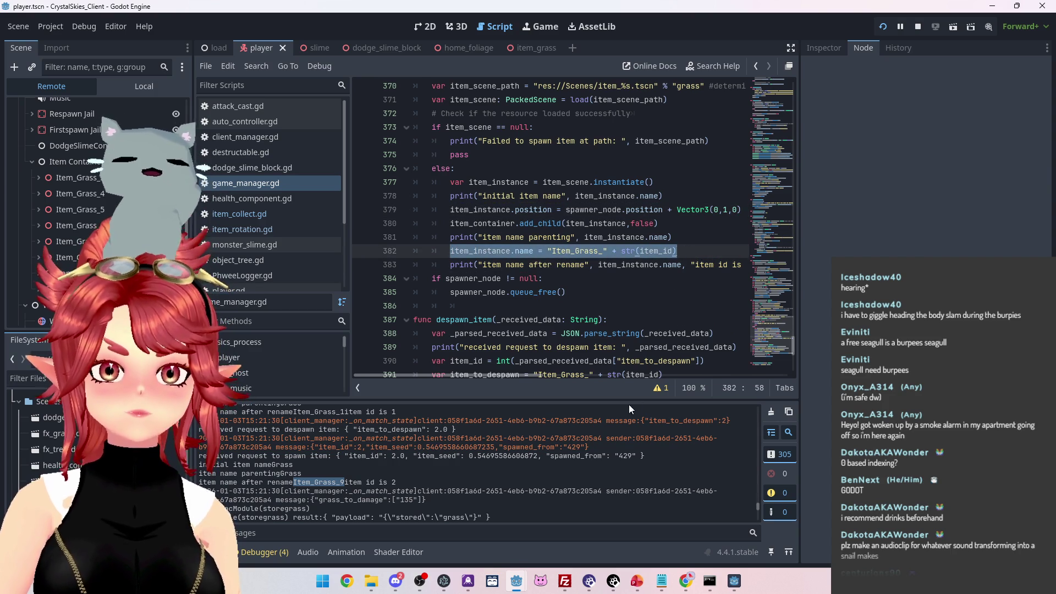
scroll(409, 464, up, 1)
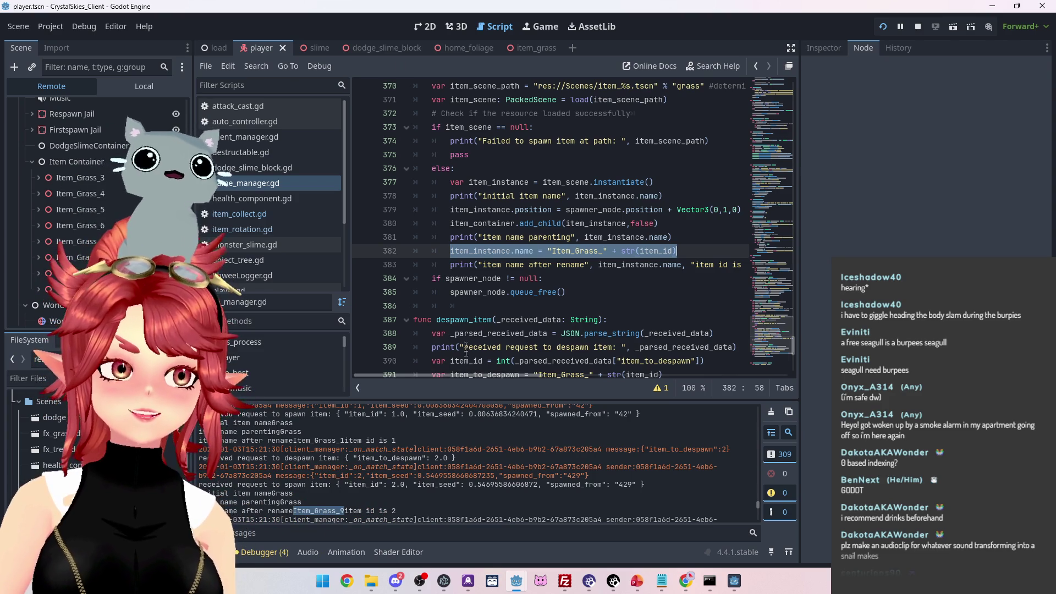
click(622, 278)
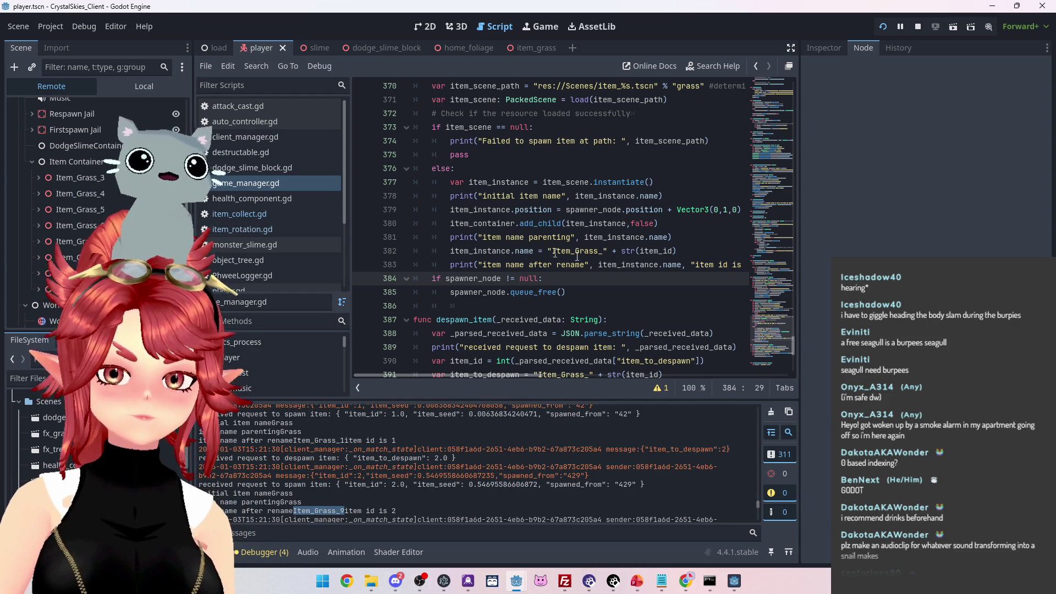
drag(461, 252, 671, 253)
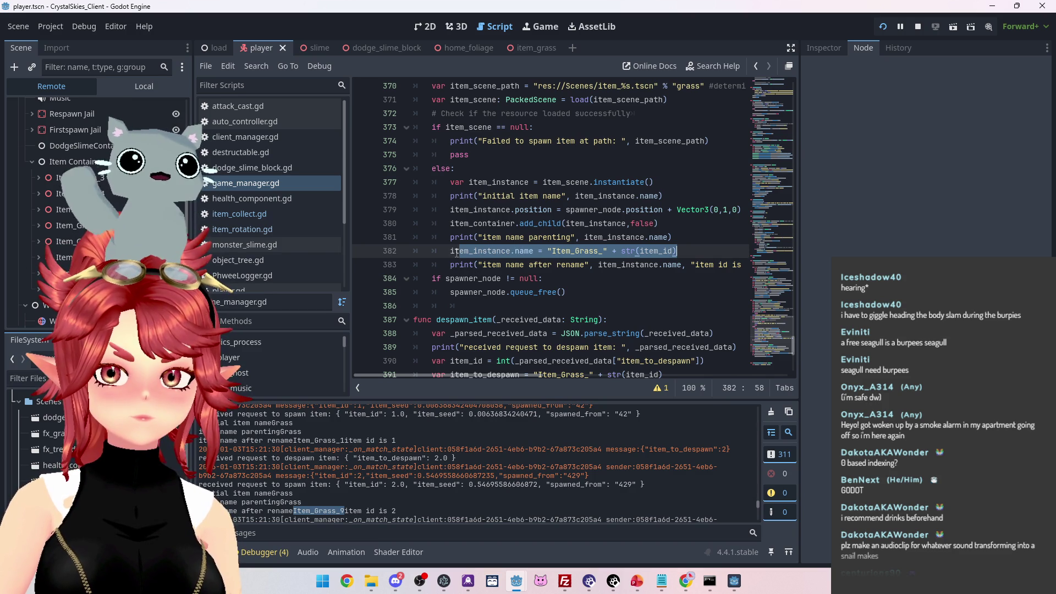
click(457, 252)
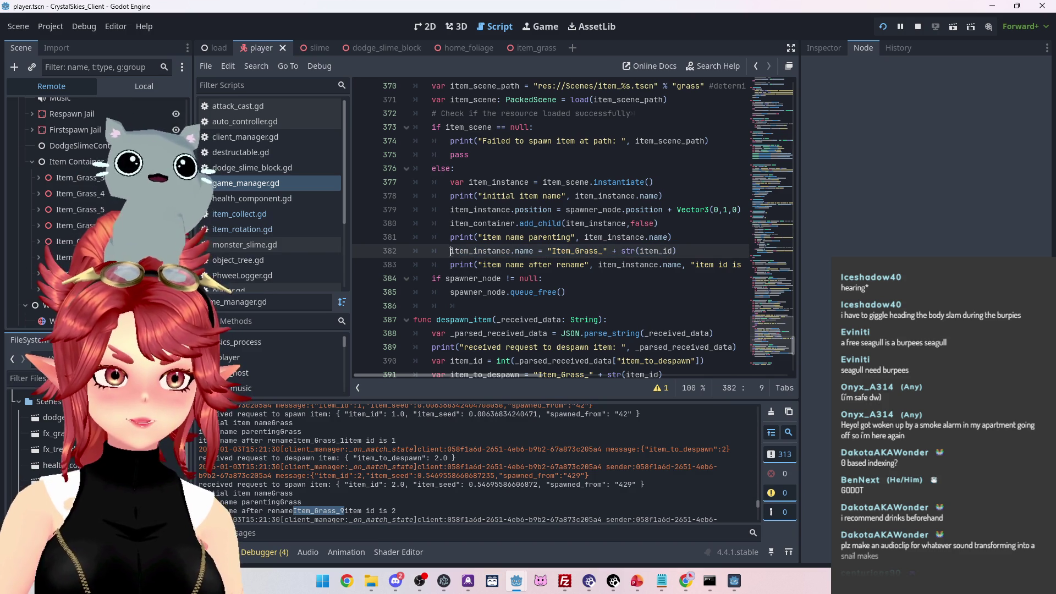
drag(451, 251, 676, 252)
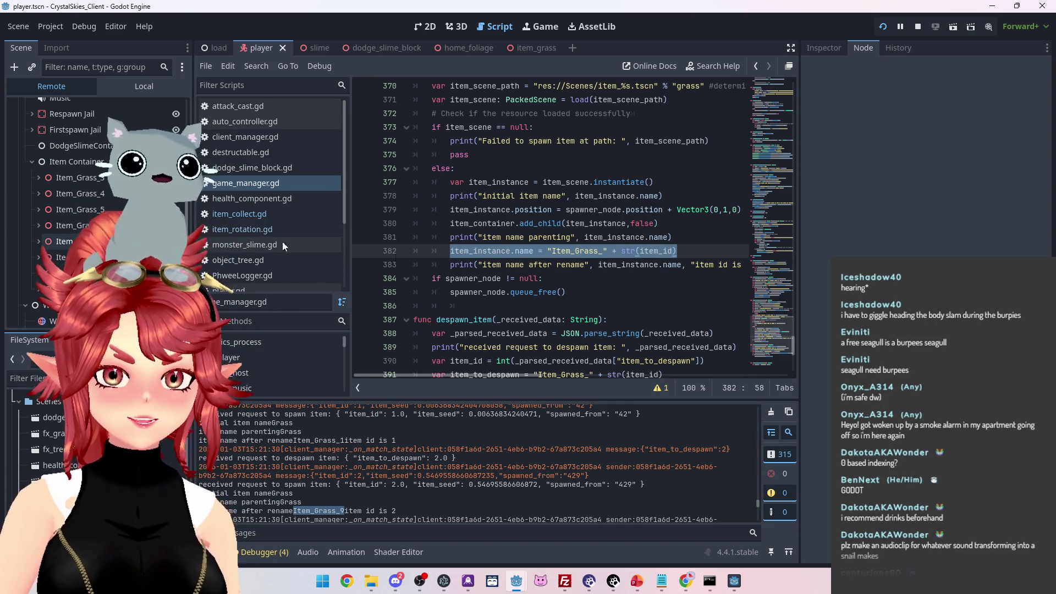
scroll(555, 292, up, 2)
scroll(555, 292, down, 3)
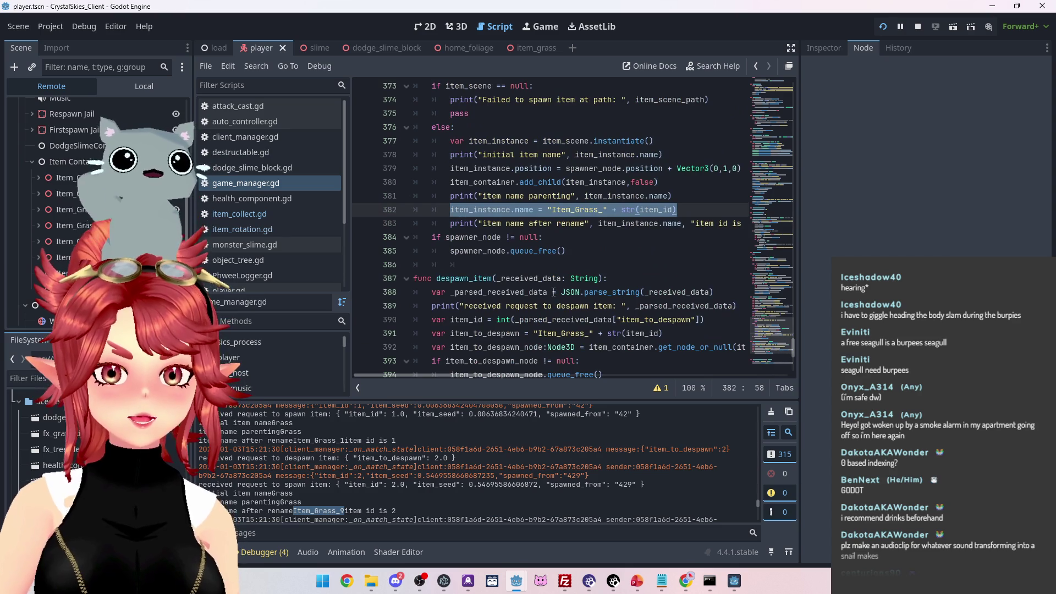
scroll(552, 291, down, 3)
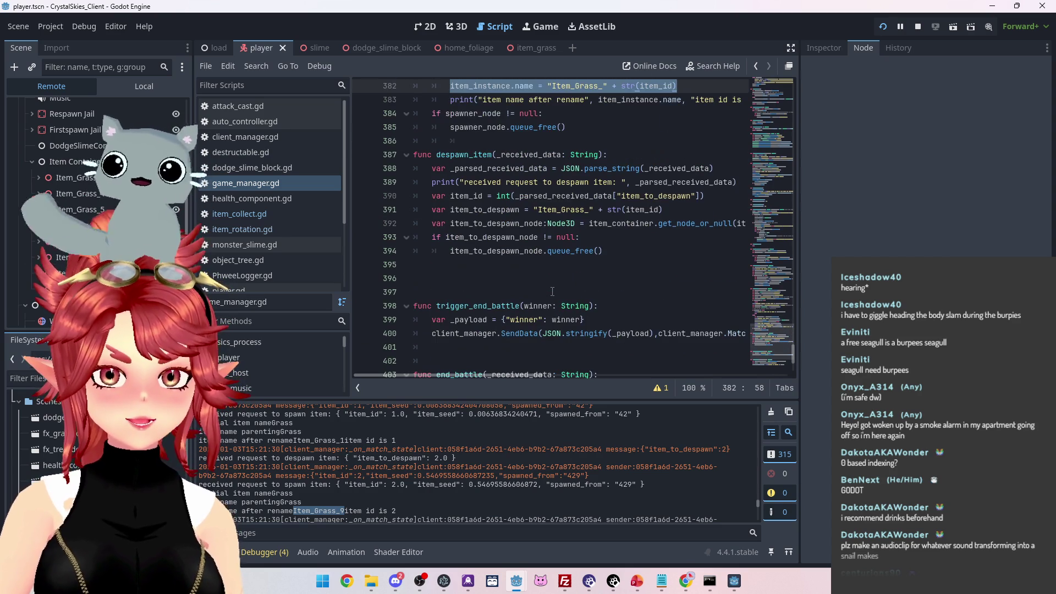
scroll(552, 292, up, 1)
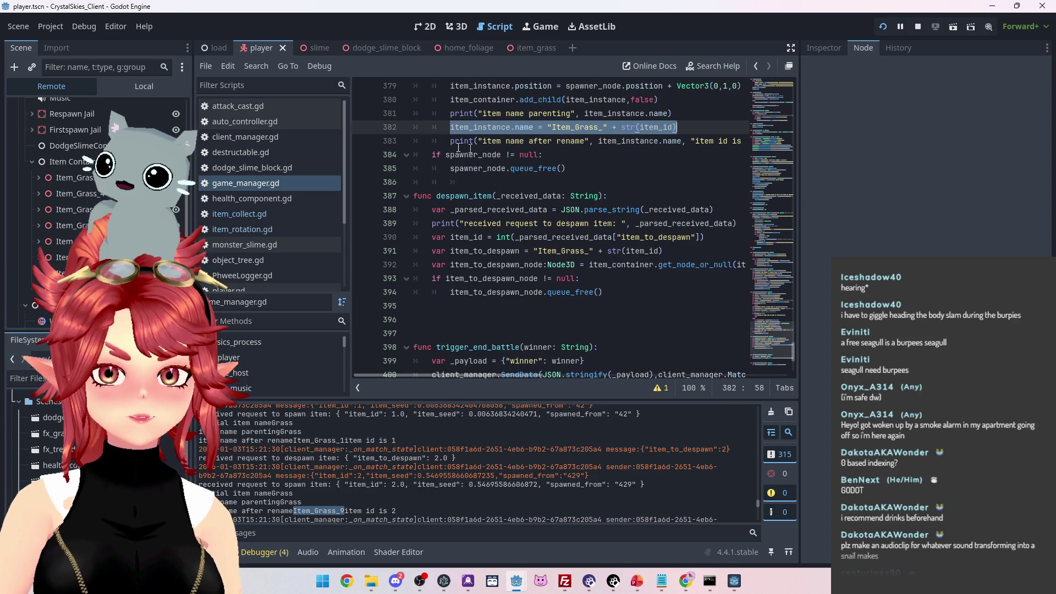
Step: Add print("despawn item") after queue_free() in despawn_item, save game_manager.gd, and stop the game
click(624, 291)
key(Return)
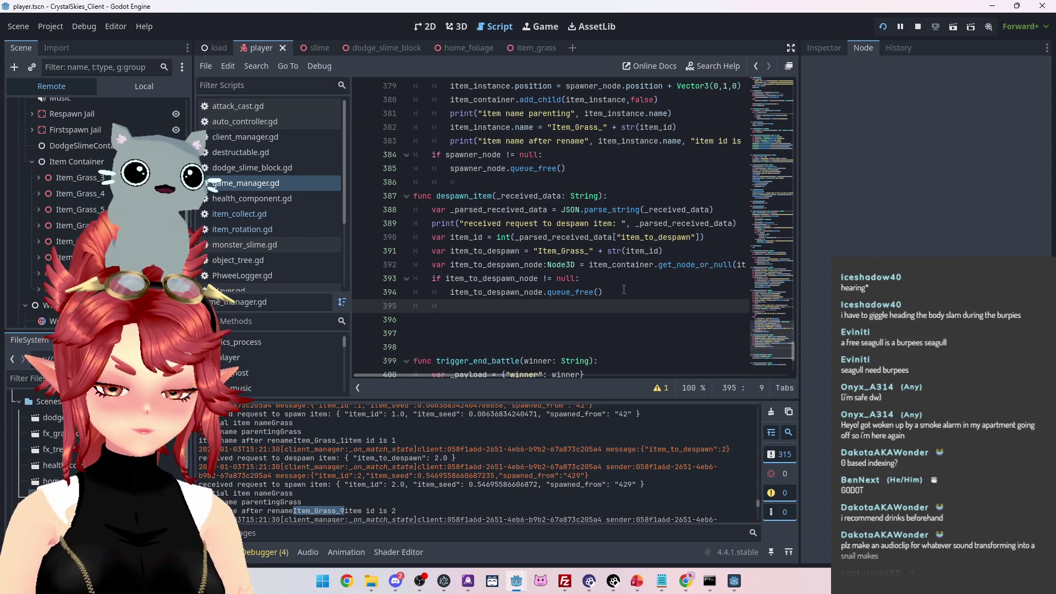
key(Return)
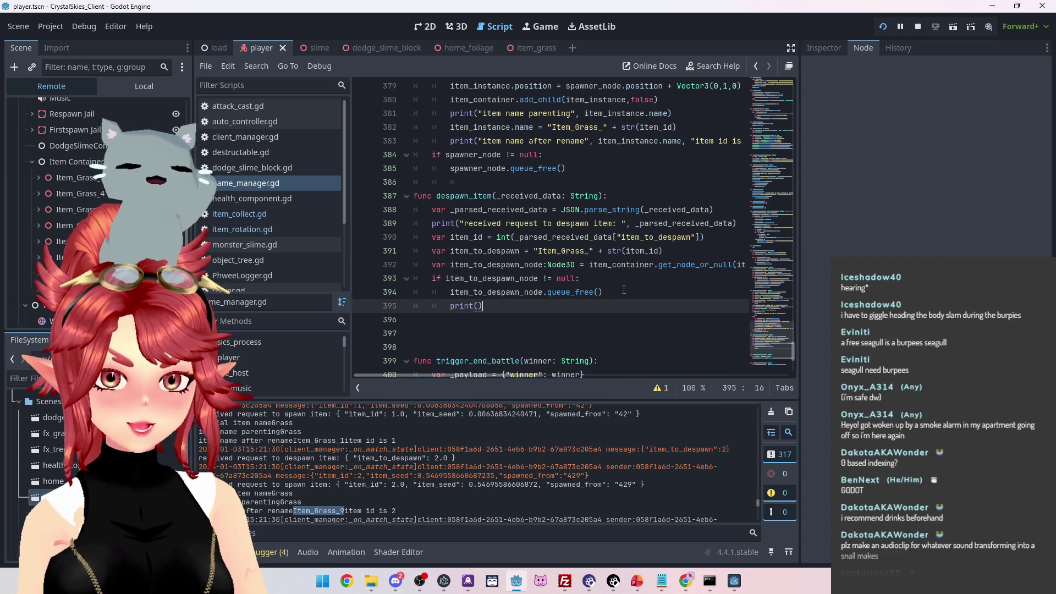
key(Down)
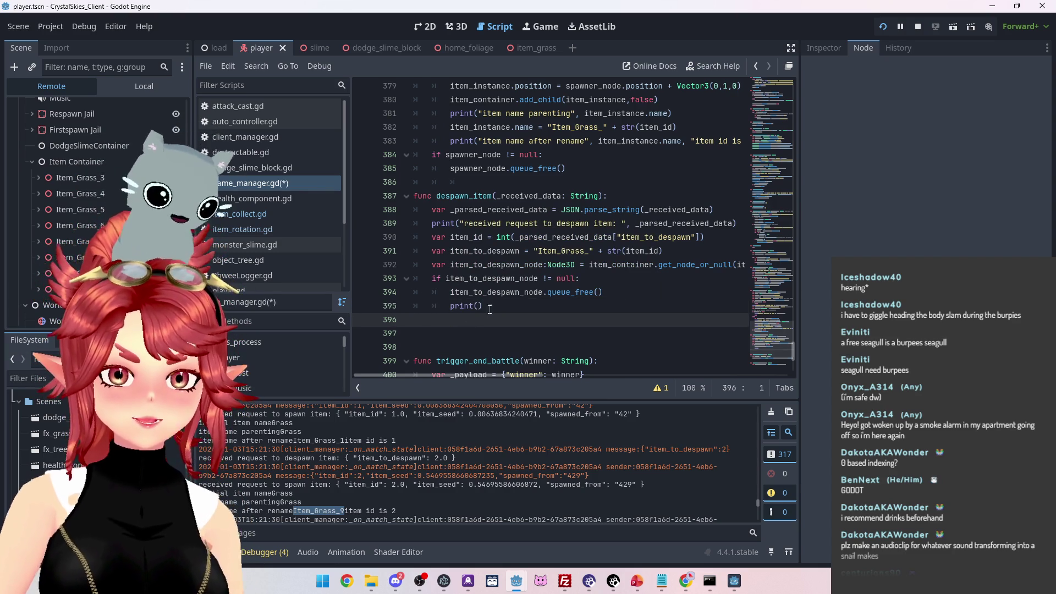
click(478, 305)
drag(454, 294, 544, 292)
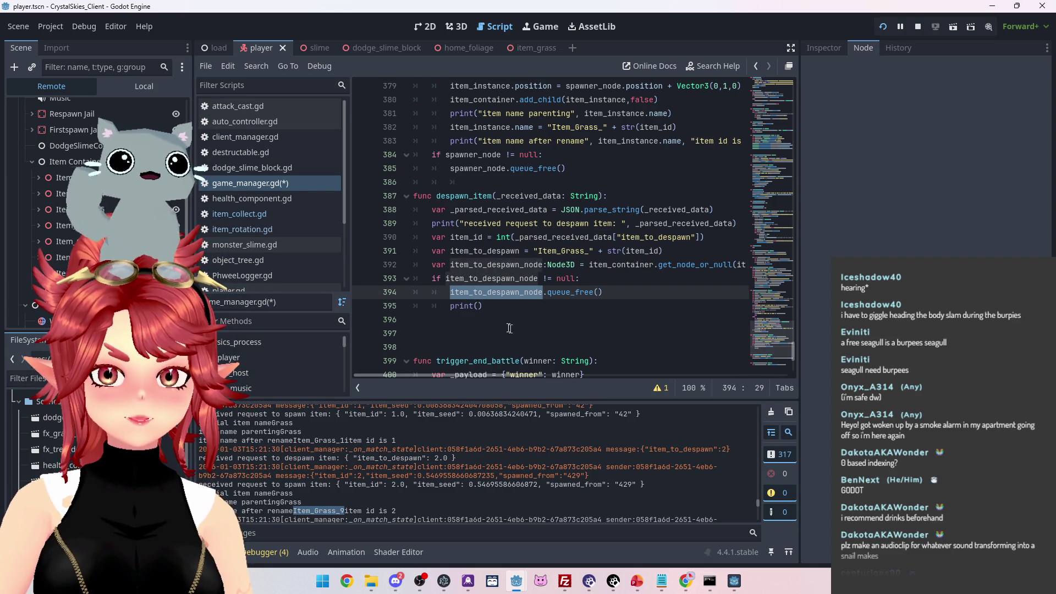
click(475, 311)
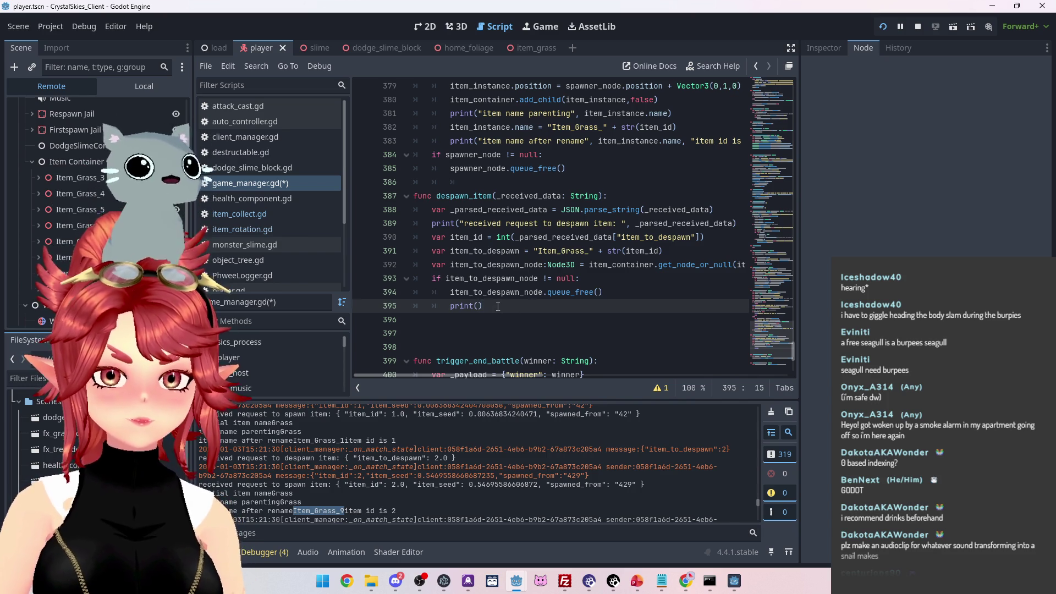
text(pawn item")
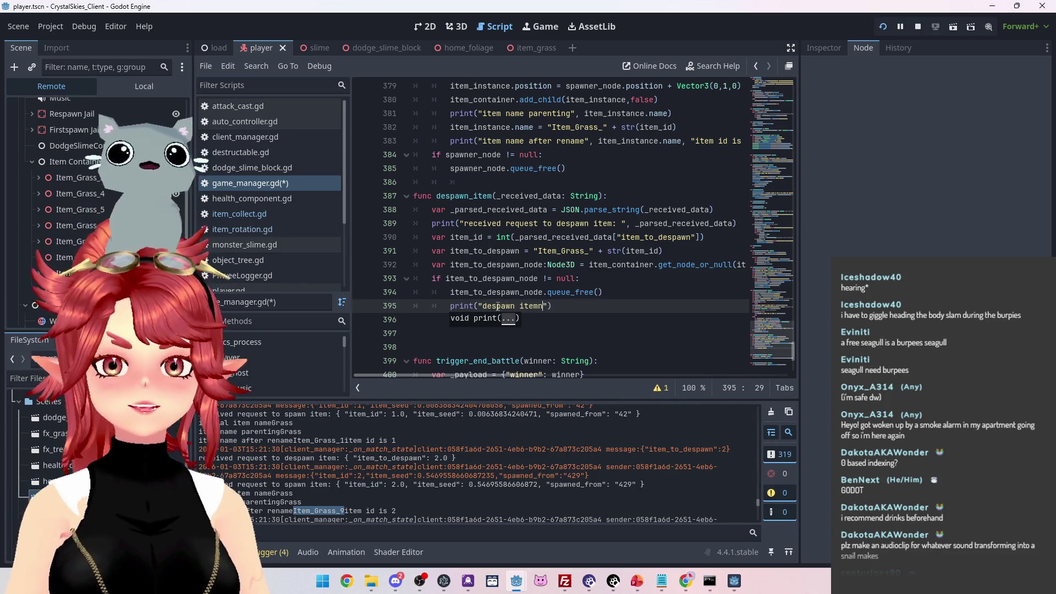
click(708, 276)
key(ctrl+s)
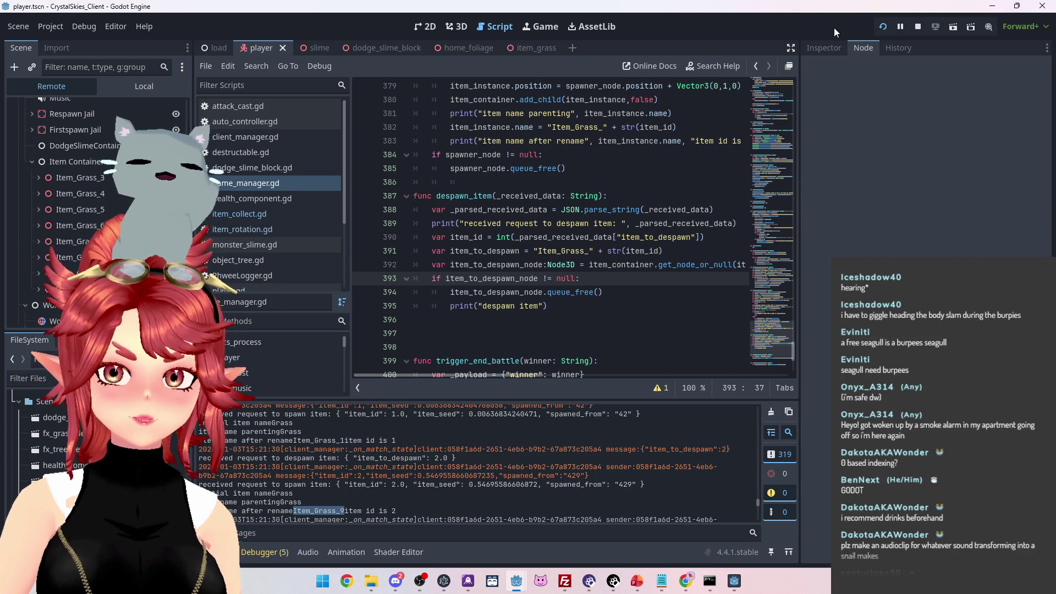
click(914, 28)
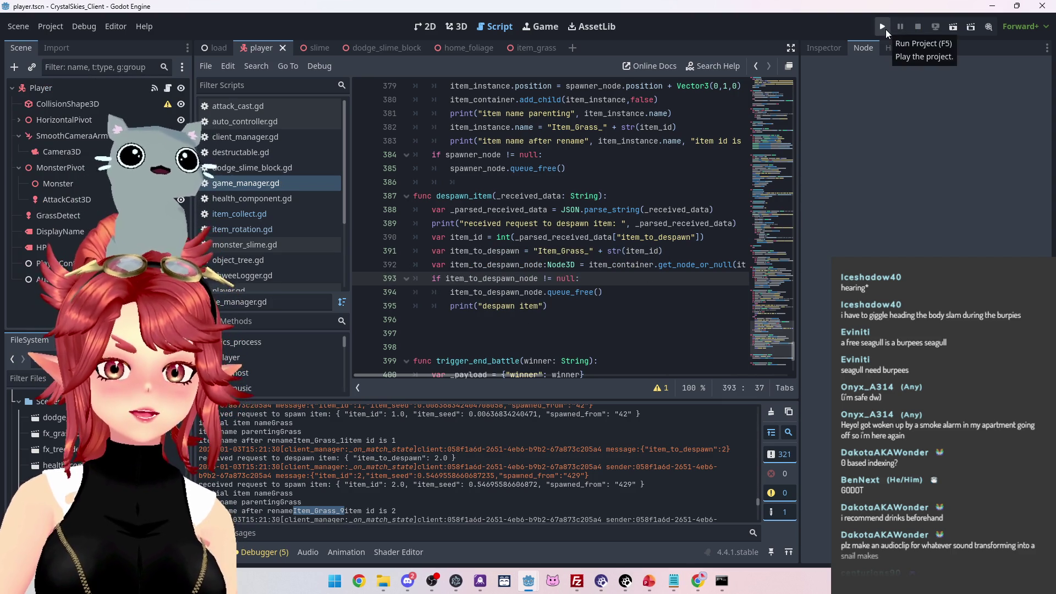
Step: Relaunch the game, review the spawn code in game_manager.gd, then switch to the Chrome window
click(885, 28)
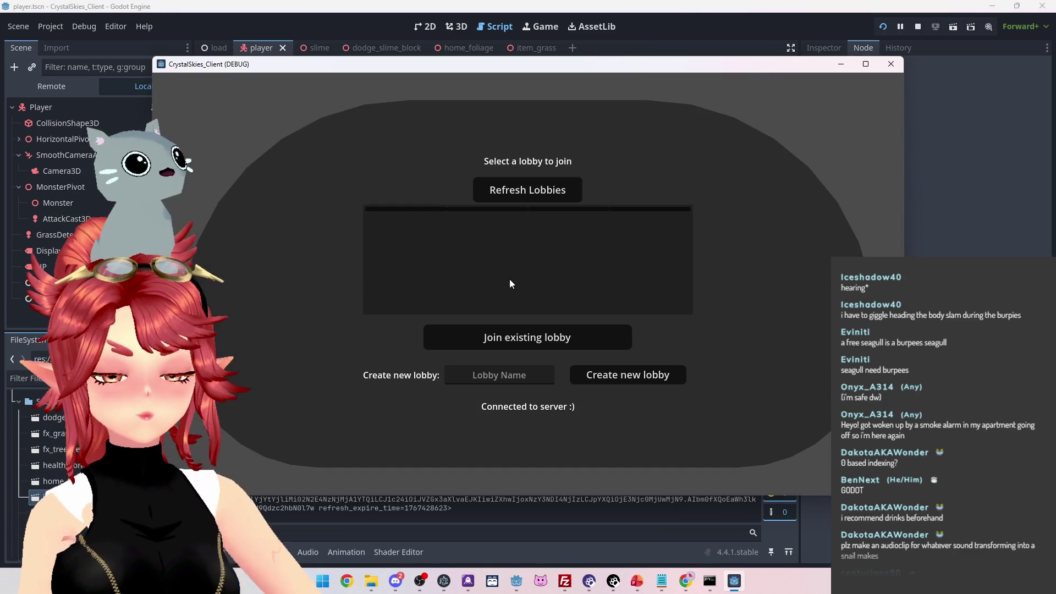
key(alt+Tab)
drag(508, 374, 553, 368)
scroll(553, 369, left, 3)
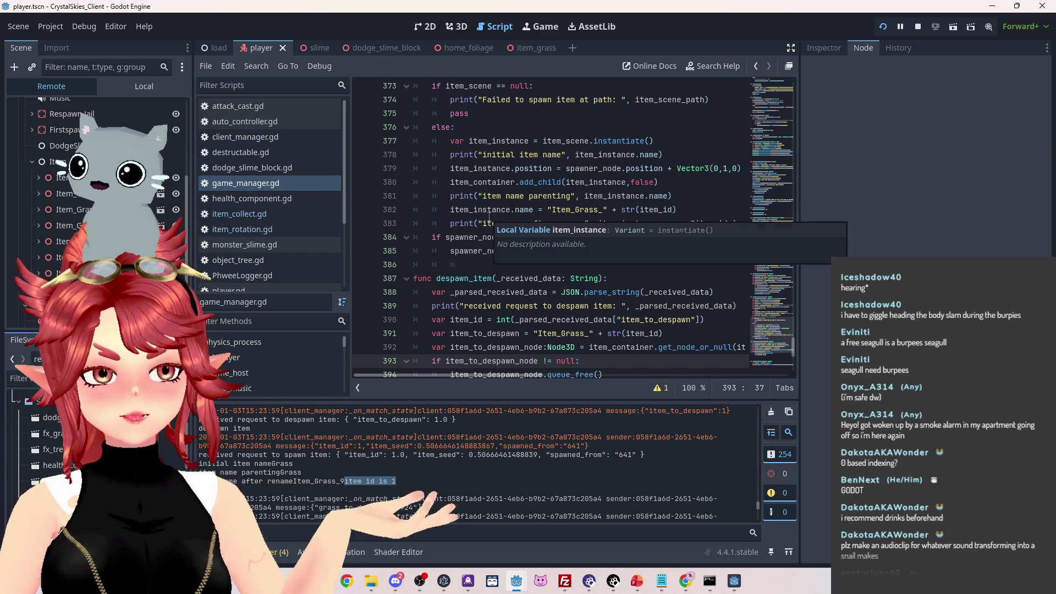
mouse_move(516, 241)
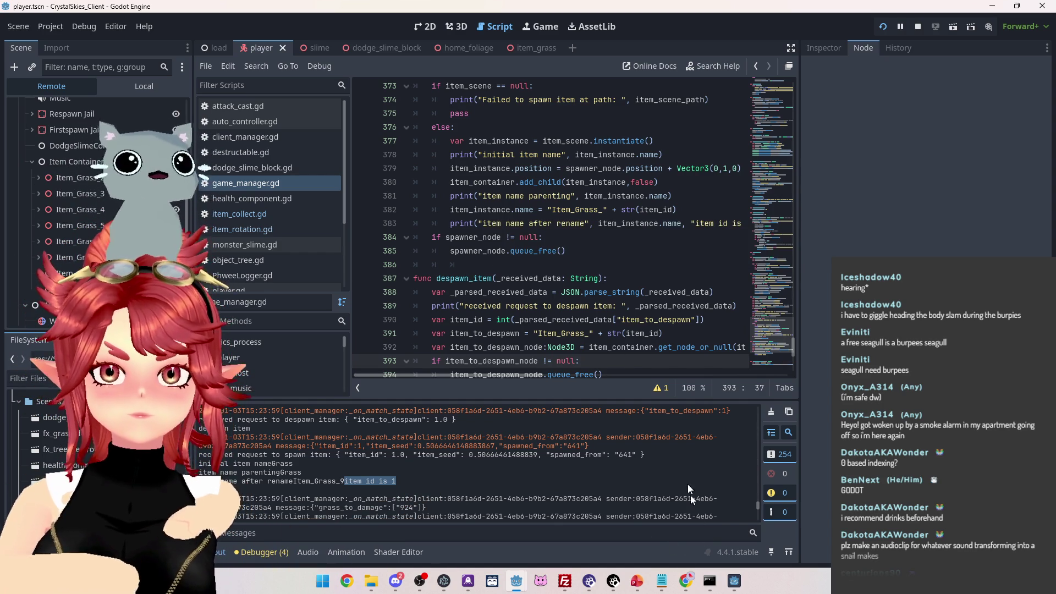
mouse_move(686, 592)
click(588, 478)
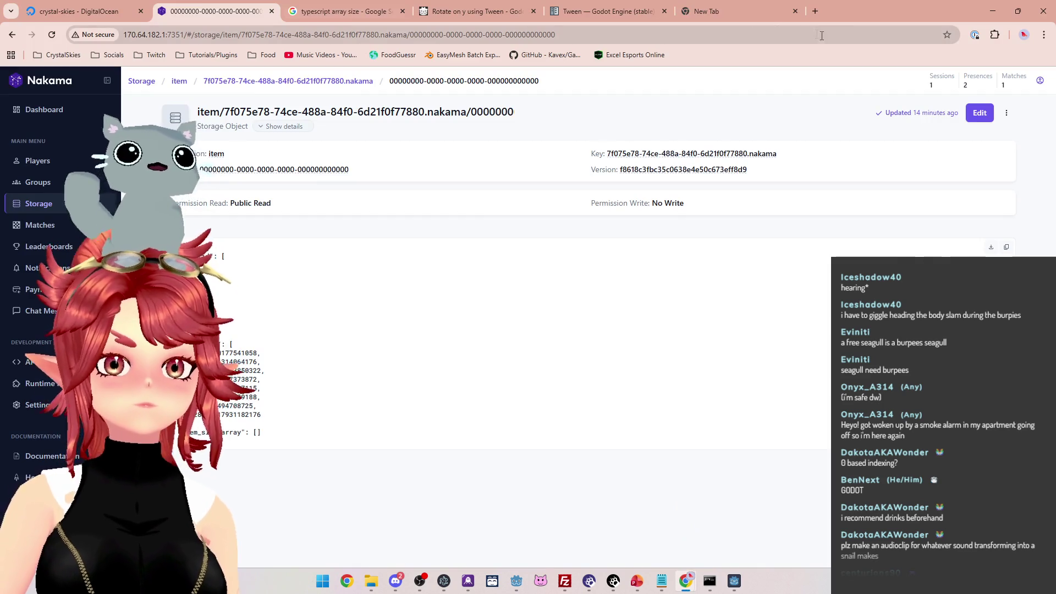
Step: Search Google for 'godot rename not applying' and expand the full AI Overview
click(816, 16)
text(godot rename not)
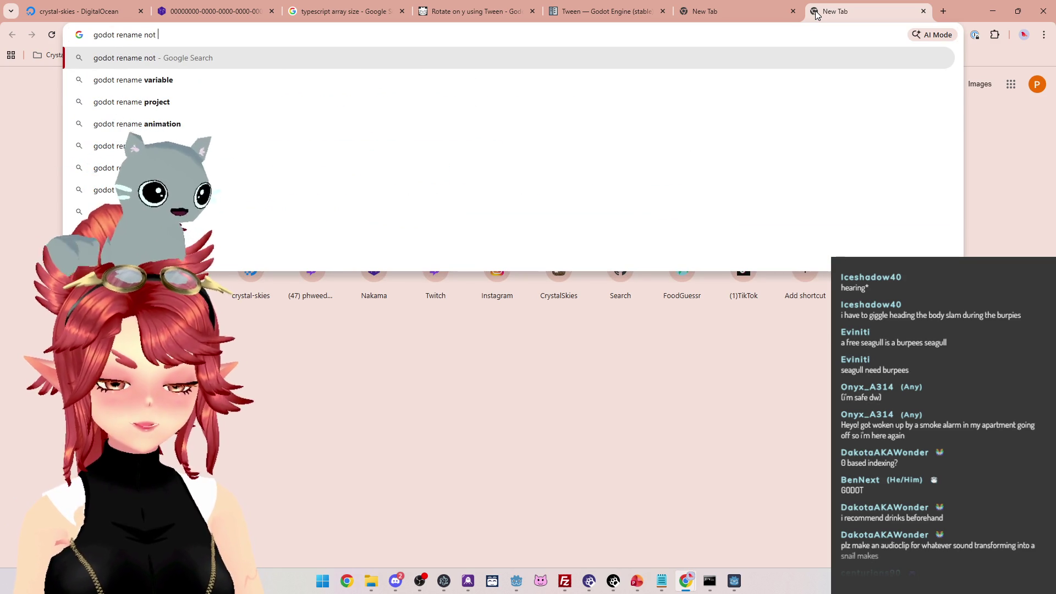
text( applying)
key(Return)
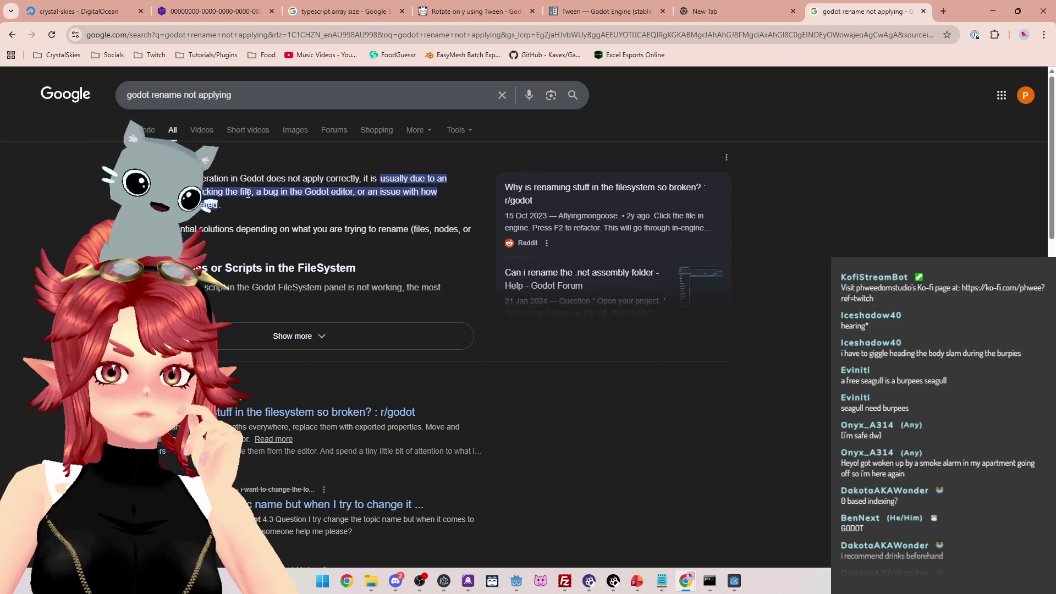
click(292, 336)
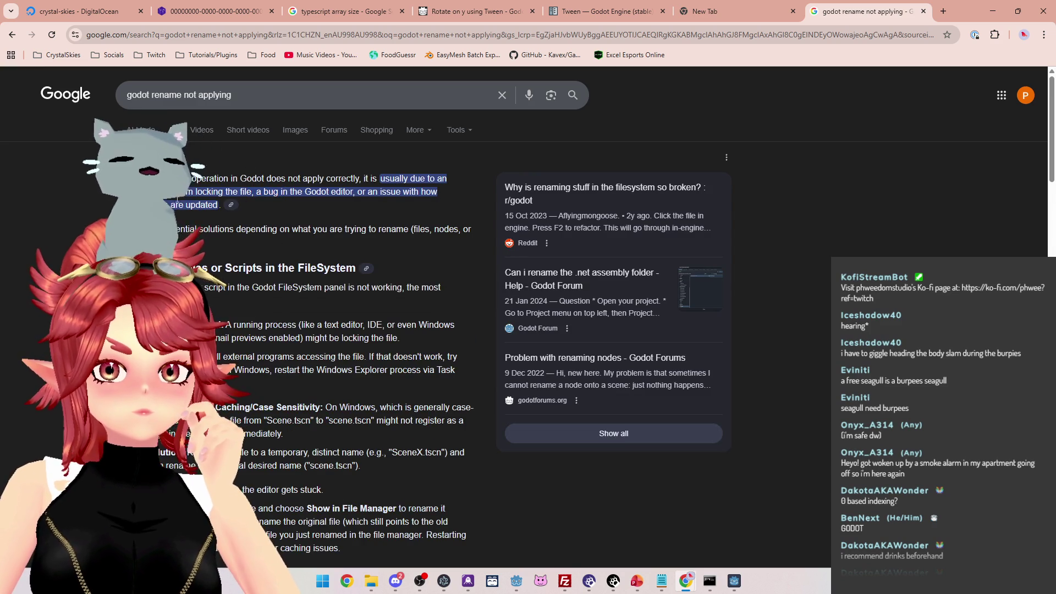
scroll(192, 239, down, 6)
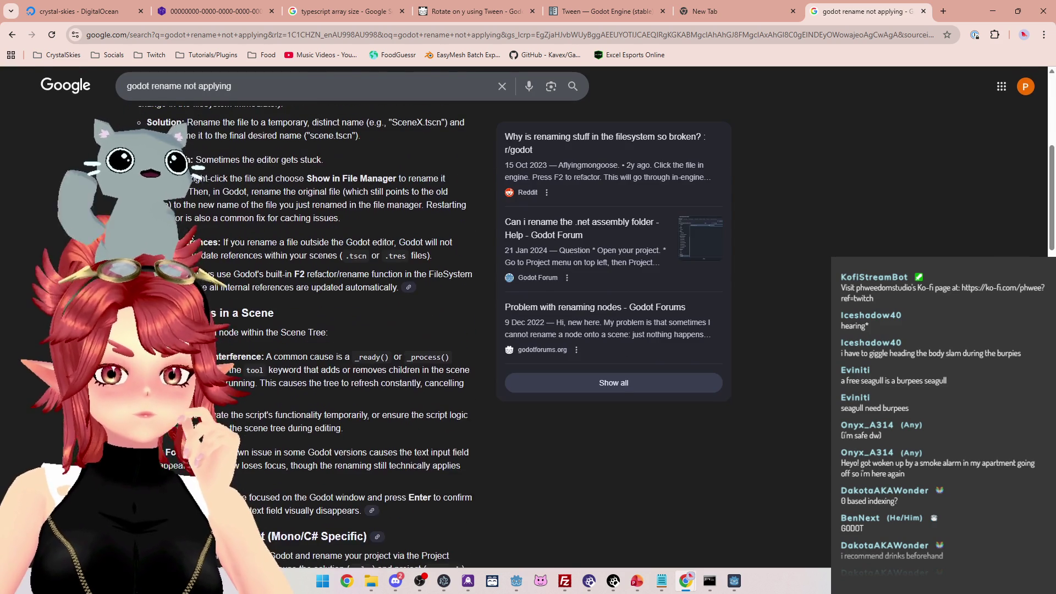
scroll(214, 301, down, 3)
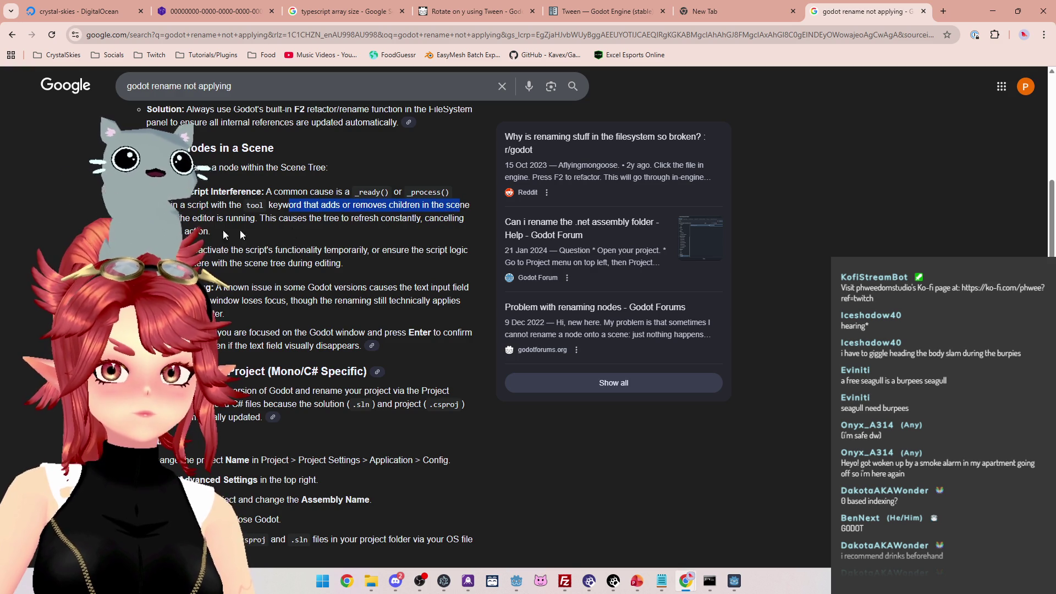
Step: Highlight the AI answer's tool-script and rename-cancelling explanation, then return to Godot
drag(288, 206, 192, 218)
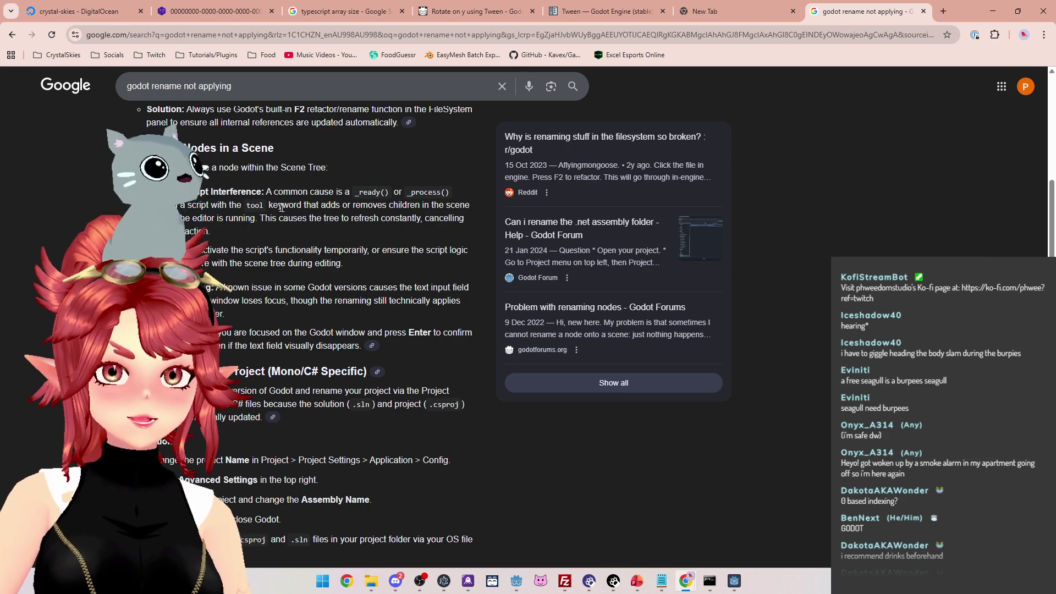
mouse_move(423, 206)
mouse_down()
mouse_move(369, 220)
mouse_move(192, 218)
mouse_up()
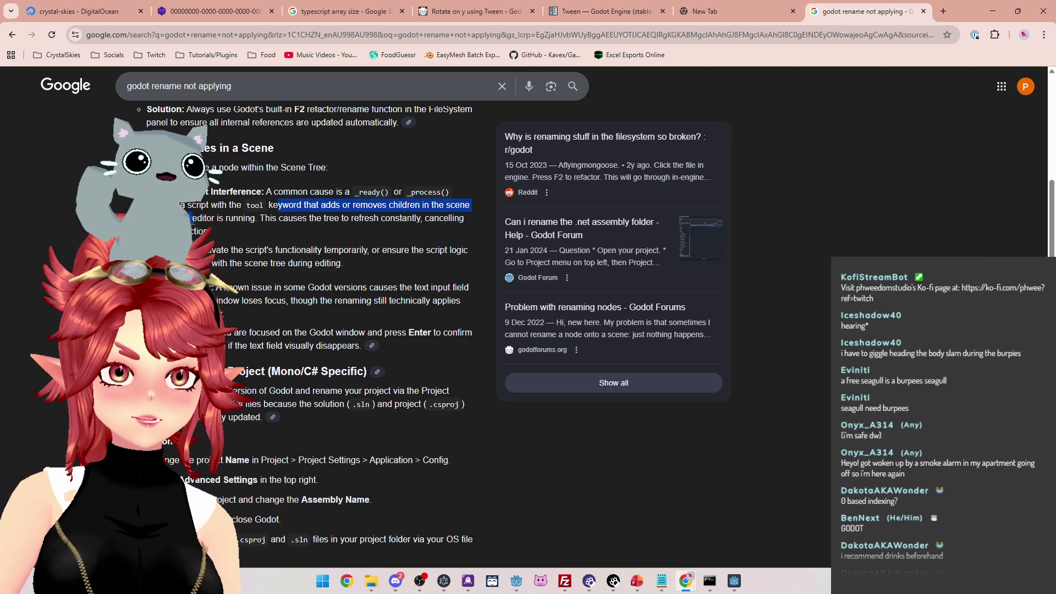
click(267, 218)
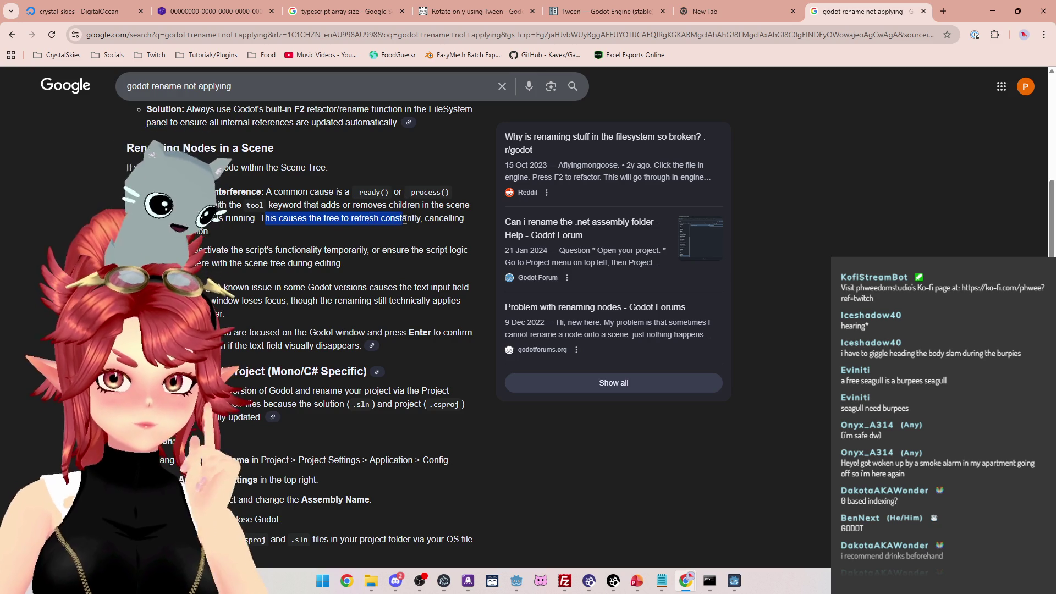
drag(205, 233, 184, 232)
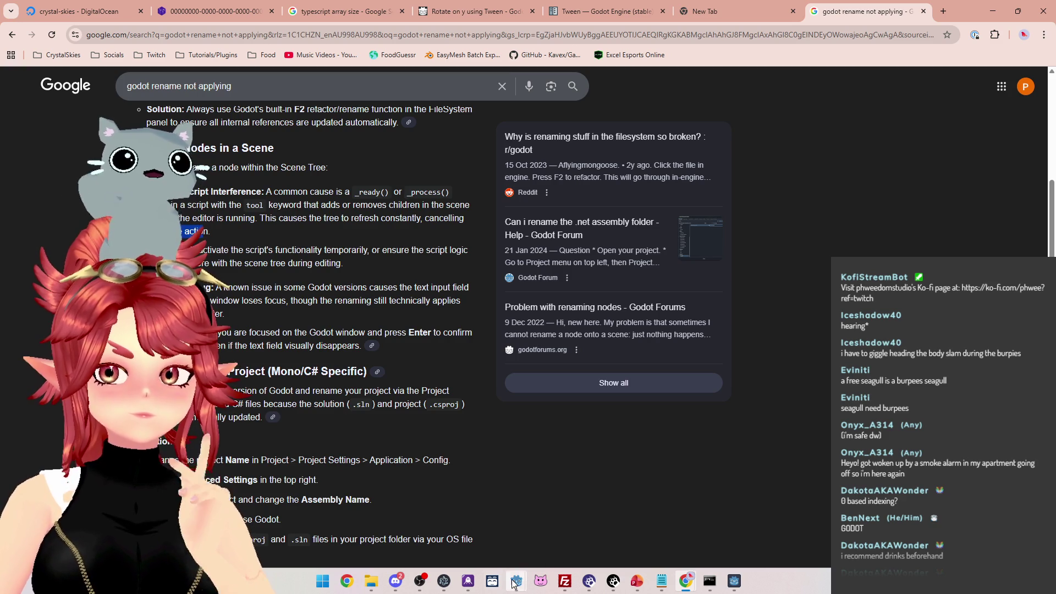
mouse_move(515, 583)
click(454, 497)
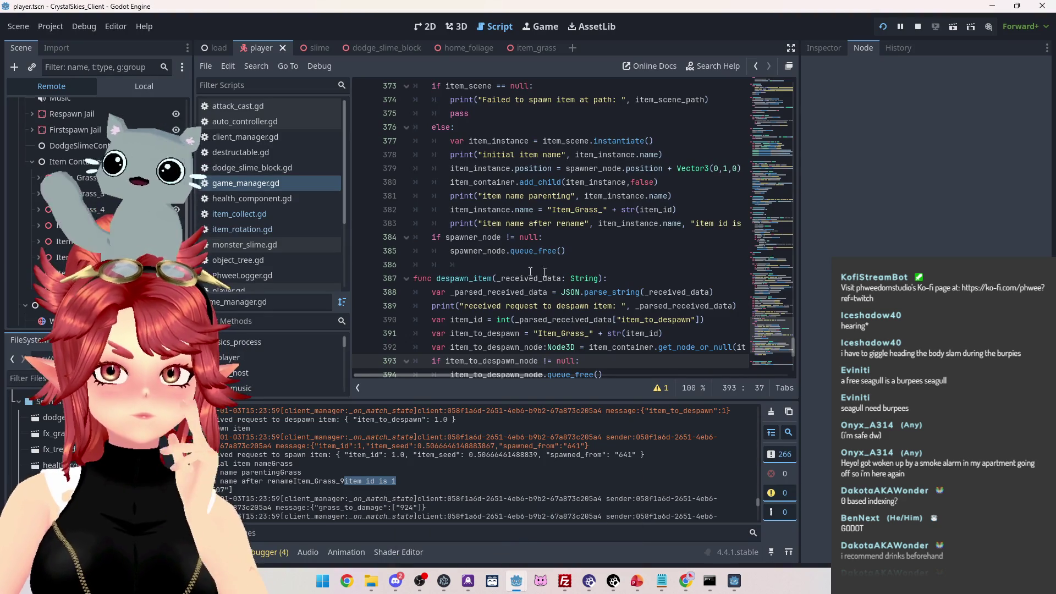
scroll(517, 268, down, 2)
scroll(555, 268, up, 1)
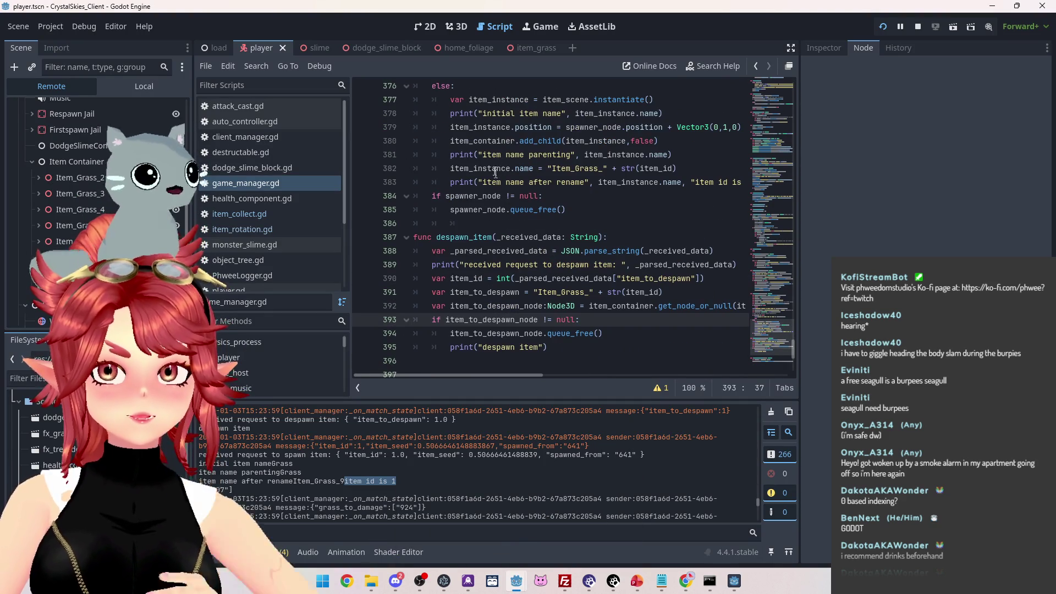
drag(463, 171, 494, 169)
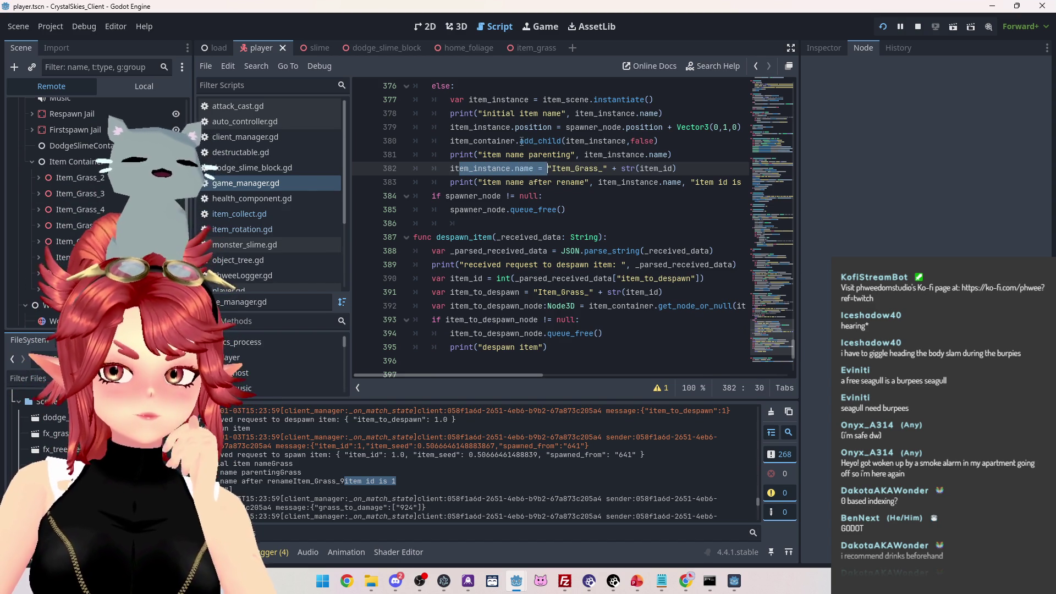
drag(473, 141, 604, 142)
key(shift+End)
drag(451, 141, 680, 141)
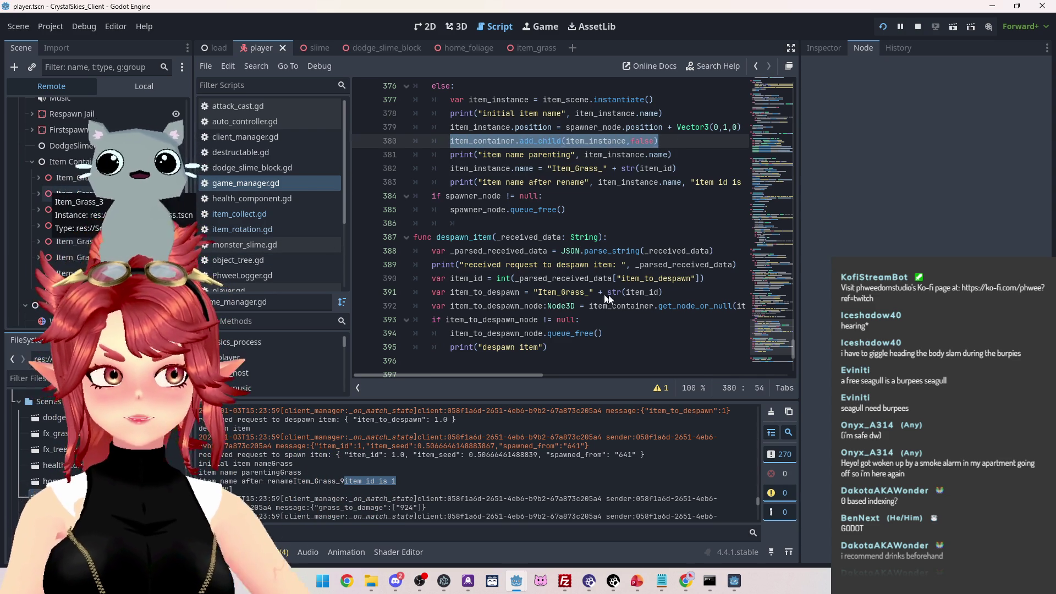
mouse_move(687, 584)
click(601, 518)
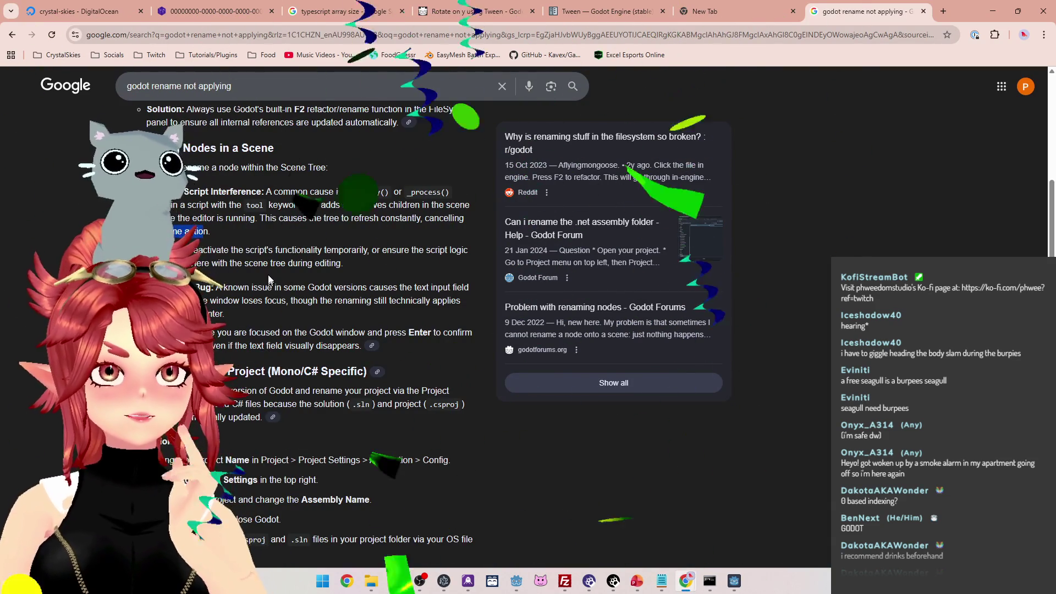
Step: Highlight the answer's lines about constant tree refreshes and tool scripts adding or removing children
drag(292, 219, 382, 220)
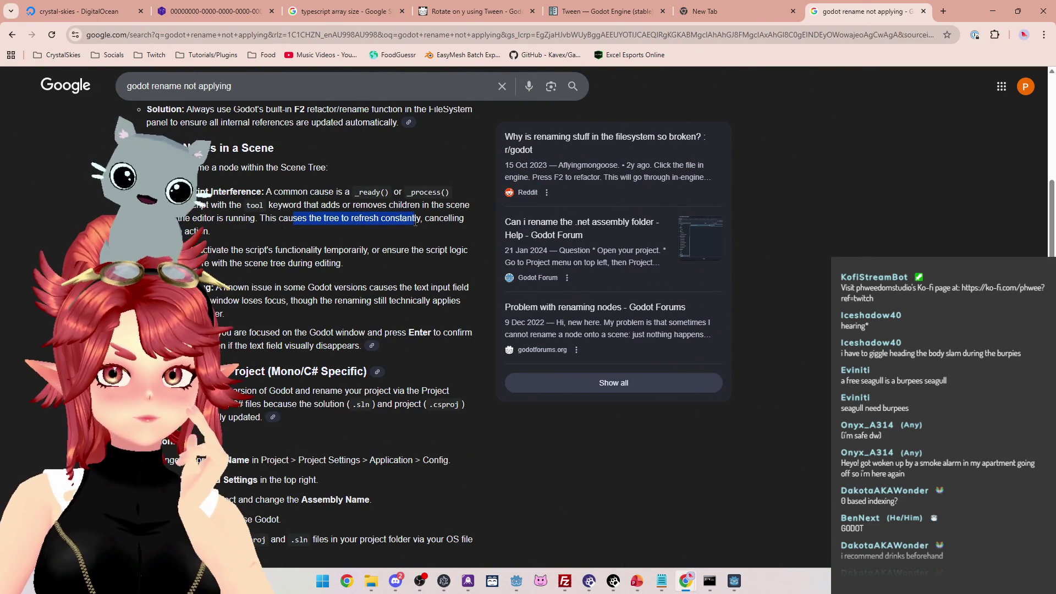
click(260, 219)
drag(260, 219, 385, 219)
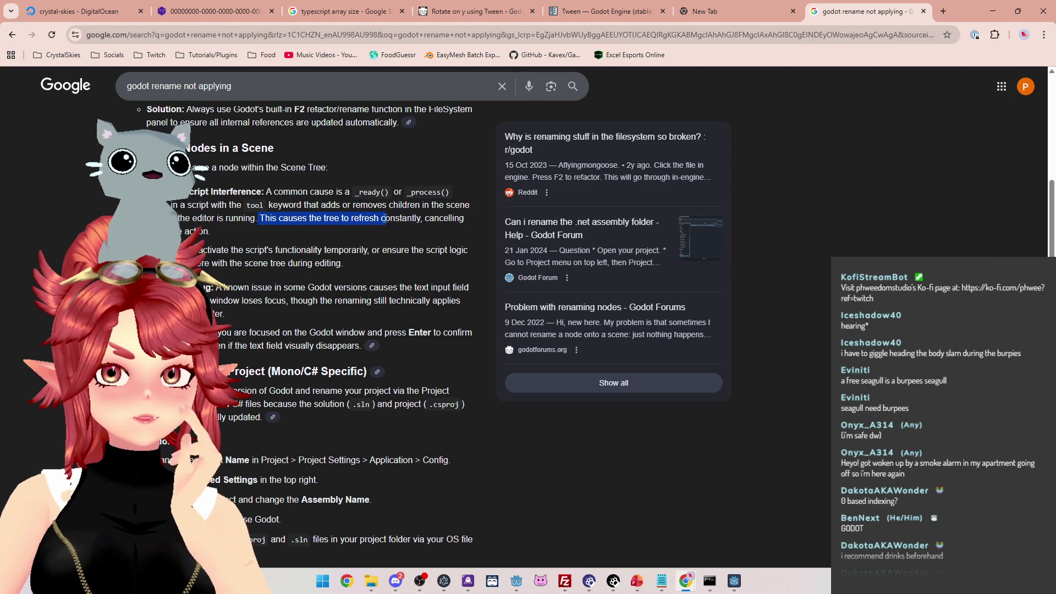
drag(279, 192, 325, 192)
drag(168, 205, 202, 206)
mouse_move(289, 205)
mouse_down()
mouse_move(404, 219)
mouse_move(468, 205)
mouse_move(454, 206)
mouse_up()
click(312, 221)
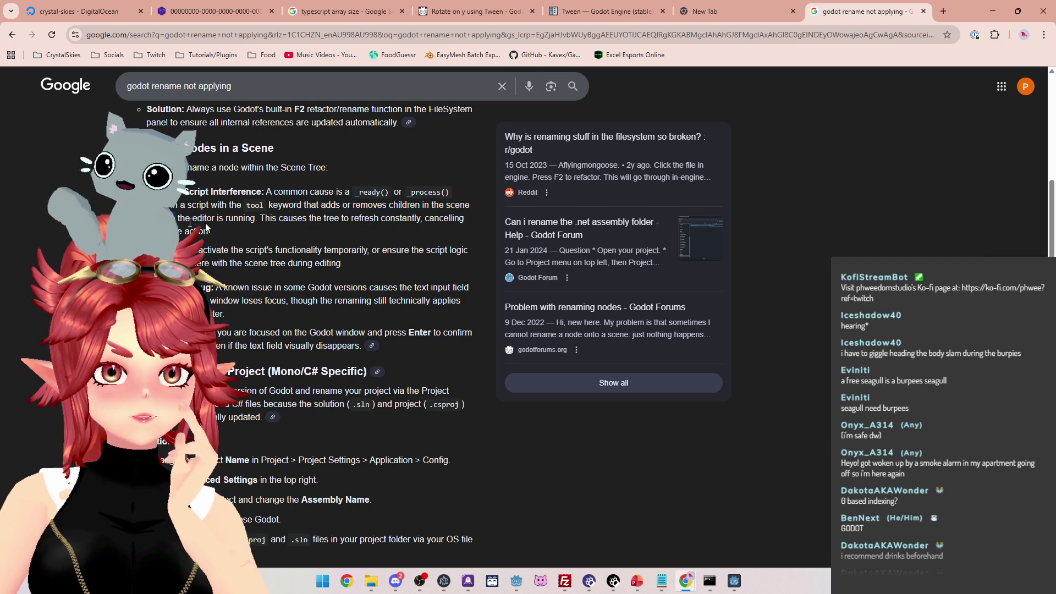
Step: Scroll the results and open the 'Problem with renaming nodes - Godot Forums' thread
scroll(253, 268, down, 5)
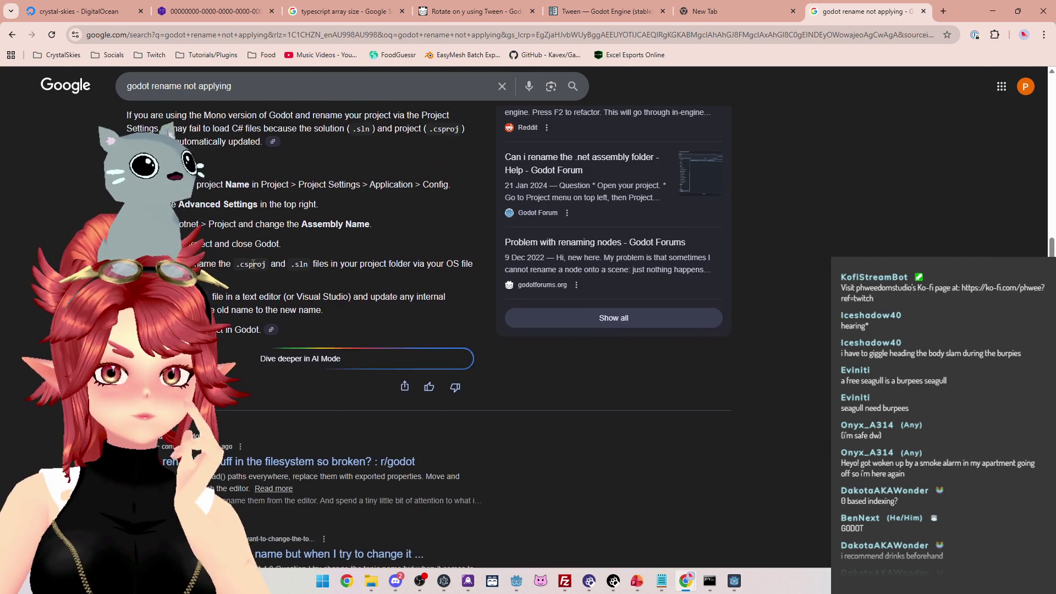
scroll(395, 272, down, 4)
scroll(396, 276, down, 4)
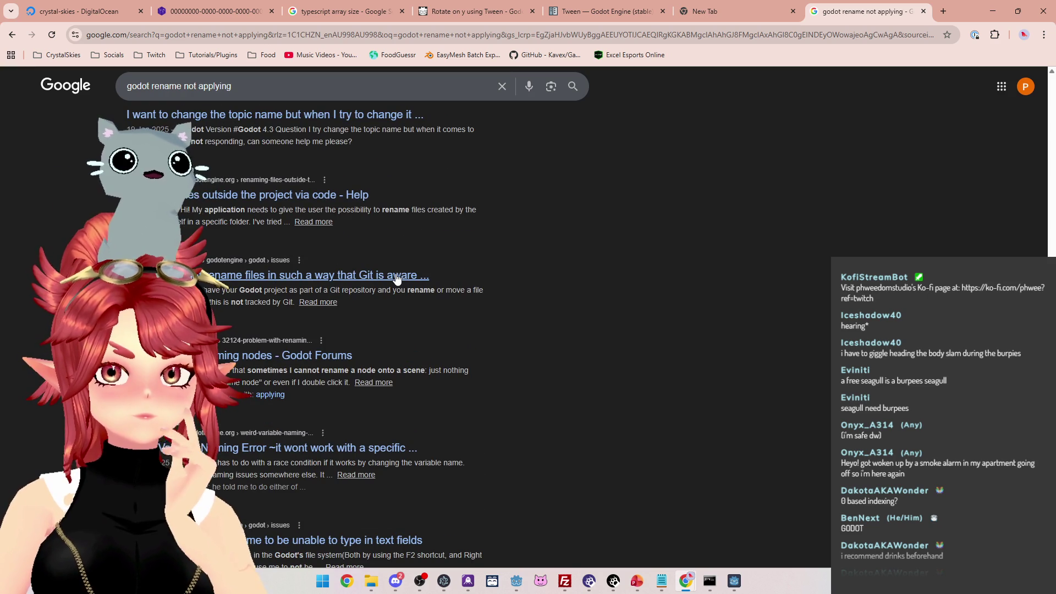
scroll(396, 274, down, 1)
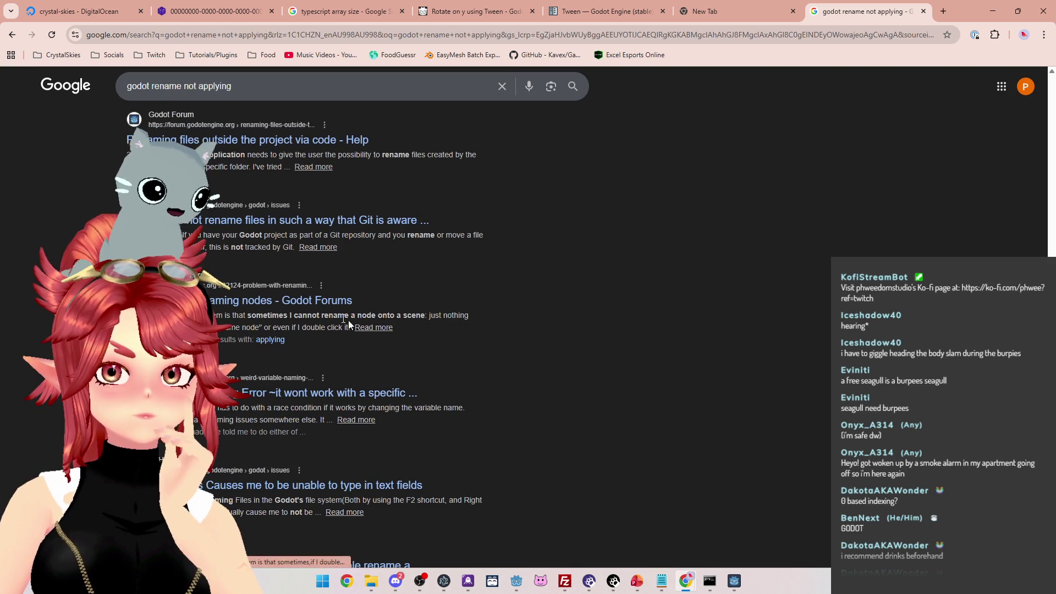
click(307, 308)
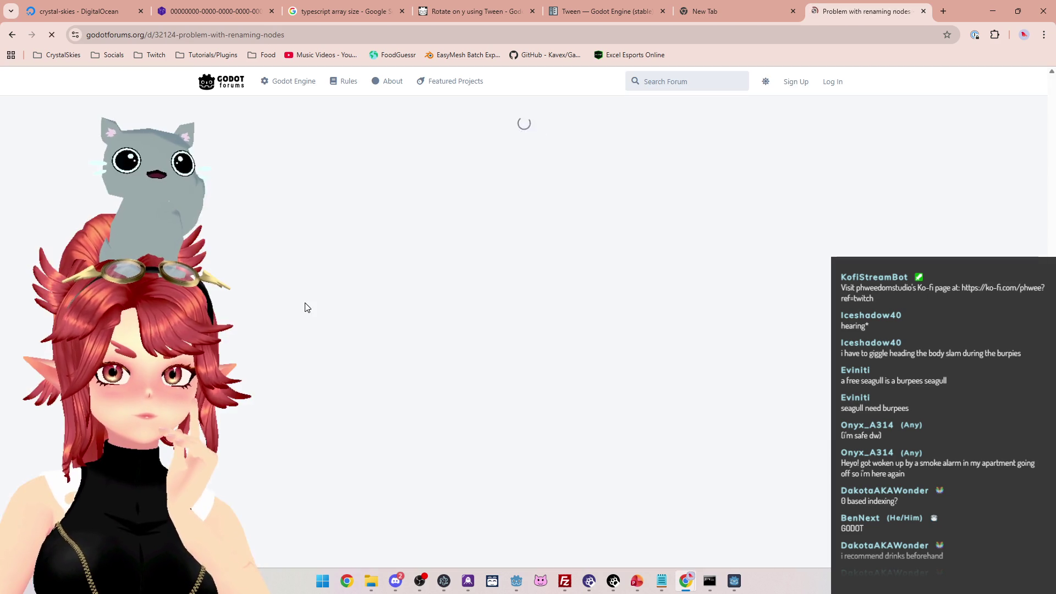
Step: Highlight the thread's tool-mode explanation, then bring the player.tscn Godot editor back to front
scroll(213, 306, down, 1)
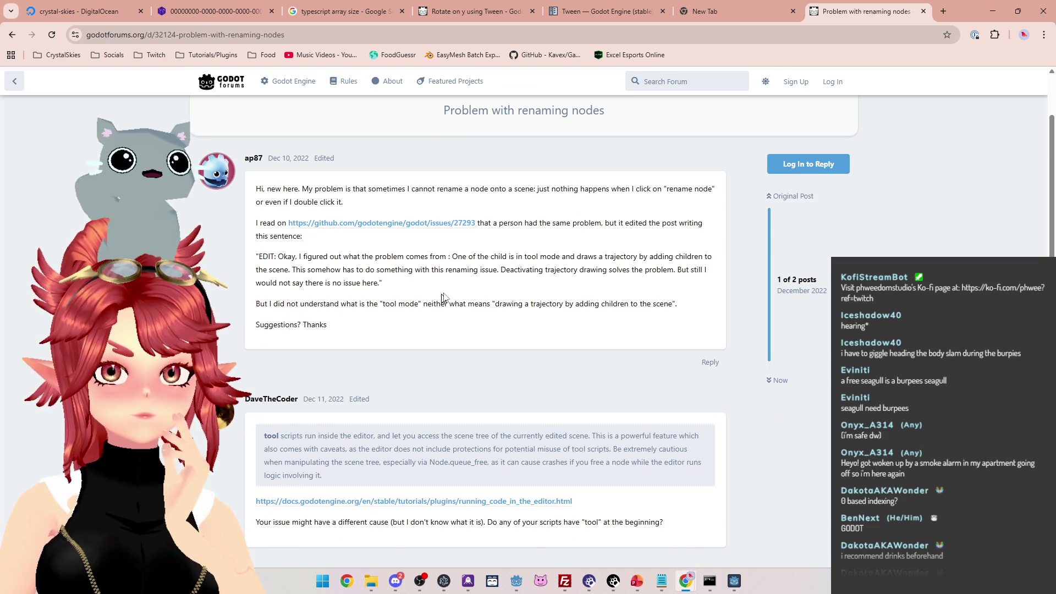
drag(480, 256, 676, 259)
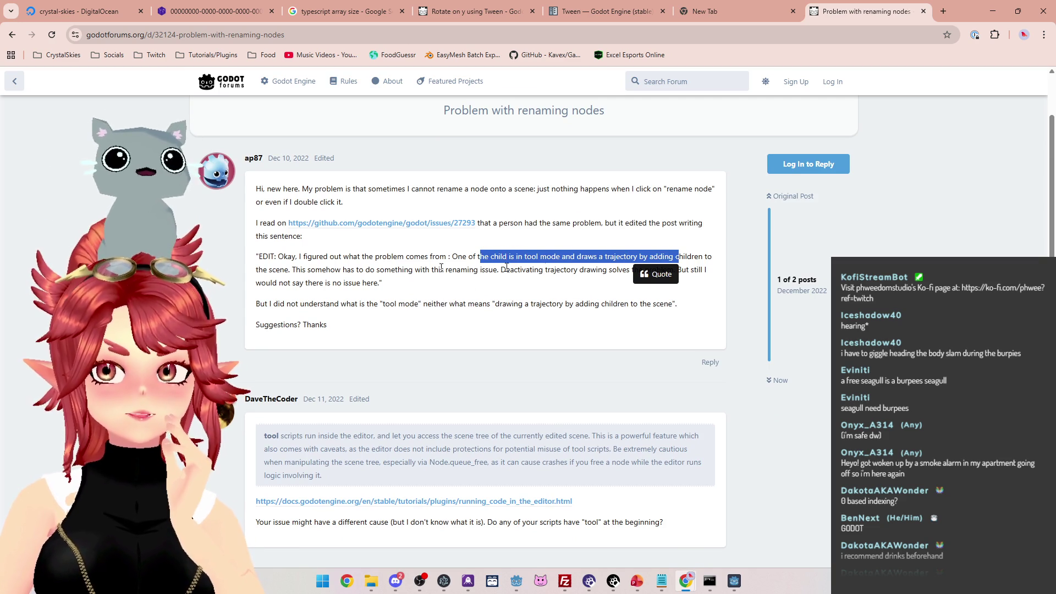
mouse_move(315, 269)
mouse_down()
mouse_move(275, 270)
mouse_move(583, 270)
mouse_up()
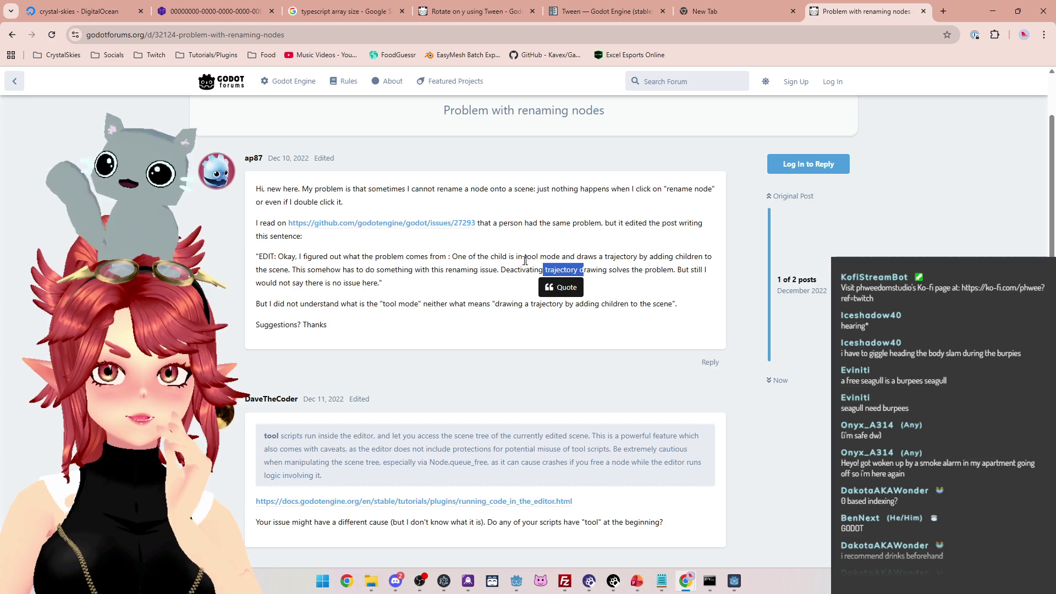
drag(502, 257, 559, 258)
scroll(555, 260, down, 2)
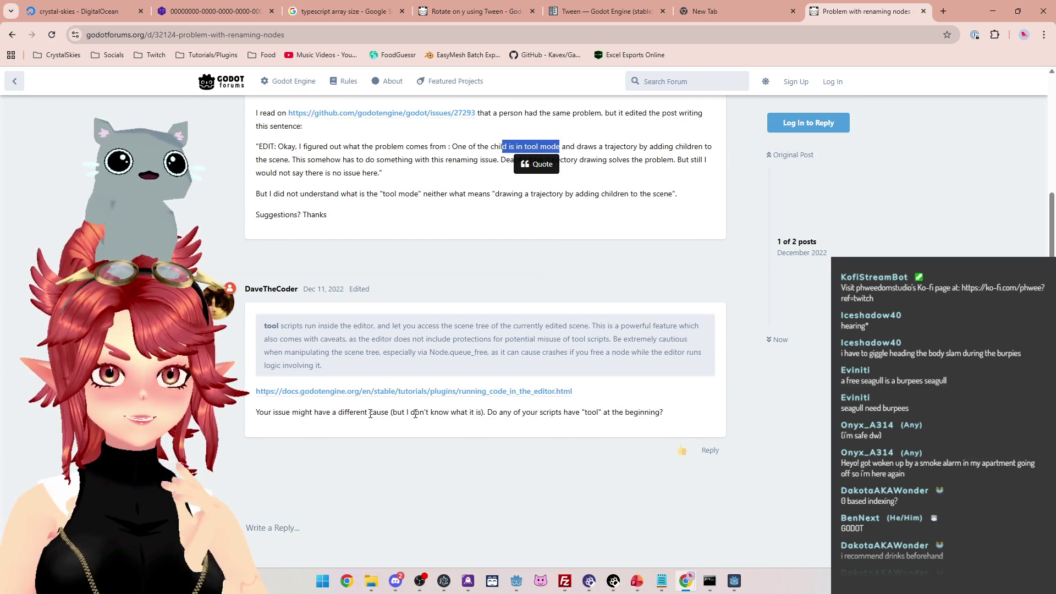
click(515, 580)
click(476, 528)
scroll(509, 272, down, 15)
scroll(509, 272, up, 10)
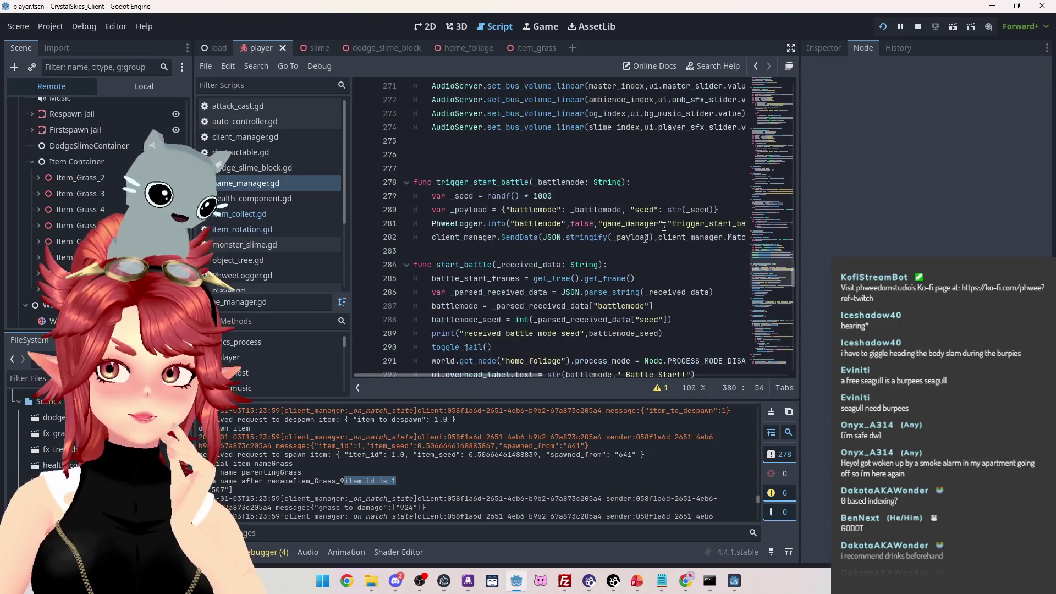
Step: Switch back and forth between the item_rotation.gd and item_collect.gd scripts
drag(793, 278, 790, 51)
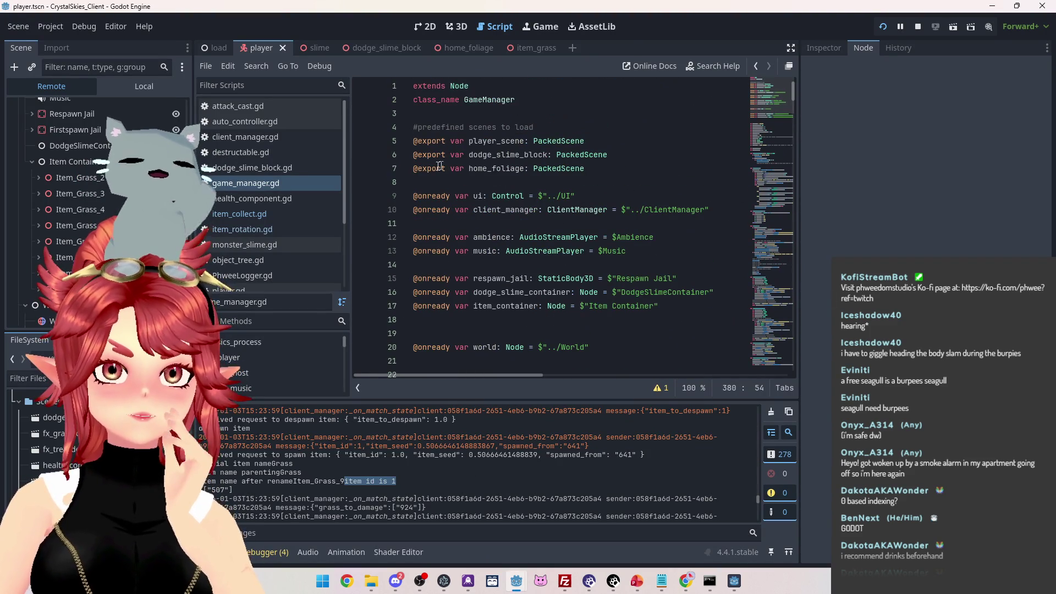
click(242, 234)
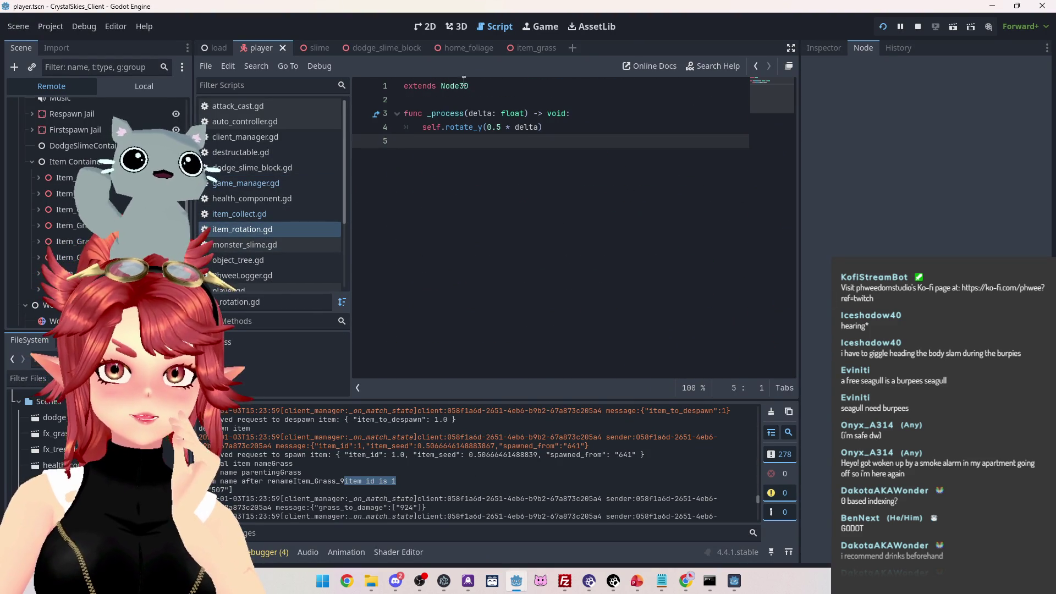
click(236, 213)
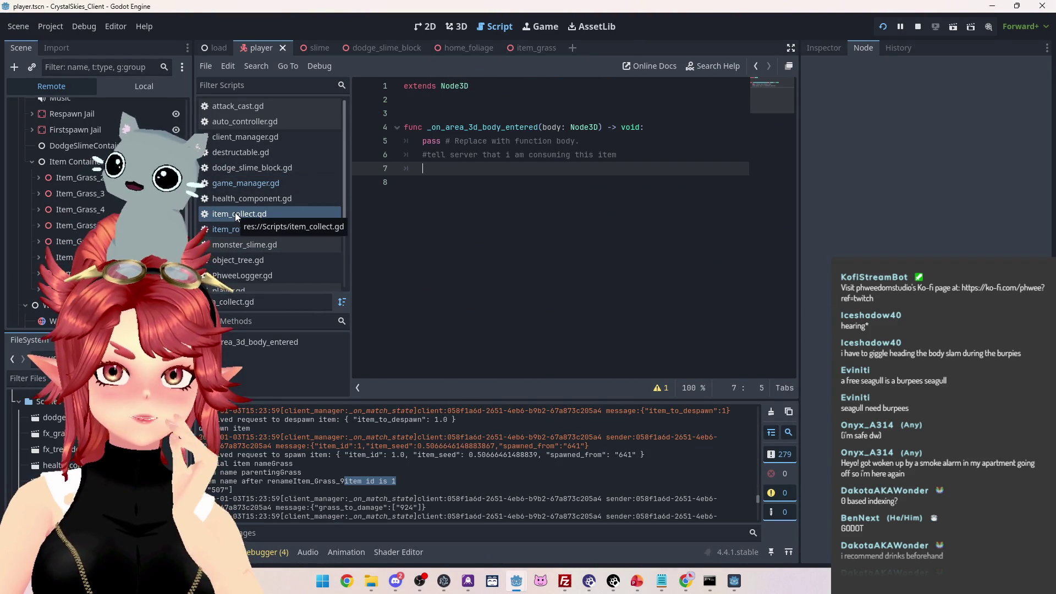
click(232, 229)
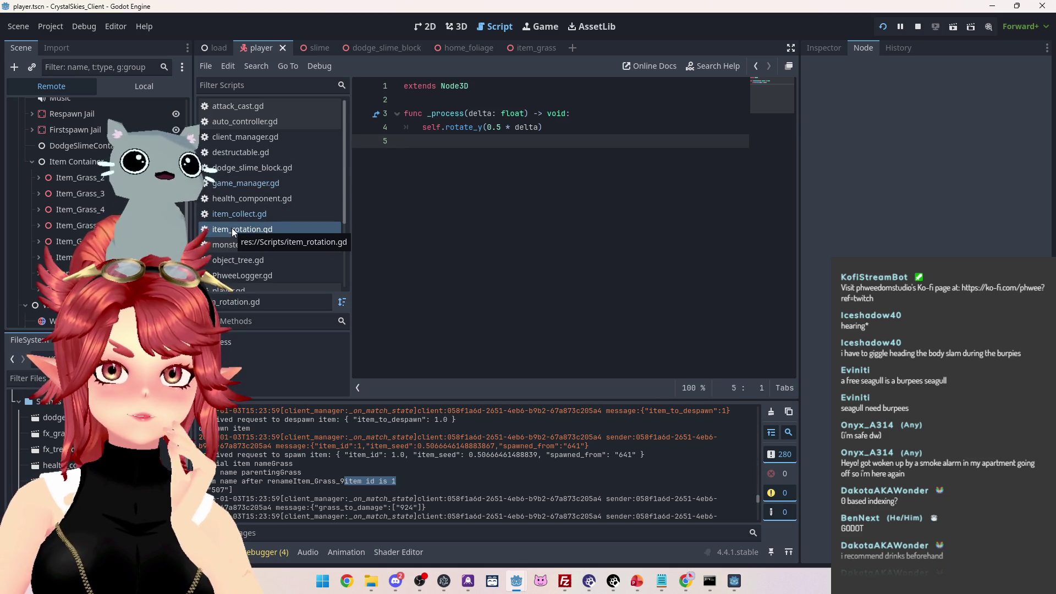
click(226, 216)
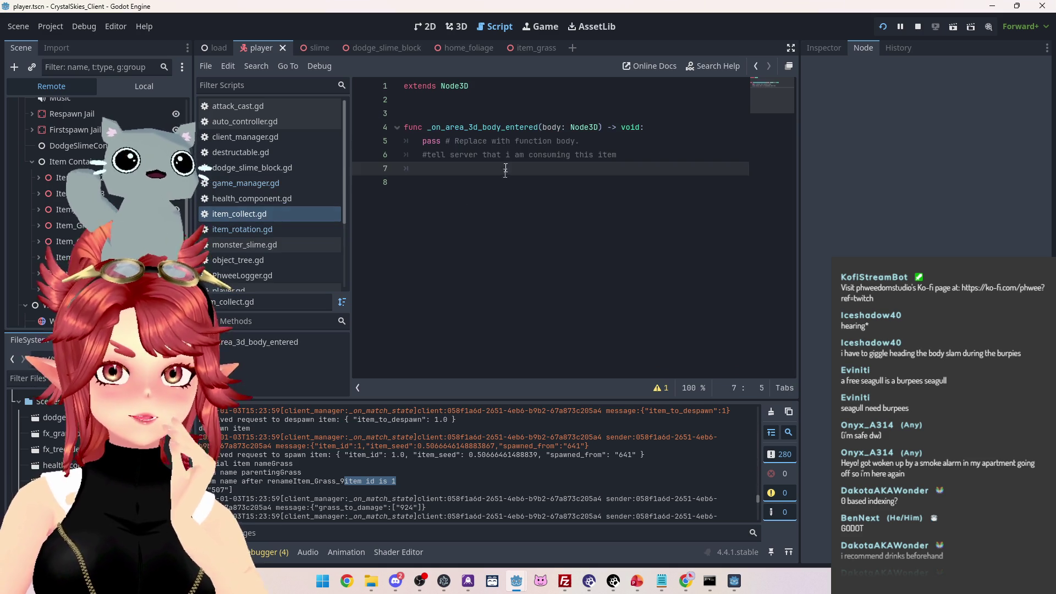
key(ctrl+shift+f)
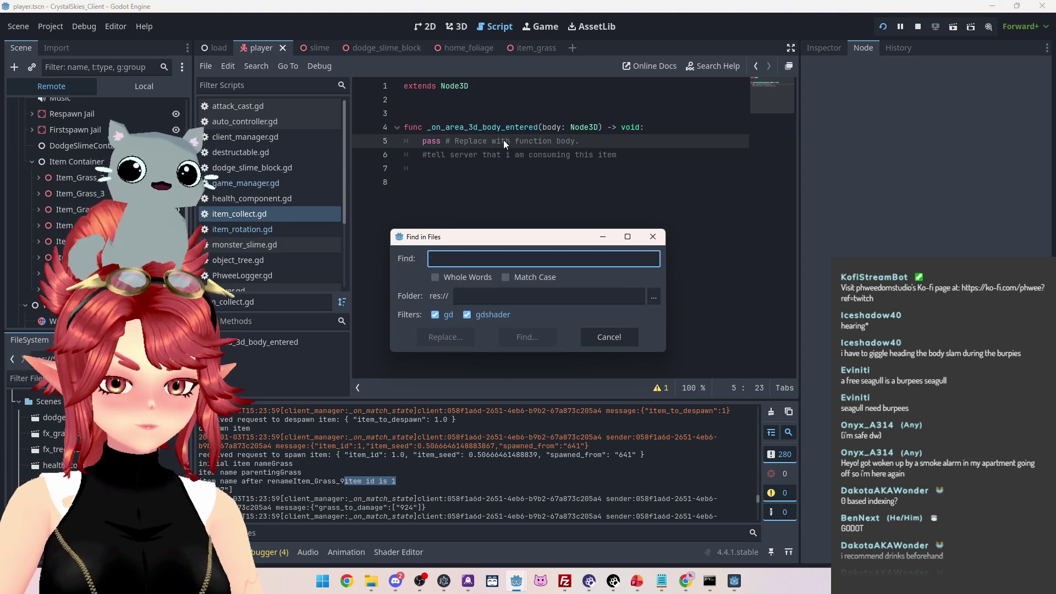
text(@tool)
key(Return)
scroll(512, 477, down, 2)
scroll(513, 473, down, 10)
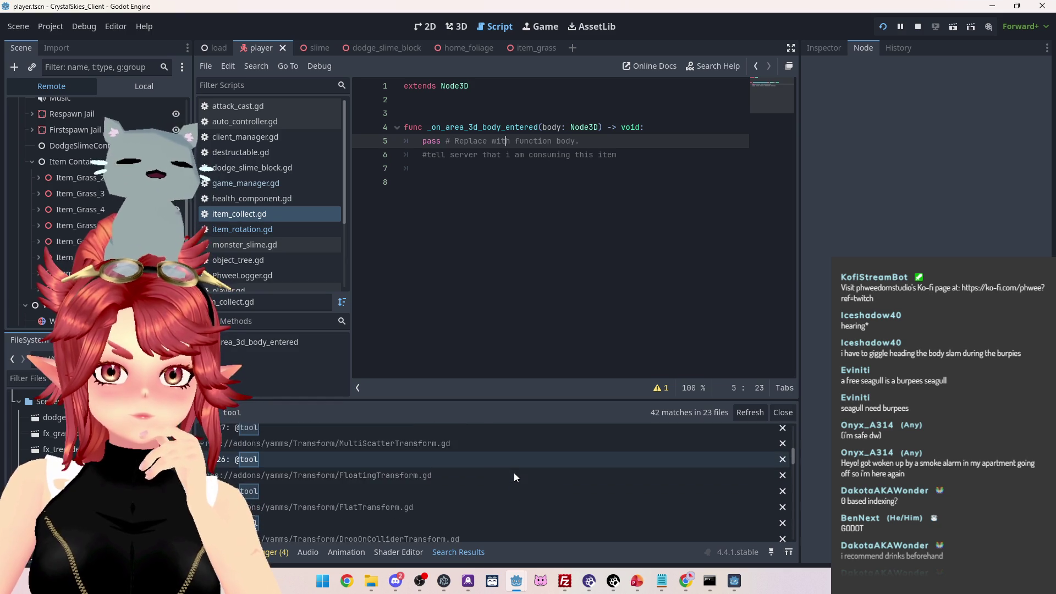
scroll(514, 473, up, 10)
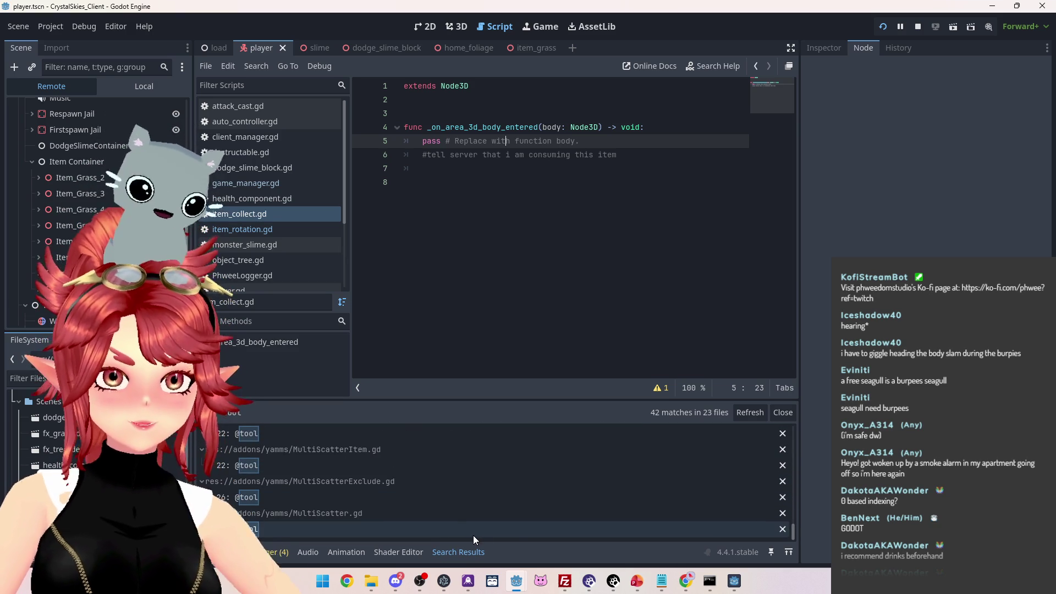
scroll(410, 492, up, 3)
scroll(410, 492, down, 5)
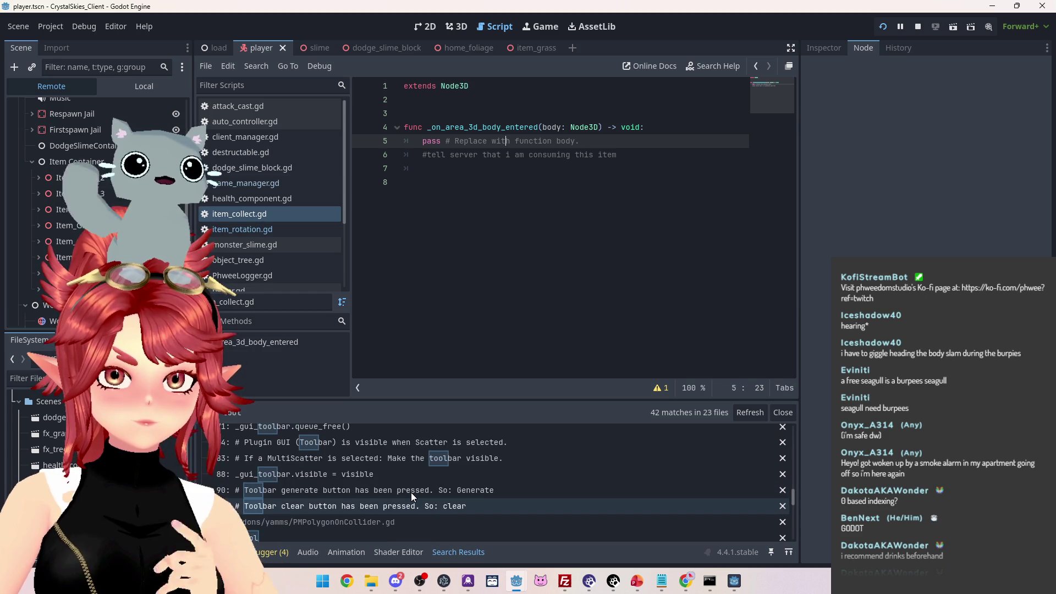
scroll(462, 473, up, 3)
scroll(463, 476, up, 6)
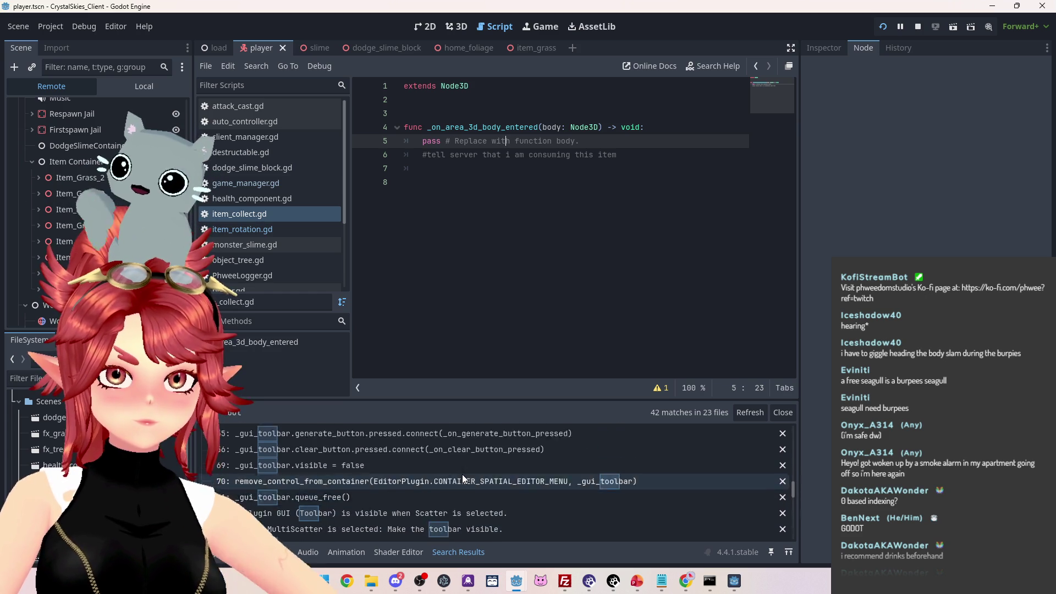
scroll(462, 474, up, 2)
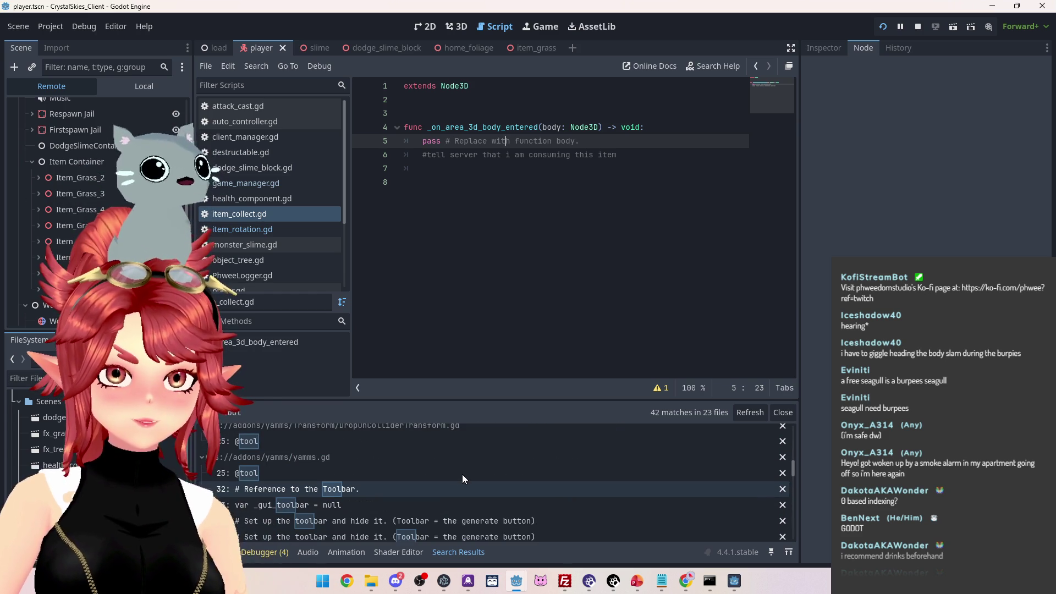
click(436, 471)
scroll(437, 471, up, 5)
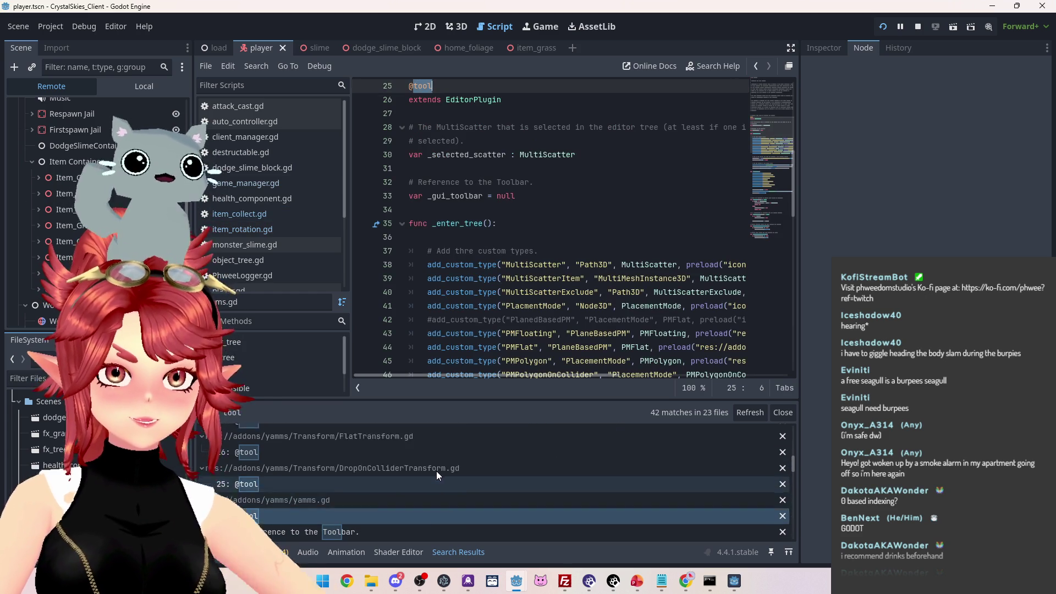
scroll(392, 493, down, 3)
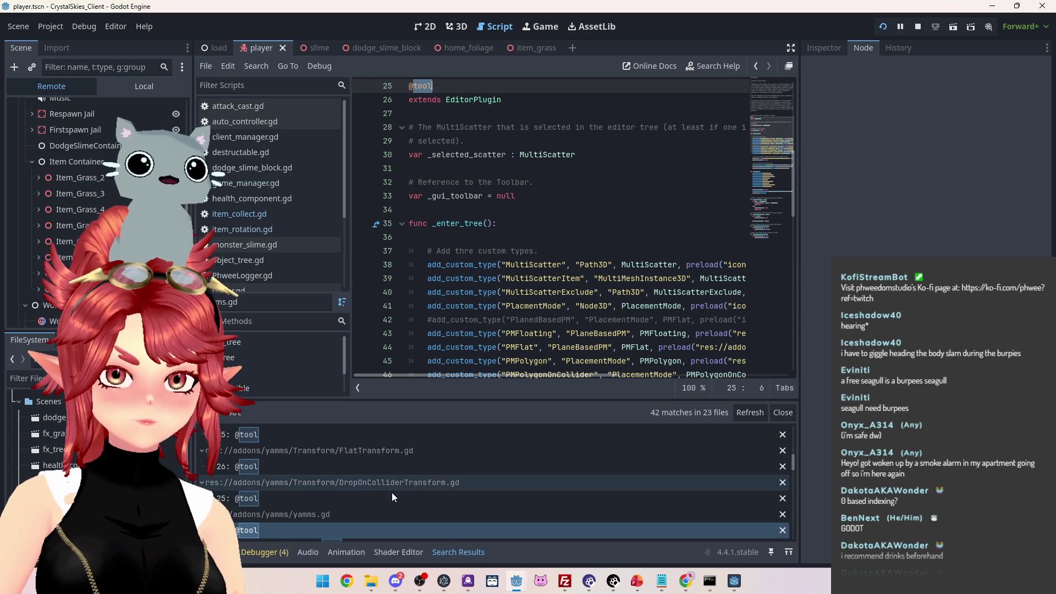
scroll(394, 503, up, 3)
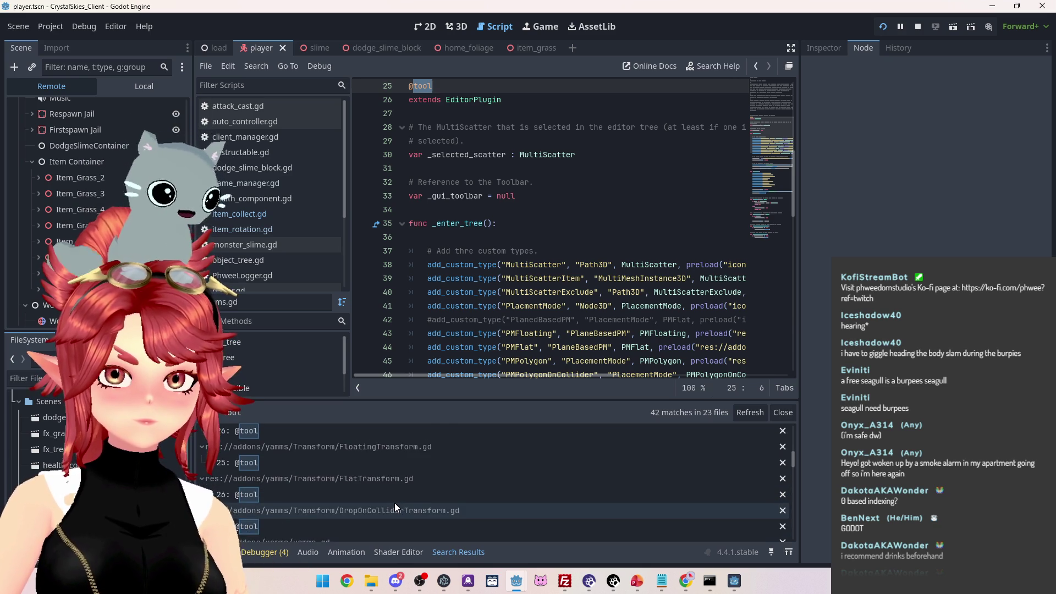
scroll(390, 493, down, 3)
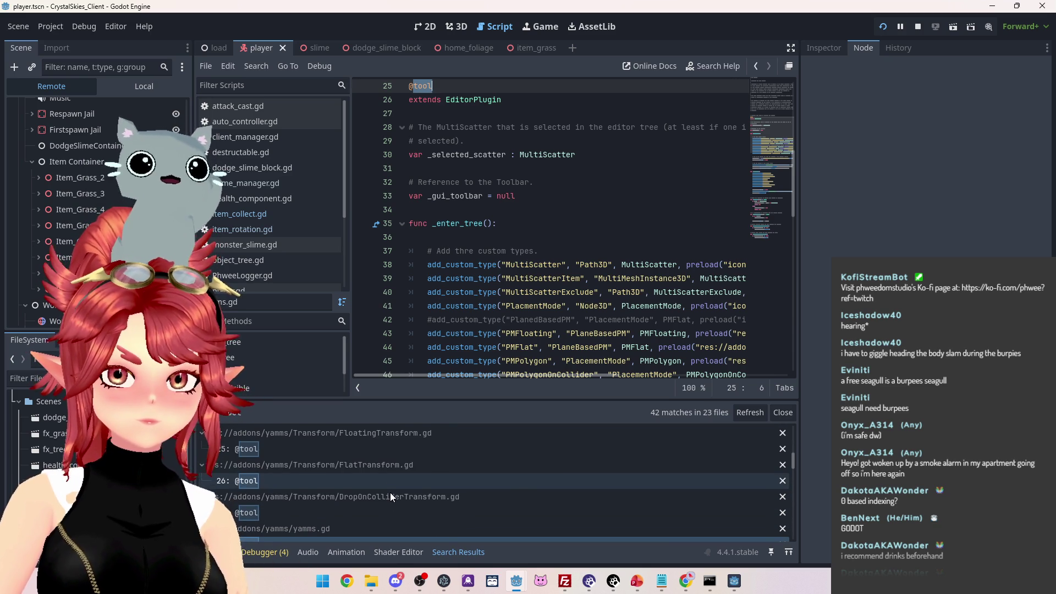
click(387, 512)
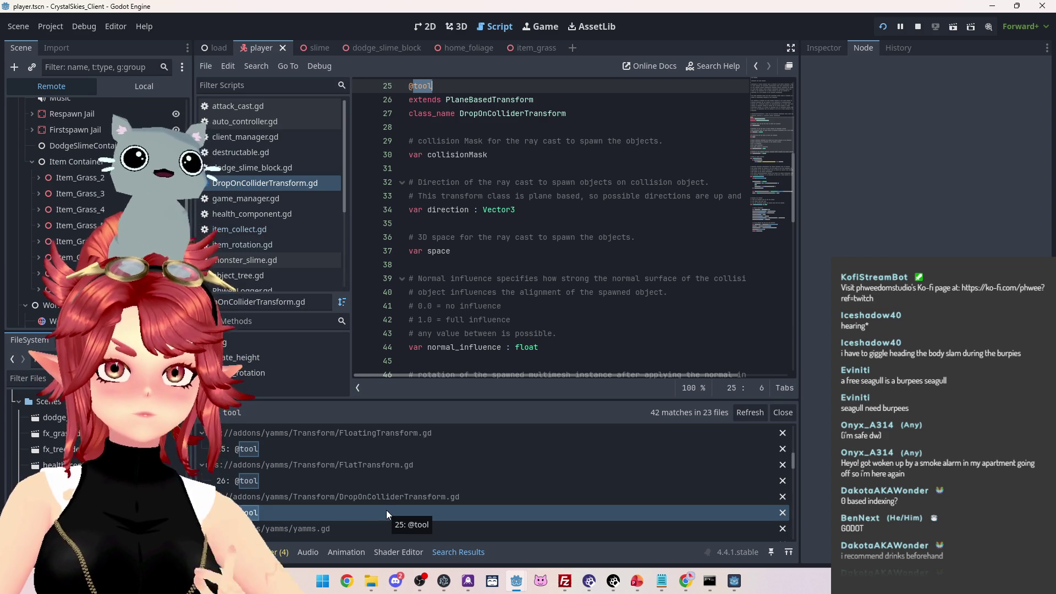
scroll(386, 510, up, 4)
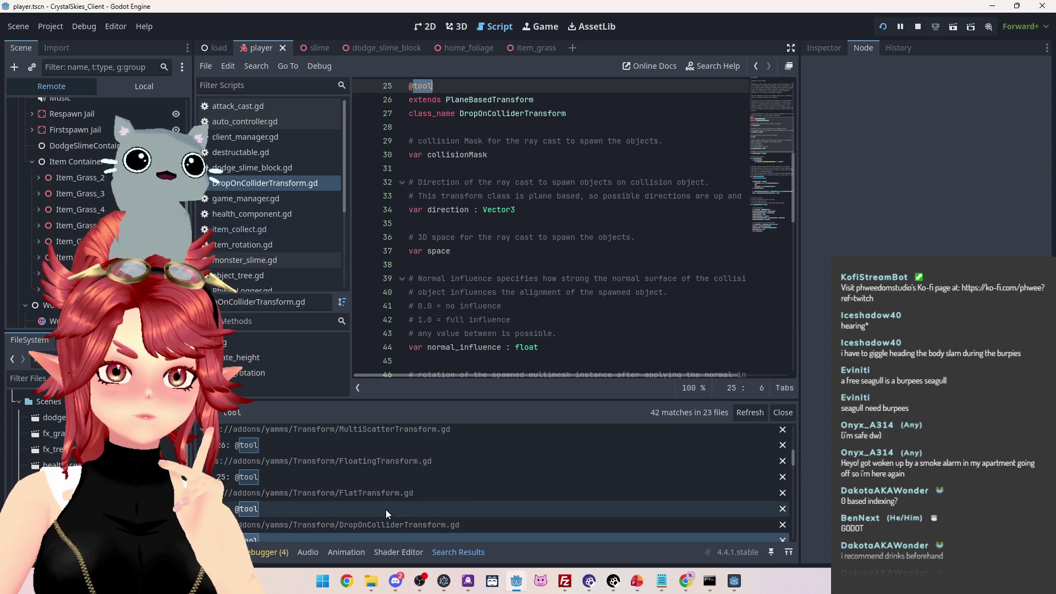
scroll(385, 507, up, 4)
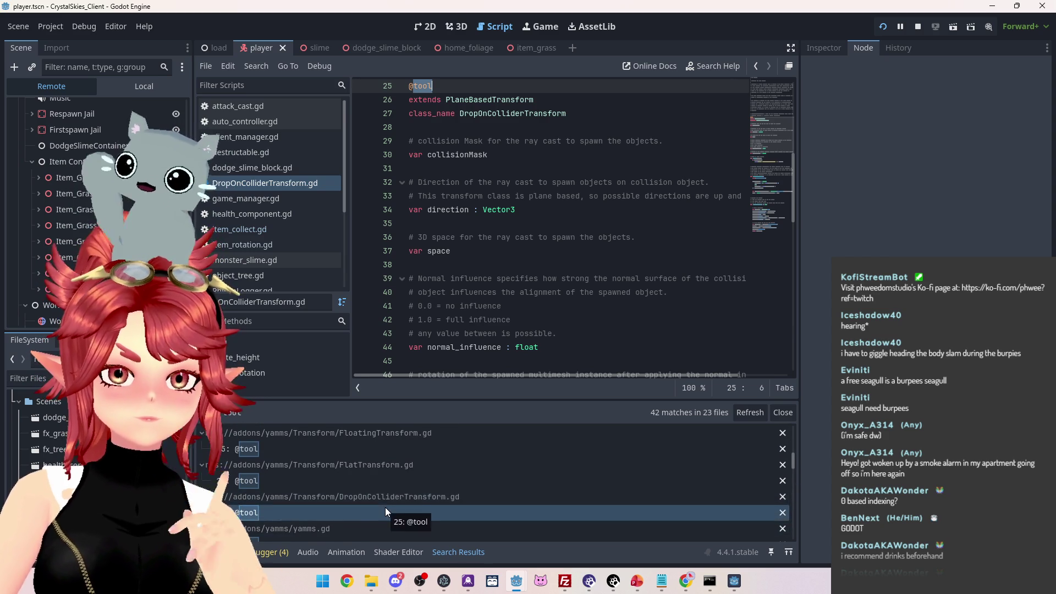
scroll(385, 507, up, 5)
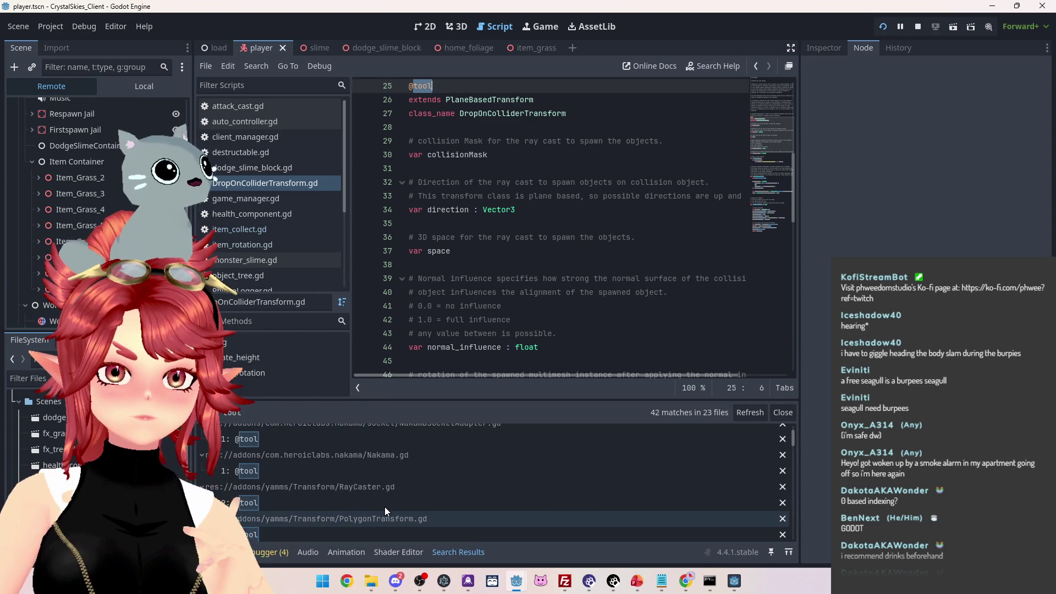
click(386, 492)
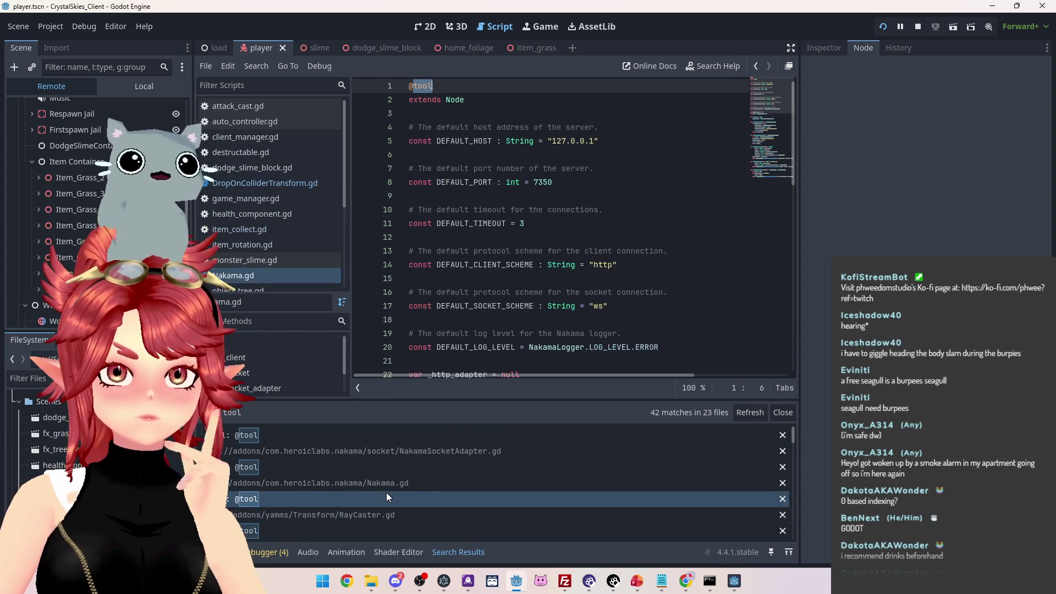
scroll(386, 492, up, 1)
click(386, 483)
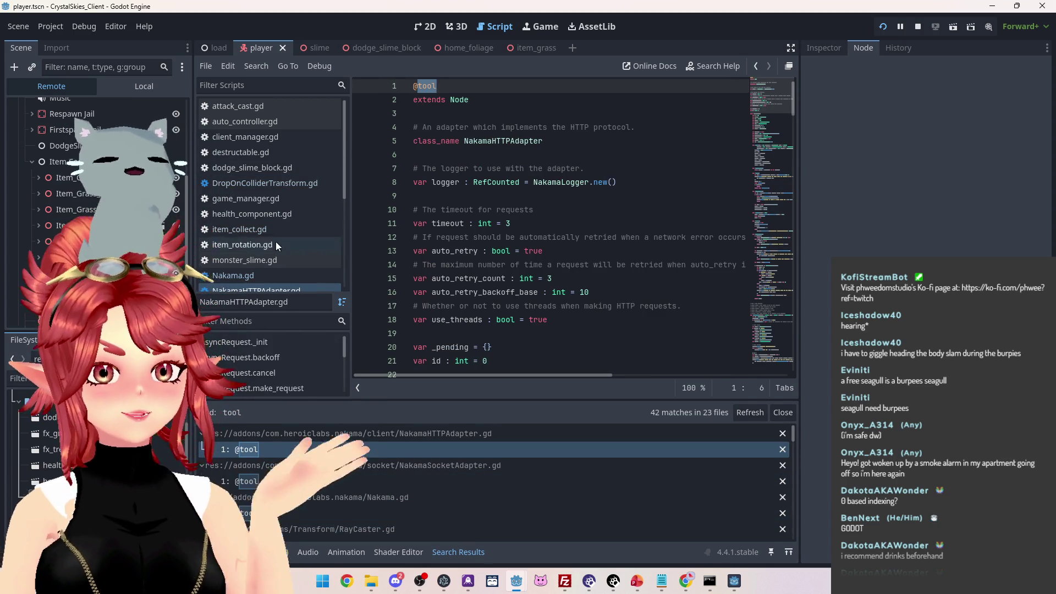
scroll(275, 242, down, 3)
click(919, 28)
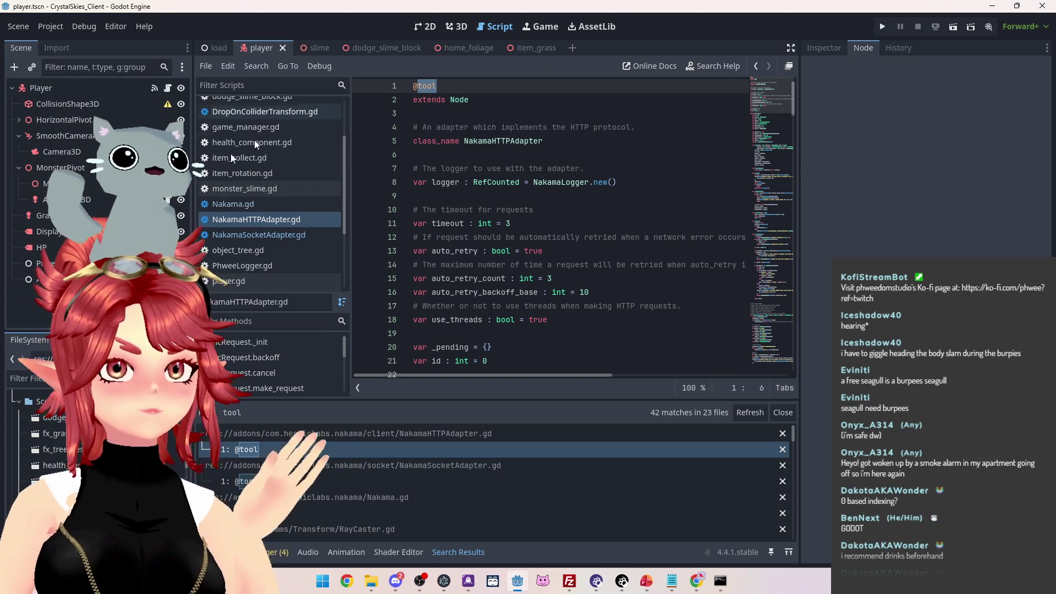
Step: Close the Nakama, NakamaSocketAdapter, NakamaHTTPAdapter and DropOnColliderTransform addon scripts
middle_click(256, 223)
middle_click(245, 220)
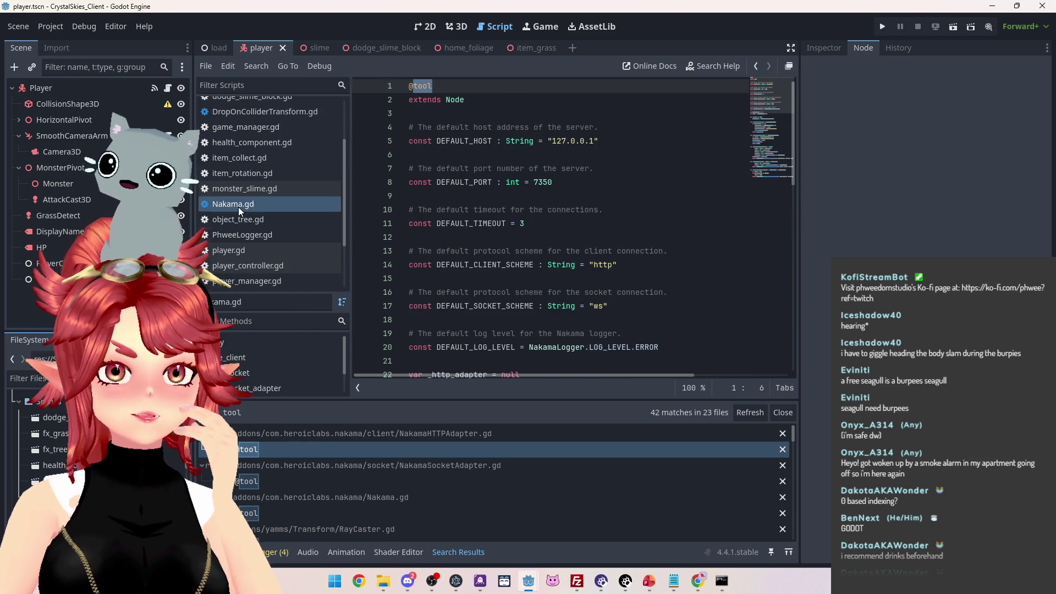
middle_click(239, 205)
scroll(237, 264, down, 2)
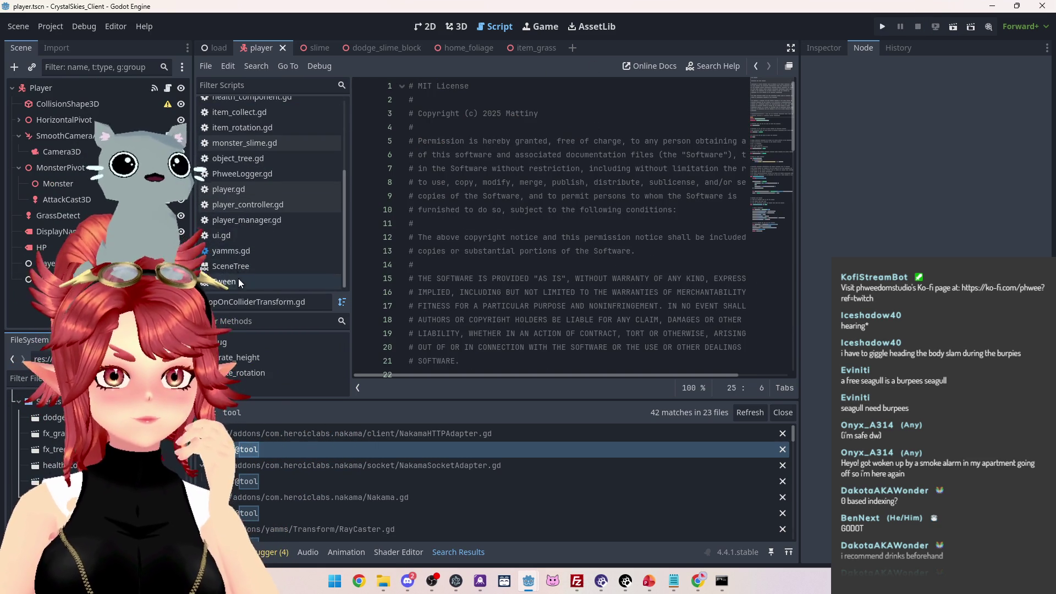
middle_click(226, 250)
middle_click(234, 282)
scroll(275, 234, up, 3)
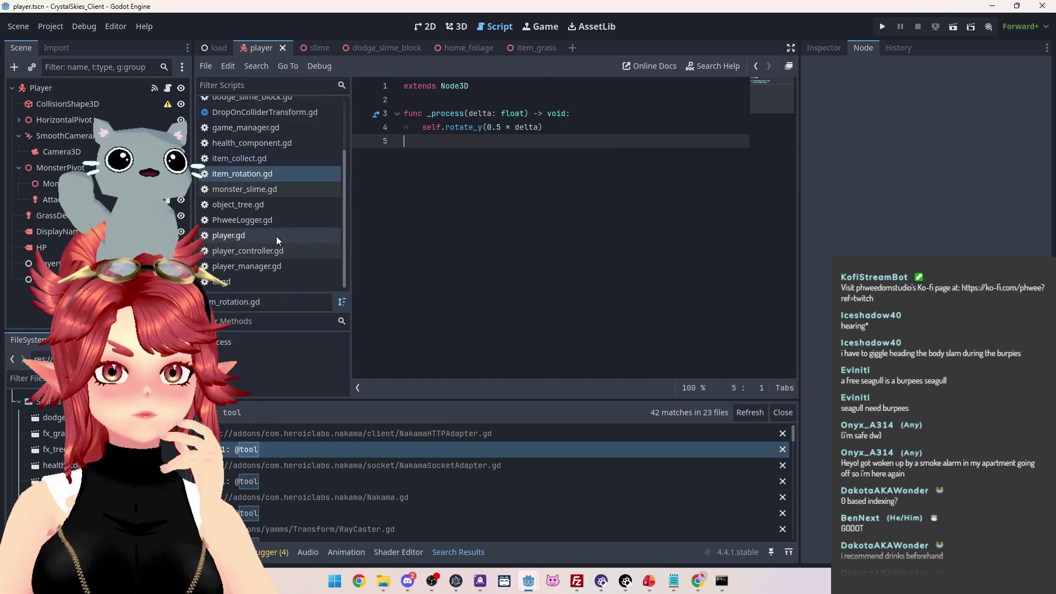
middle_click(229, 177)
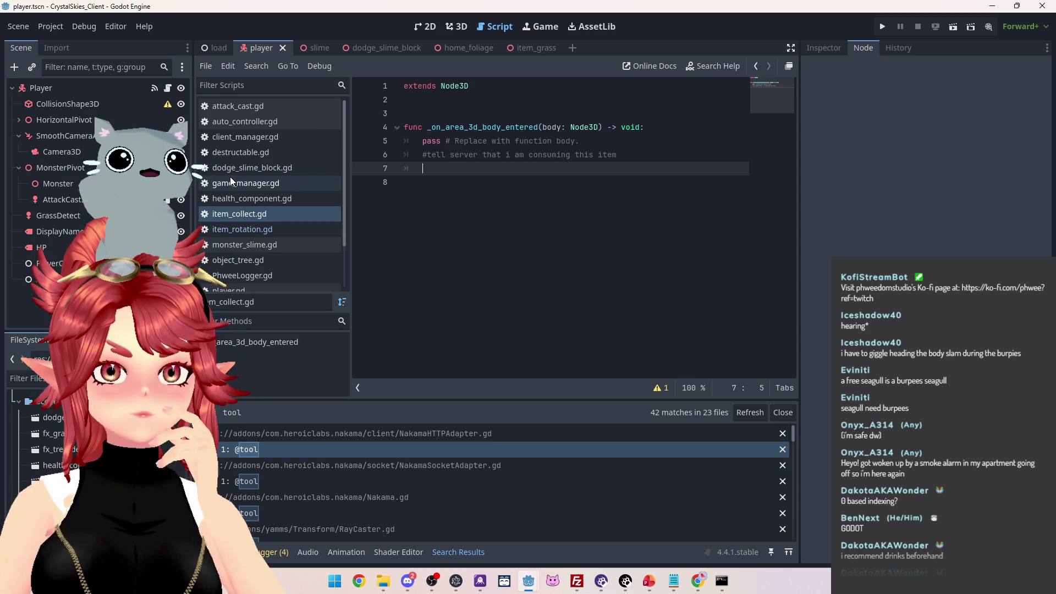
Step: Look through attack_cast.gd, auto_controller.gd and the item scripts, then scroll game_manager.gd to spawn_item
click(242, 109)
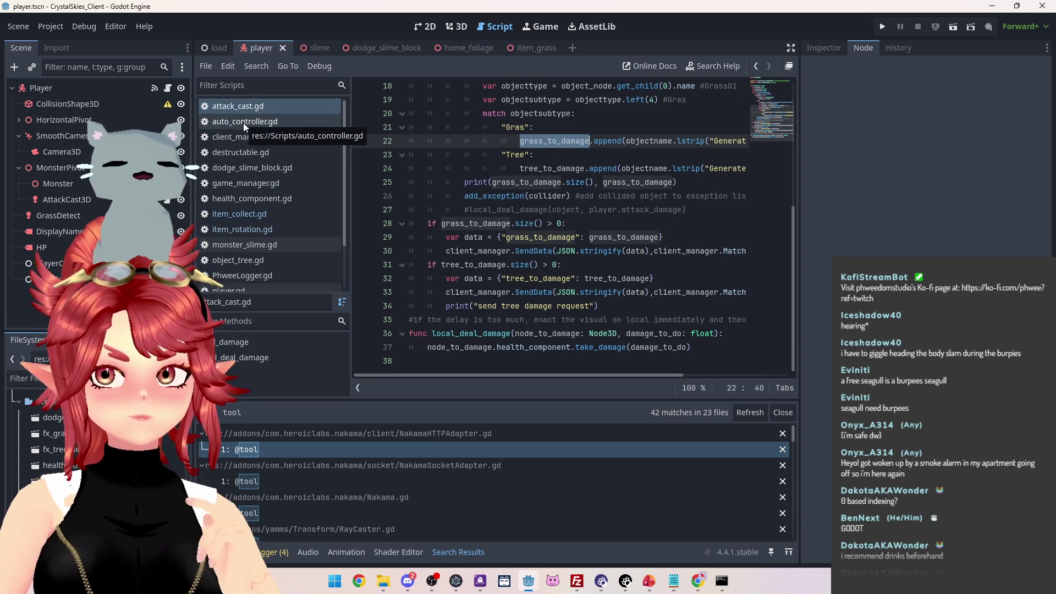
click(244, 124)
scroll(305, 213, down, 3)
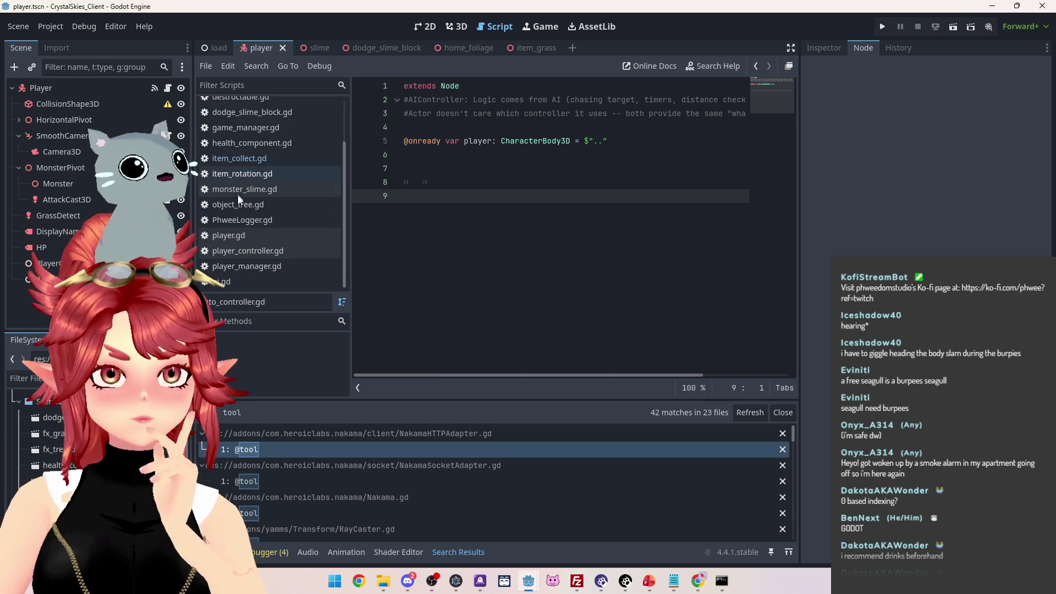
click(236, 157)
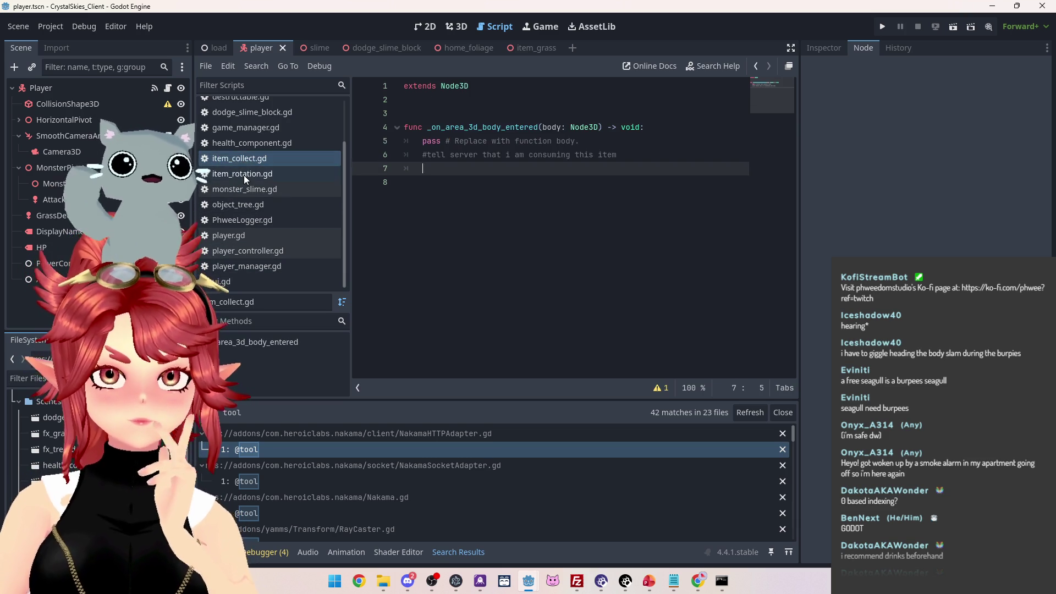
click(243, 174)
scroll(241, 137, up, 1)
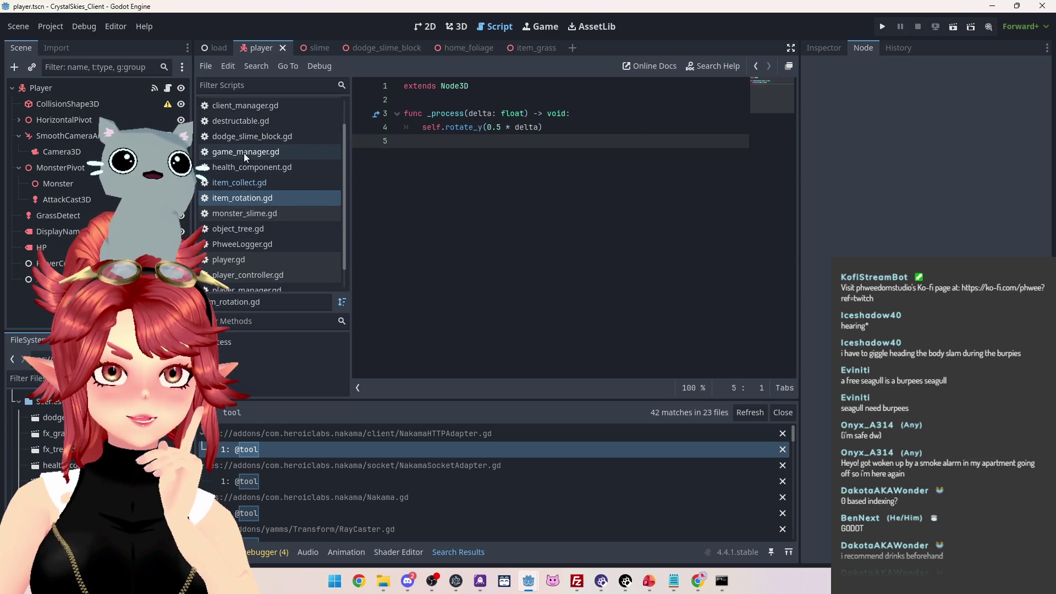
click(244, 153)
scroll(539, 305, down, 15)
scroll(538, 305, down, 10)
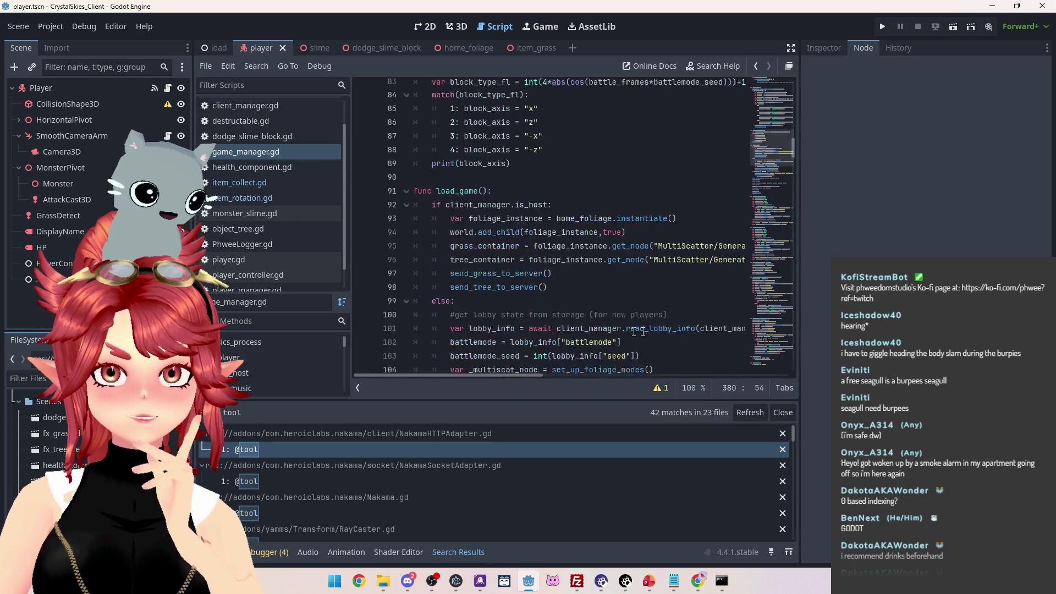
drag(794, 164, 790, 339)
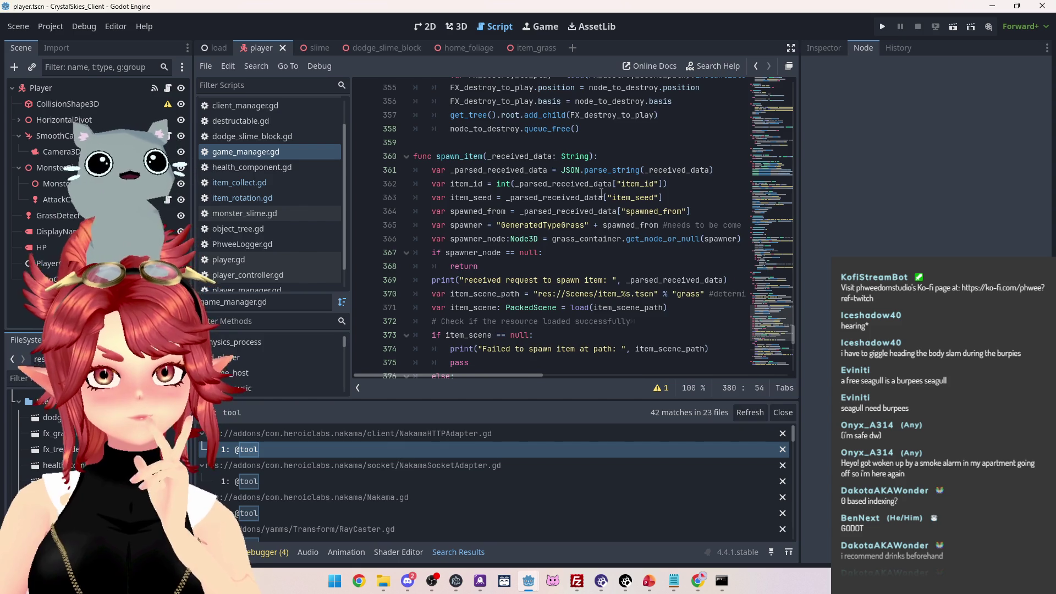
Step: Review spawn_item's item rename line in game_manager.gd, then bring up the item_grass scene
scroll(601, 192, down, 2)
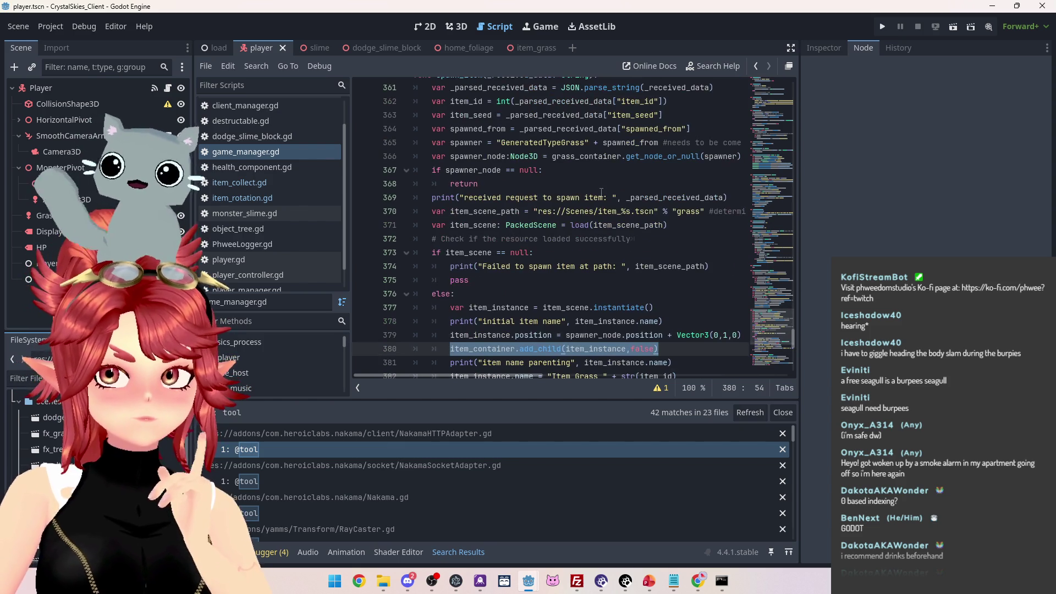
scroll(601, 192, down, 1)
scroll(601, 193, down, 1)
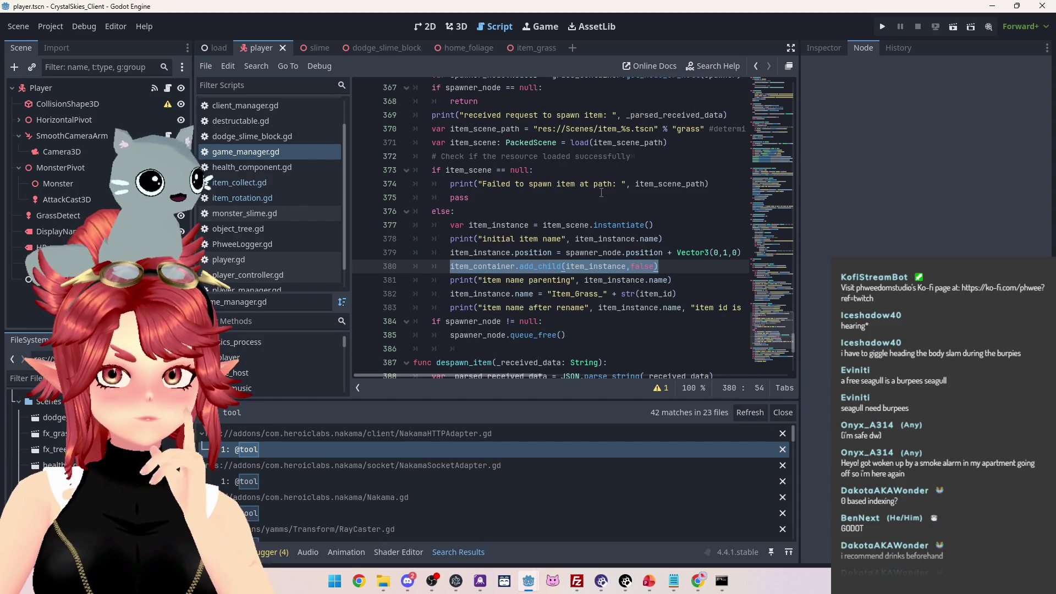
scroll(601, 192, down, 1)
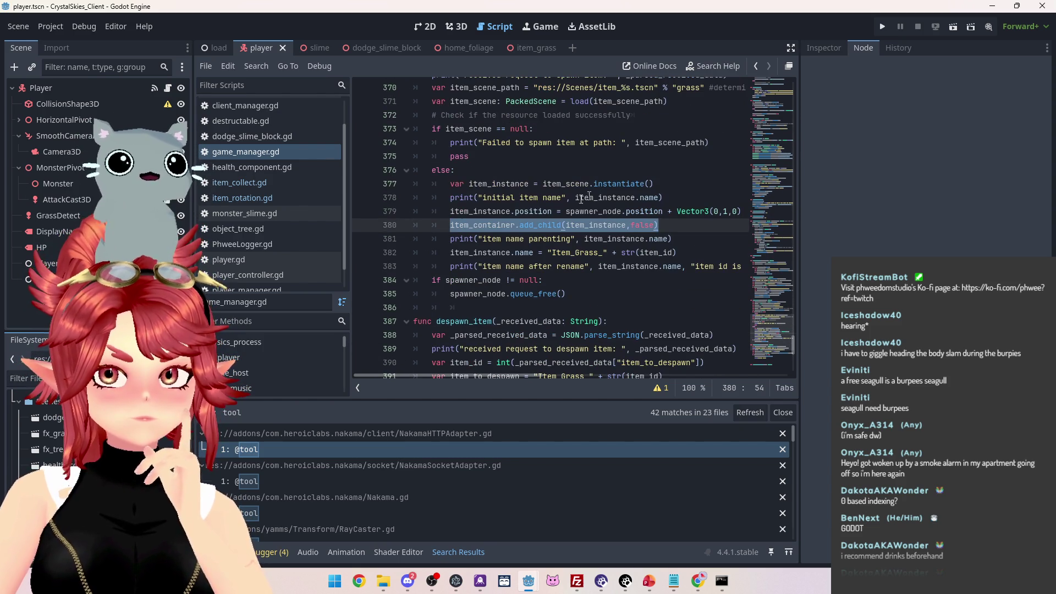
click(451, 253)
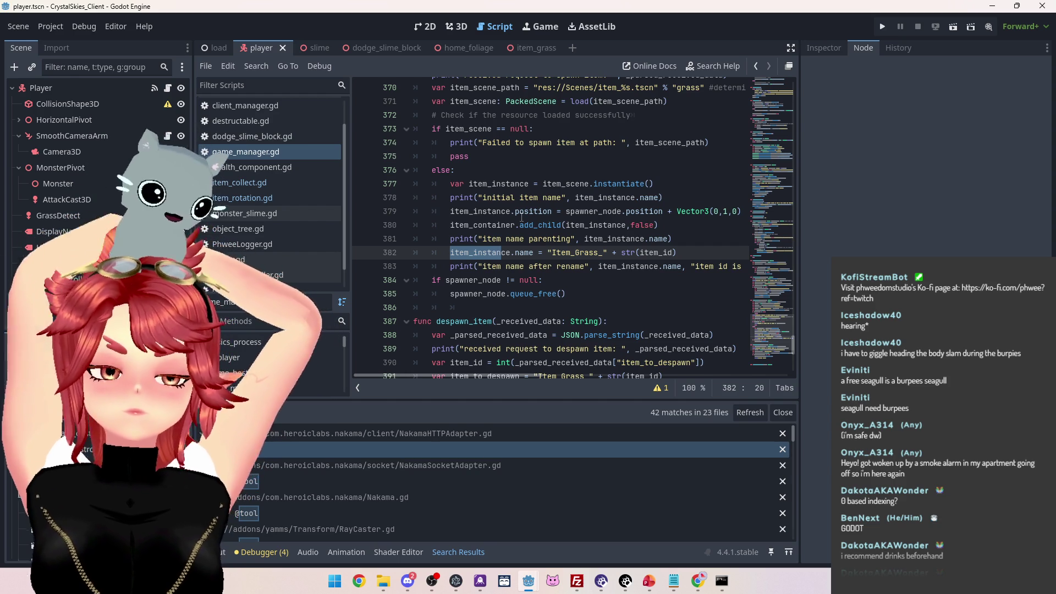
mouse_move(490, 379)
mouse_down()
mouse_move(554, 384)
mouse_move(424, 358)
mouse_up()
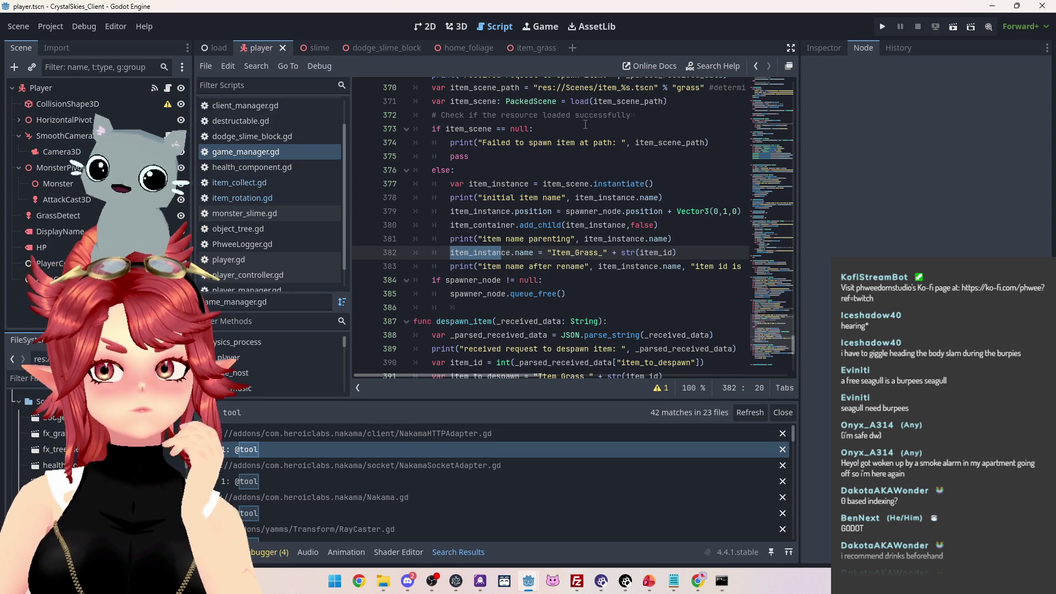
click(524, 52)
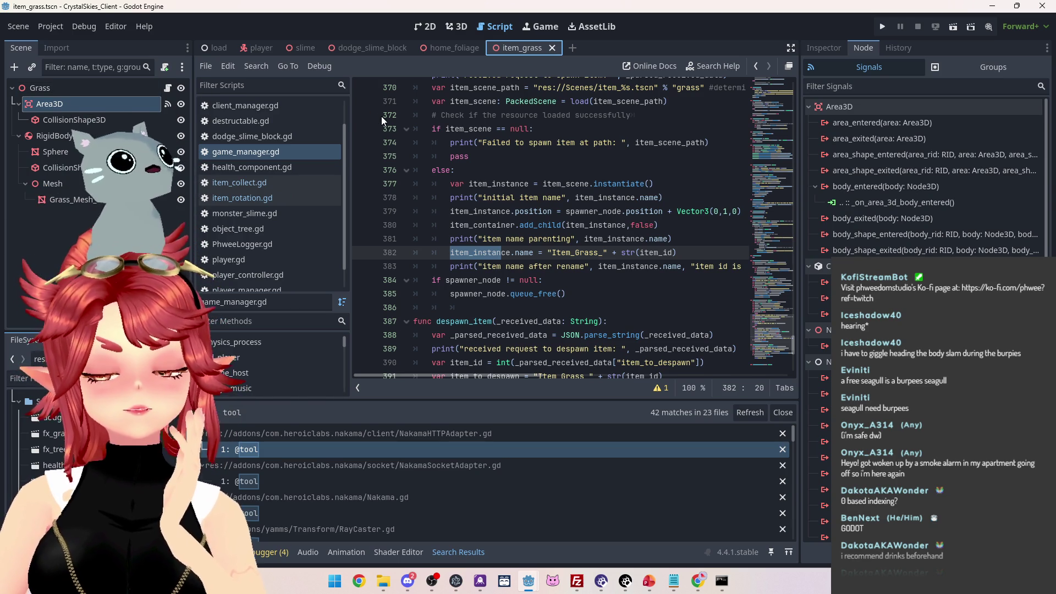
Step: Comment out the unused item_seed line 363 with '#', checking the unused body parameter warning
click(258, 556)
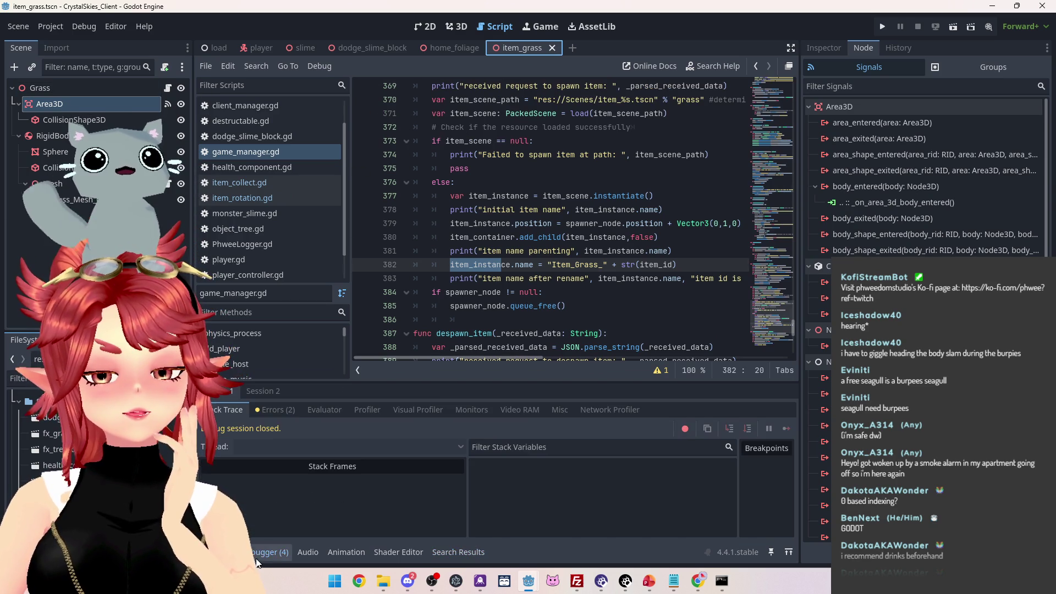
click(275, 410)
click(381, 449)
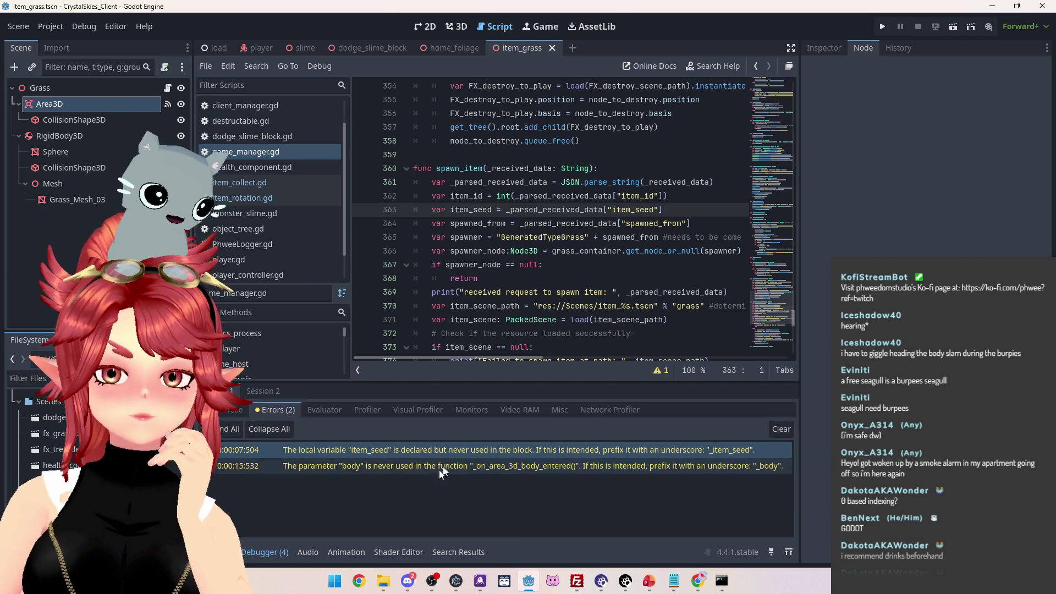
click(371, 471)
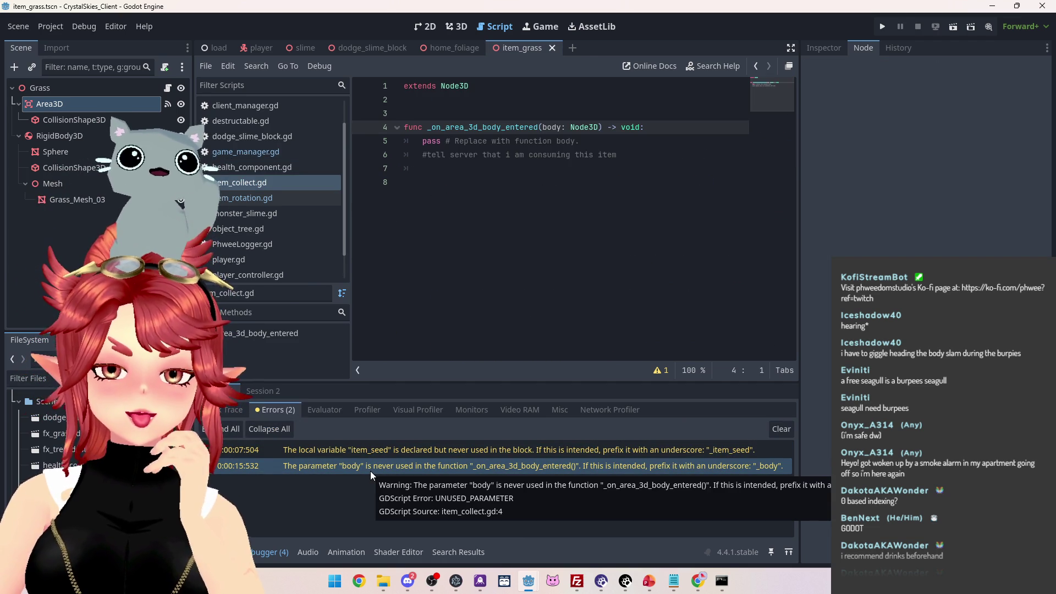
click(360, 450)
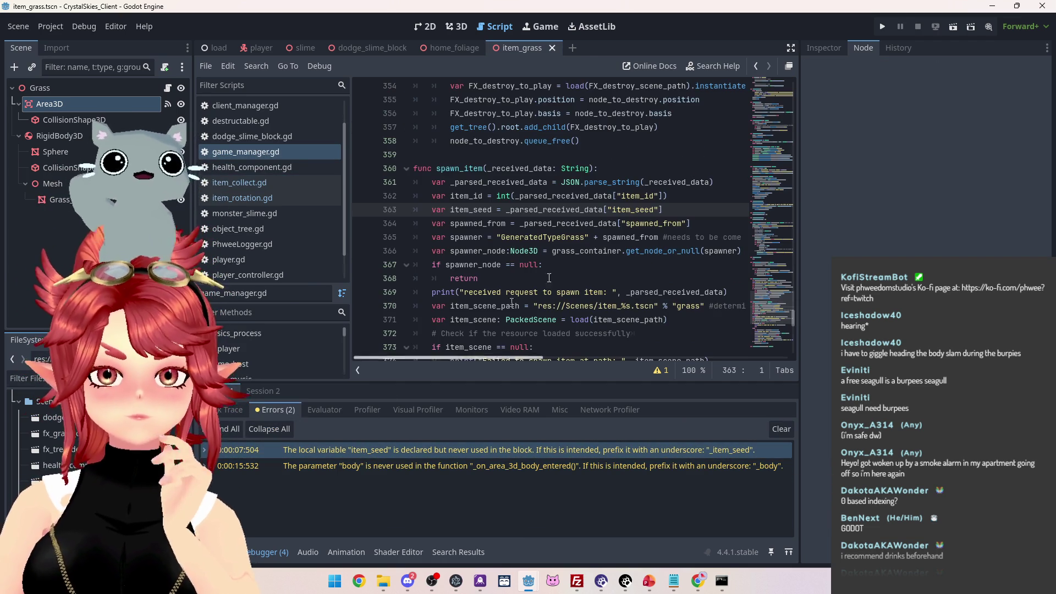
key(Home)
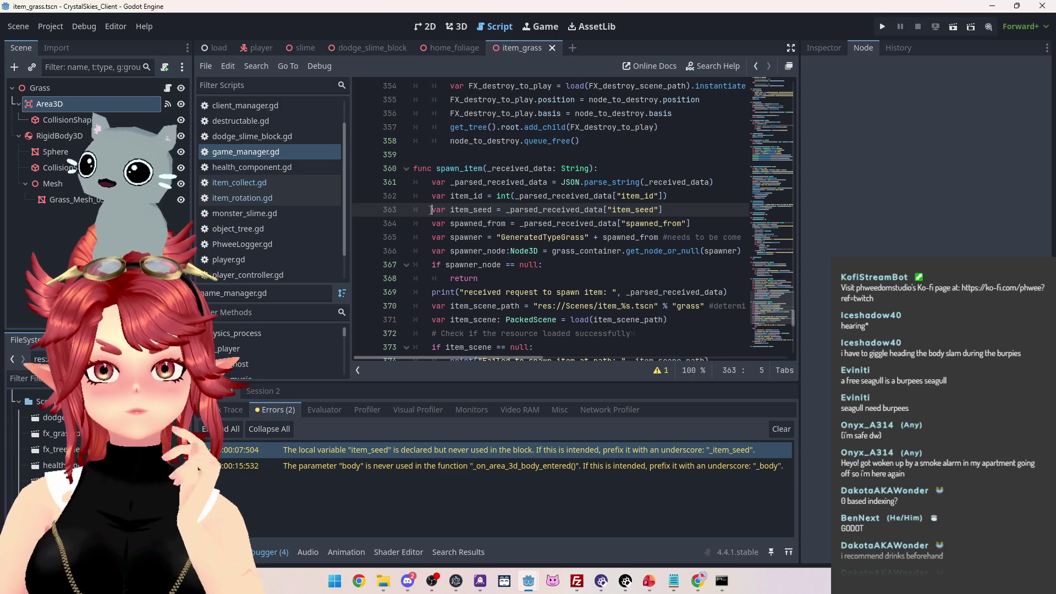
text(#)
click(501, 237)
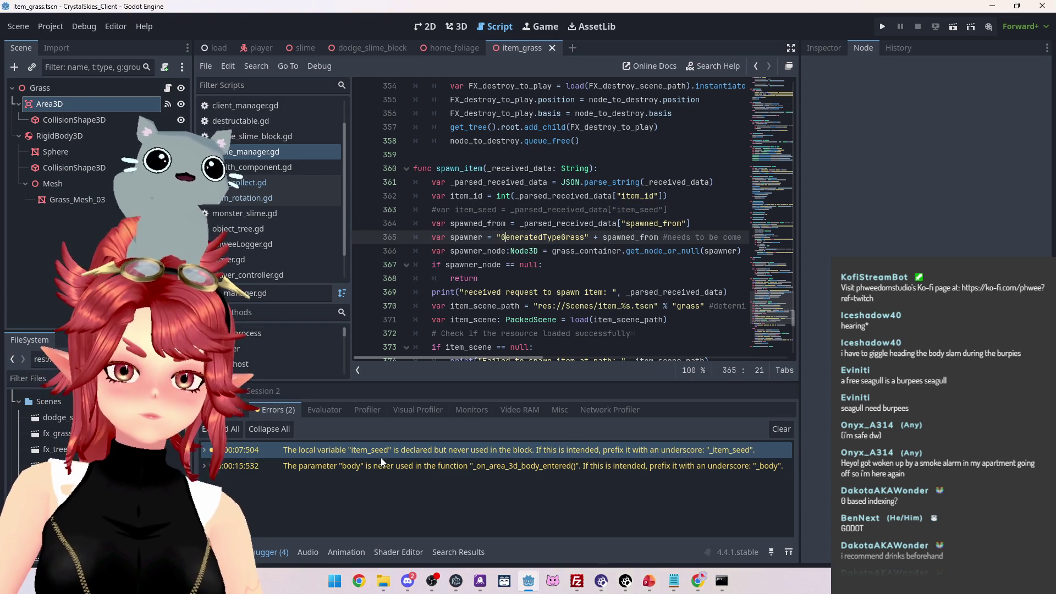
click(381, 464)
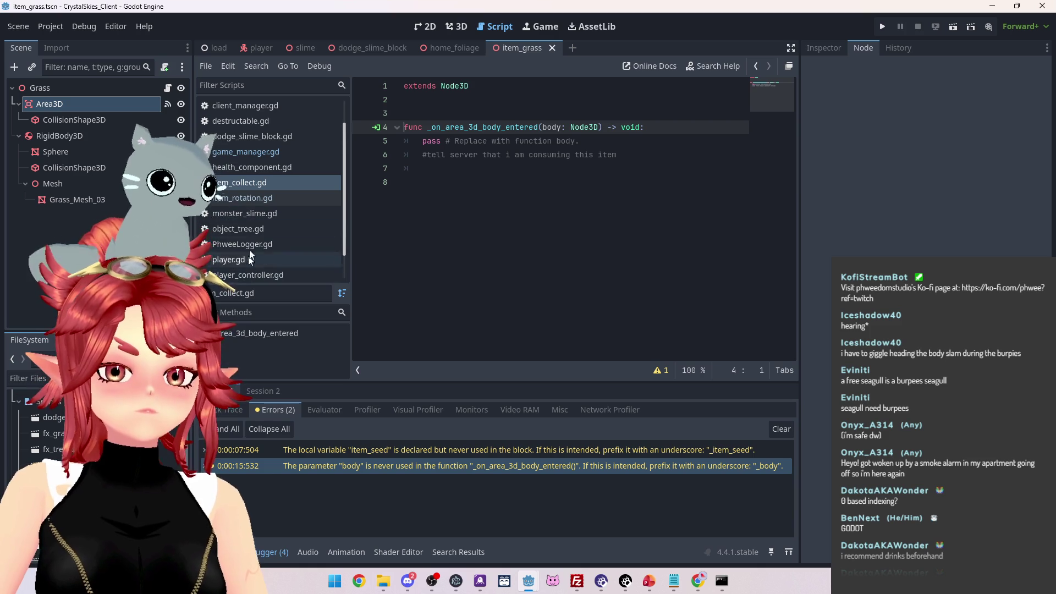
click(252, 151)
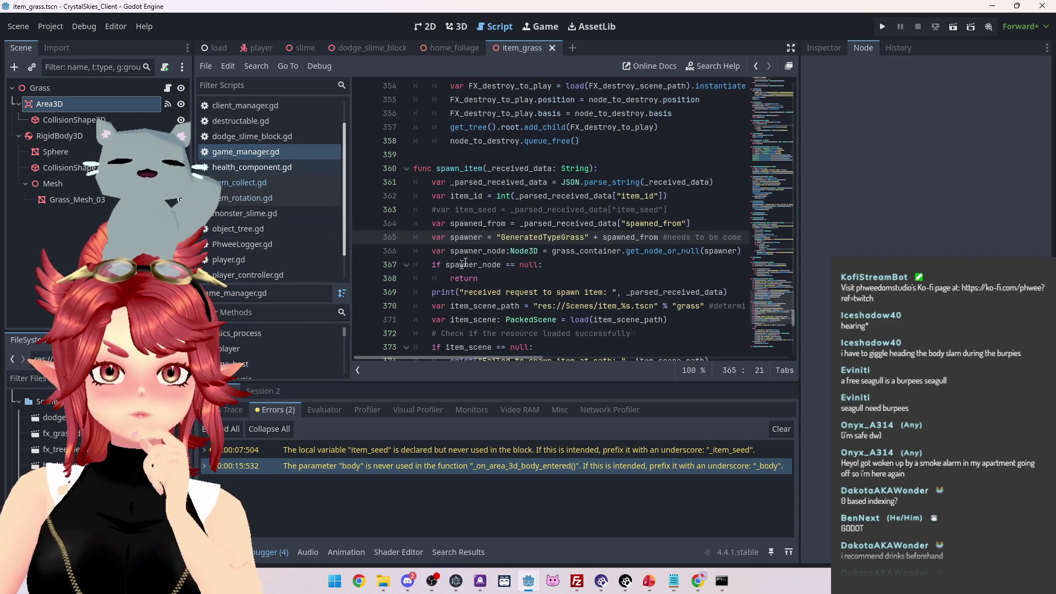
Step: Review spawn_item's add_child, parenting print and rename lines 380-382, then bring up the forum thread
scroll(581, 268, down, 1)
scroll(582, 268, down, 1)
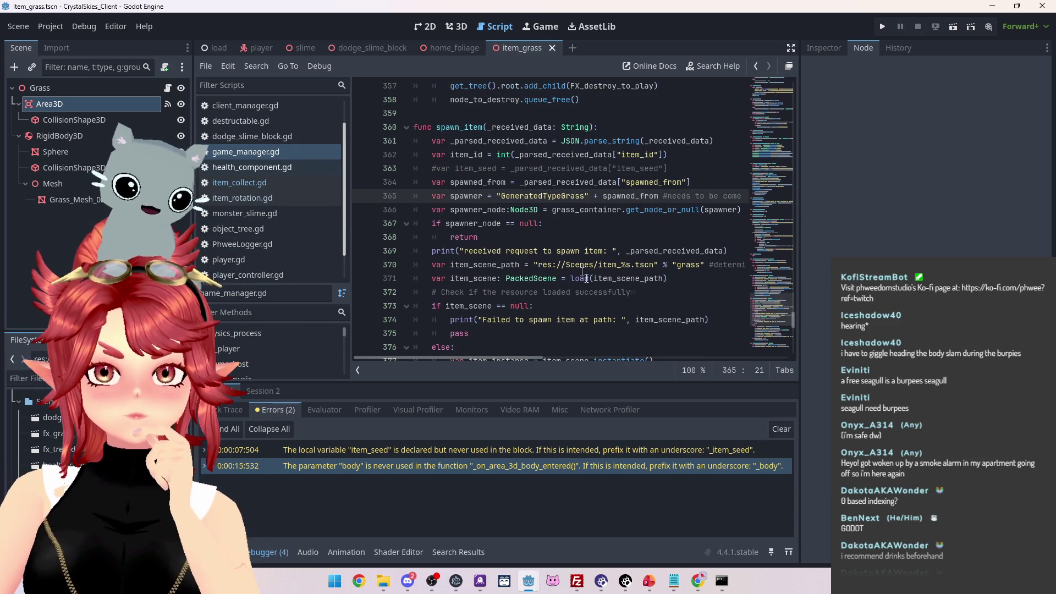
scroll(633, 300, down, 4)
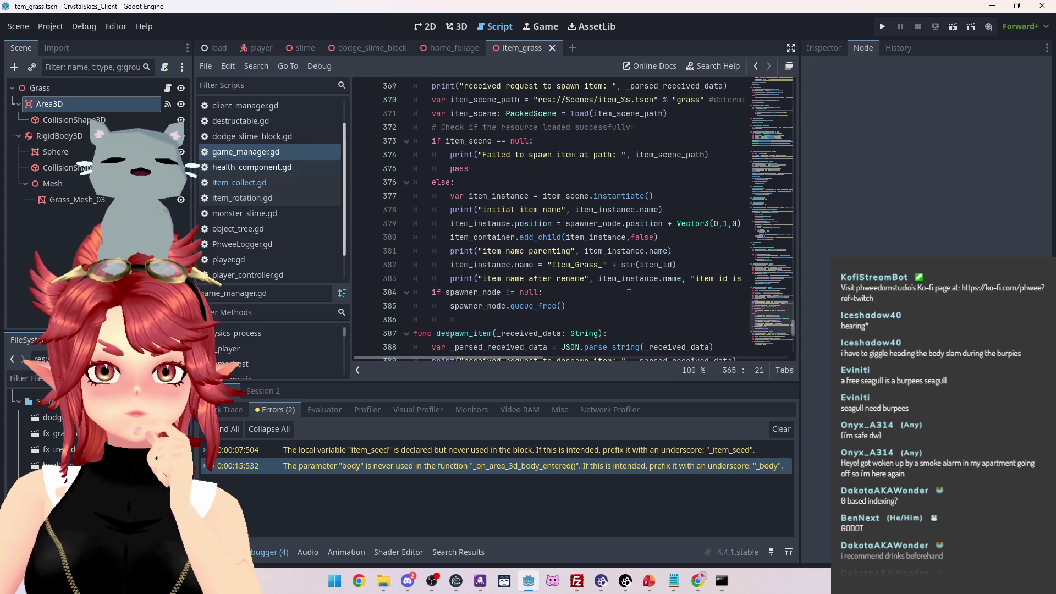
click(454, 265)
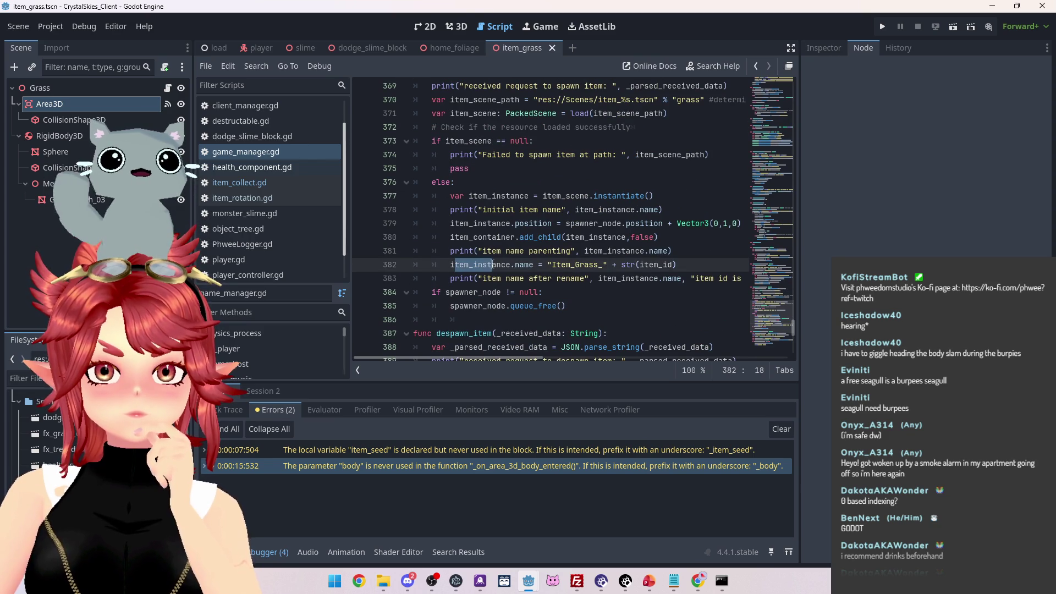
drag(456, 240, 567, 241)
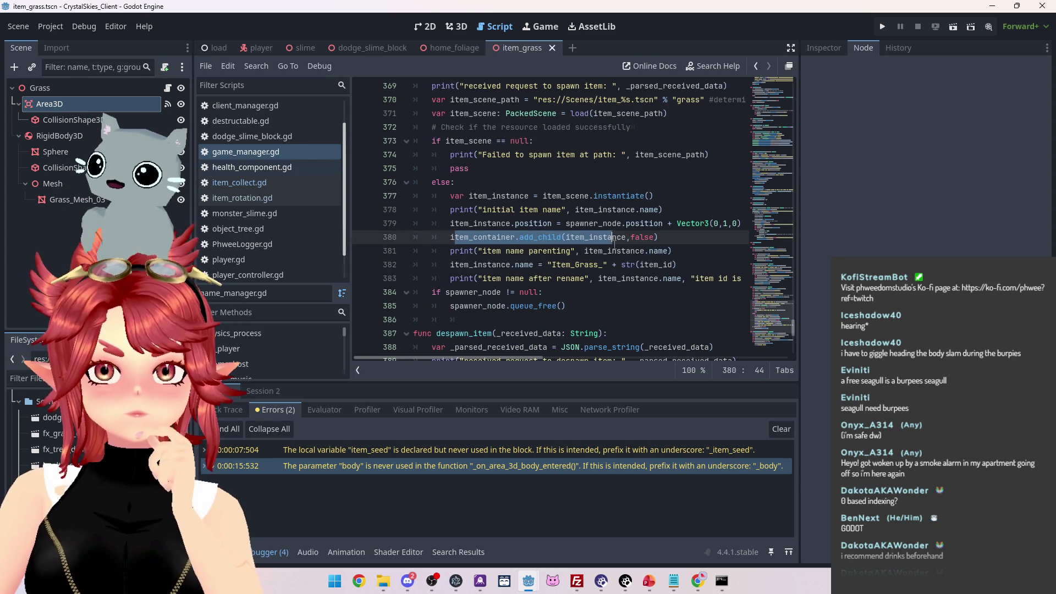
drag(461, 252, 506, 251)
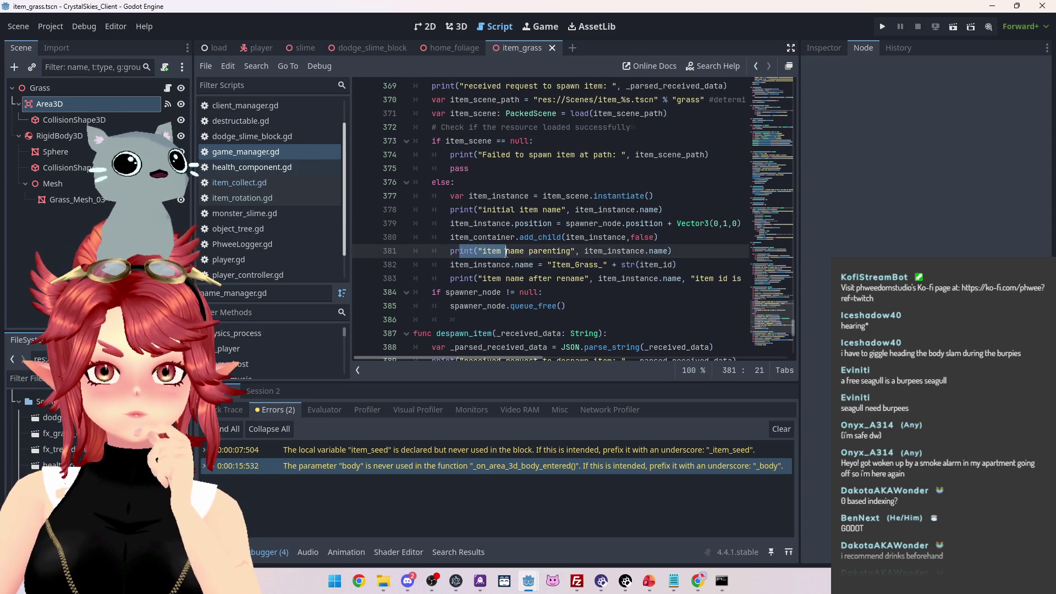
click(590, 252)
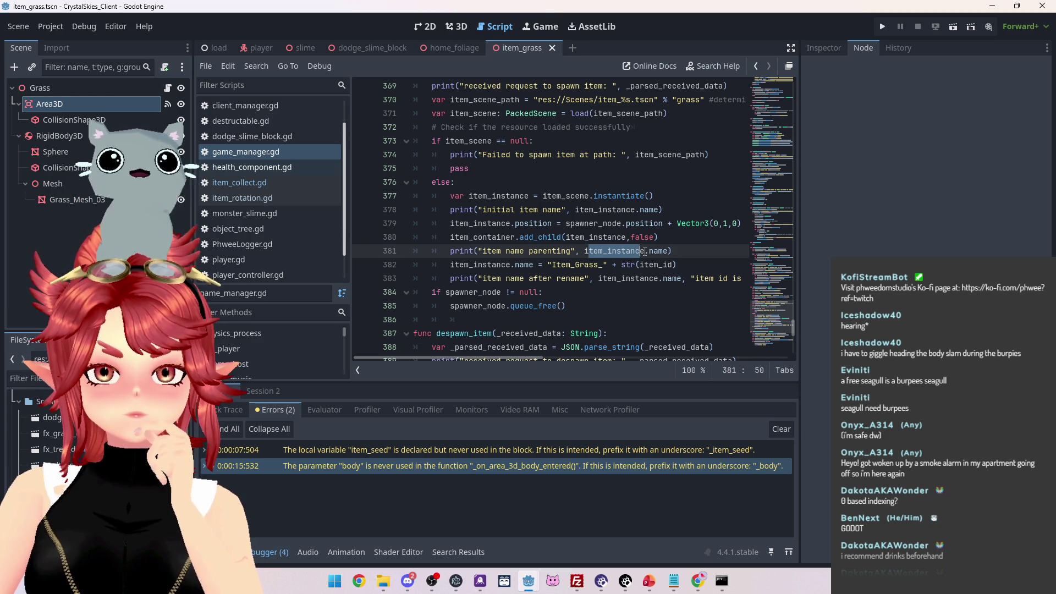
click(613, 266)
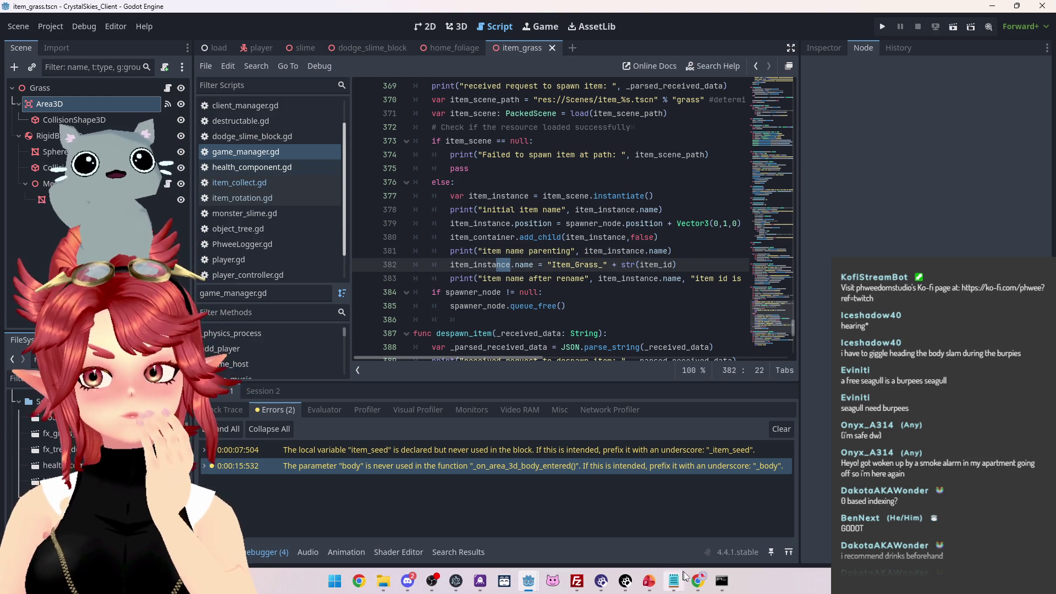
mouse_move(697, 588)
click(637, 517)
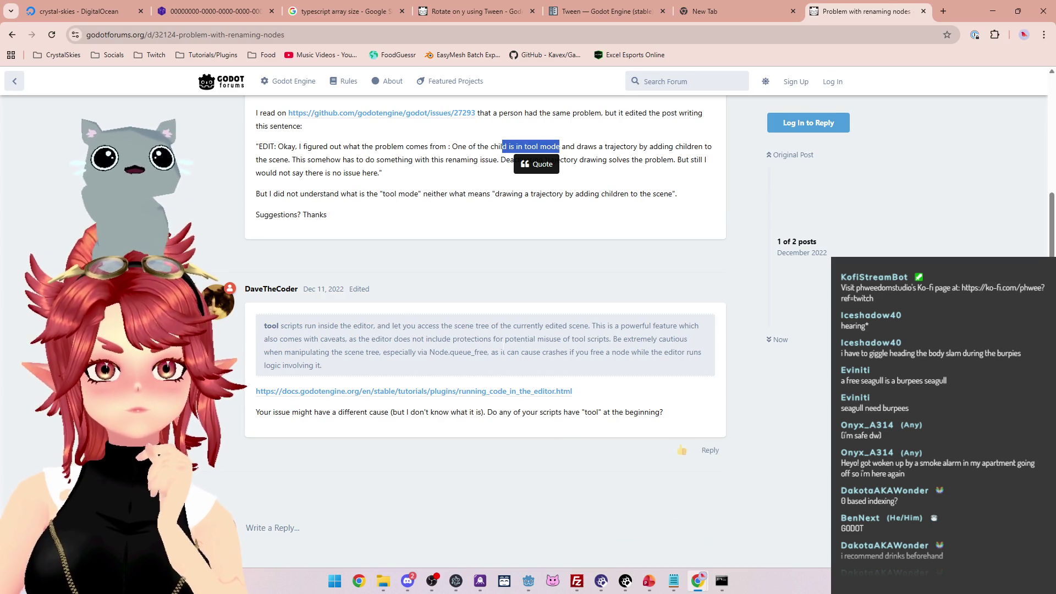
Step: Highlight the reply's caution that calling queue_free from tool scripts can crash the editor, then return to Godot
scroll(502, 351, down, 1)
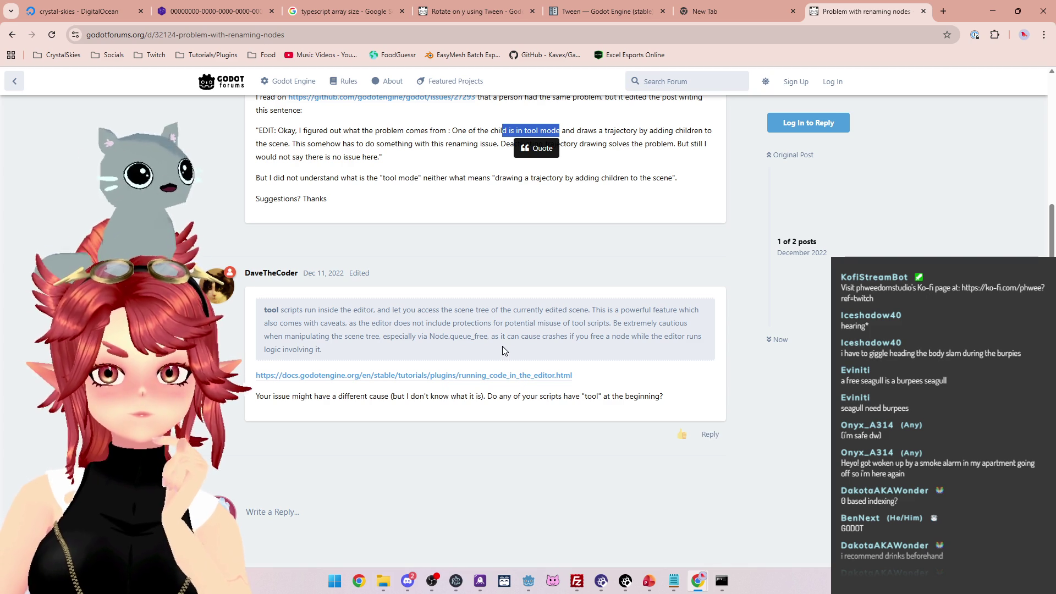
drag(614, 323, 662, 323)
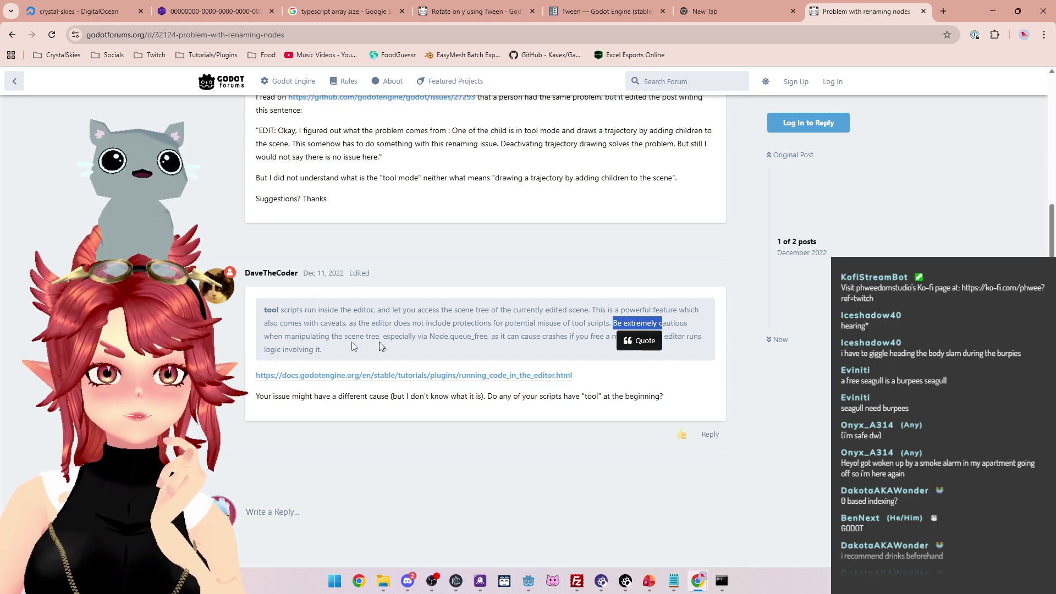
drag(386, 336, 390, 336)
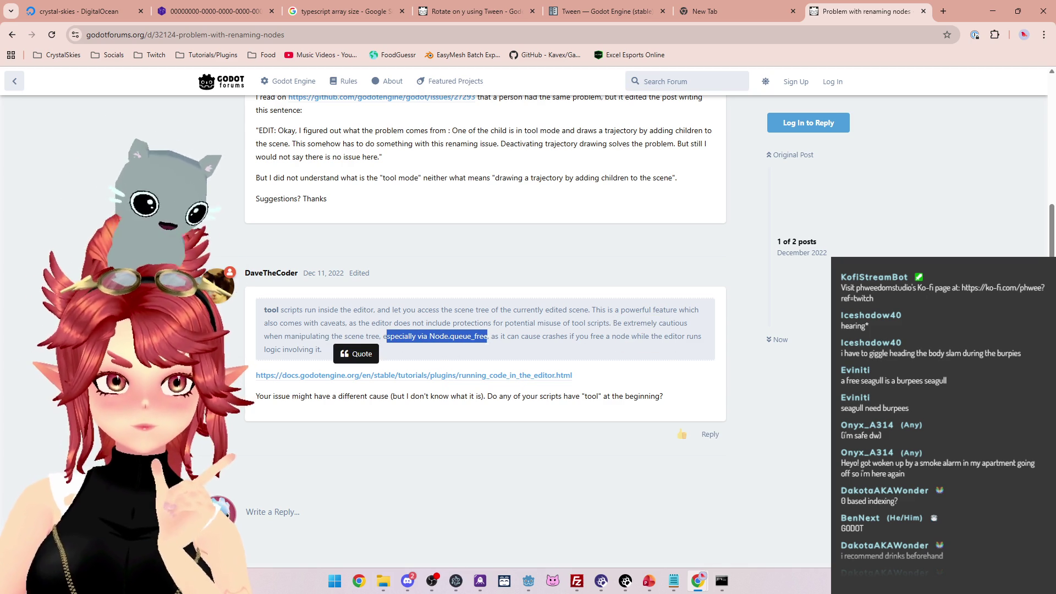
drag(487, 336, 488, 337)
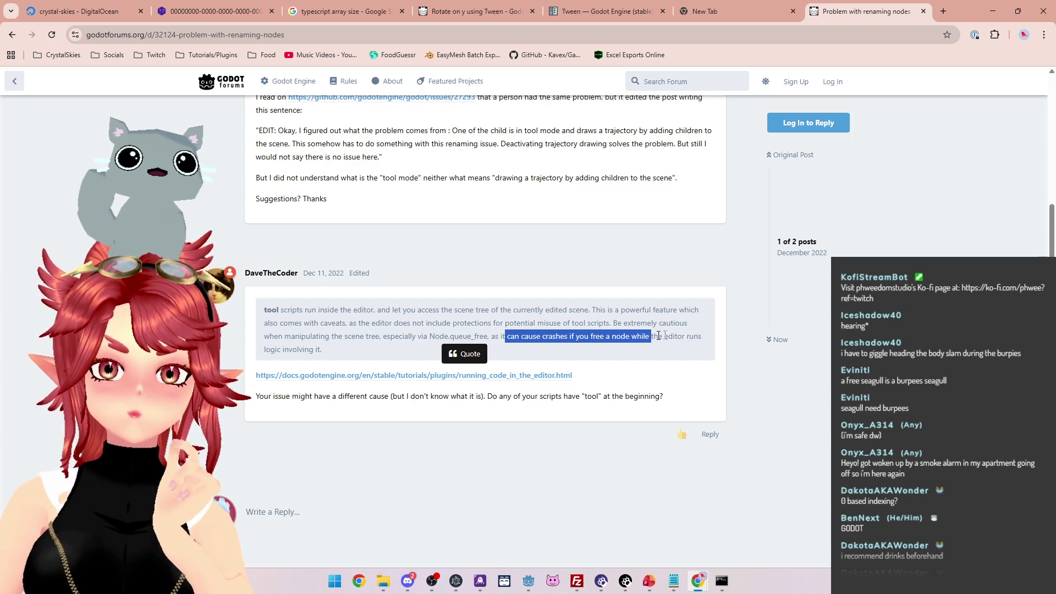
drag(338, 351, 451, 323)
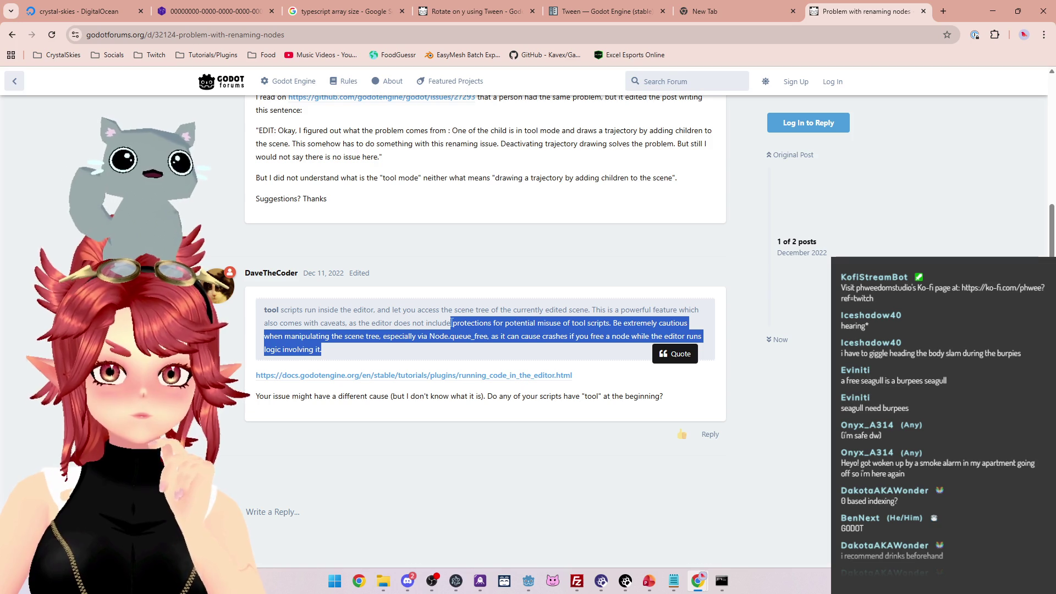
mouse_move(461, 325)
mouse_down()
mouse_move(330, 352)
mouse_move(442, 344)
mouse_move(406, 337)
mouse_up()
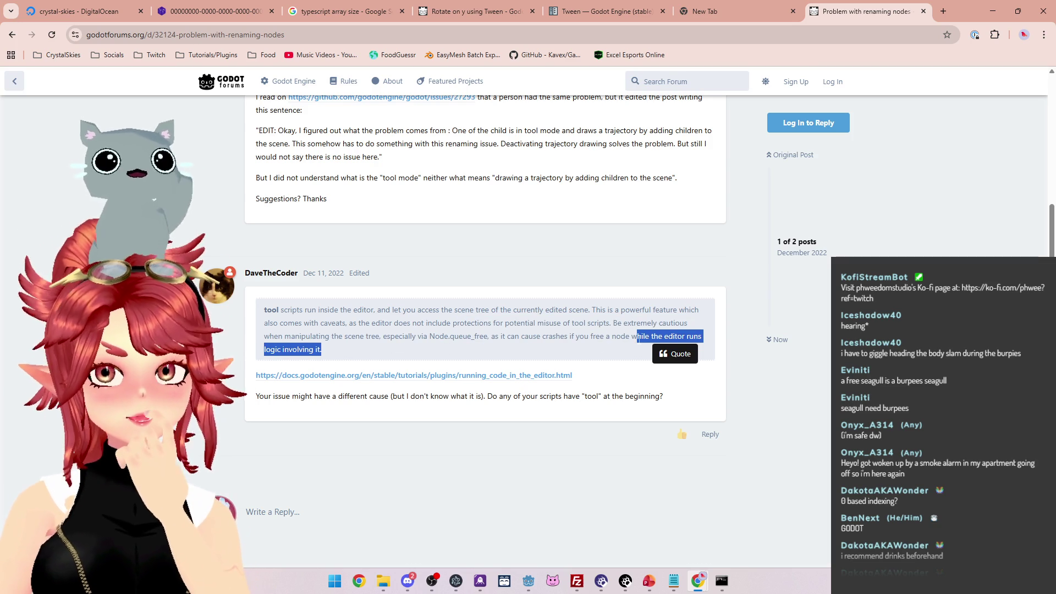
drag(649, 328, 654, 329)
mouse_move(522, 583)
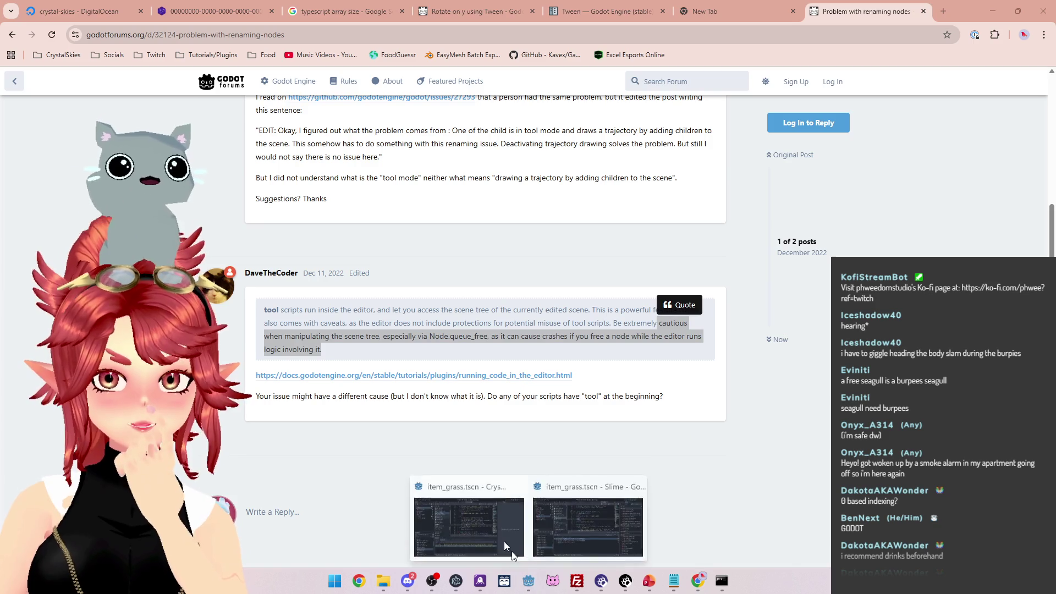
click(517, 539)
click(572, 291)
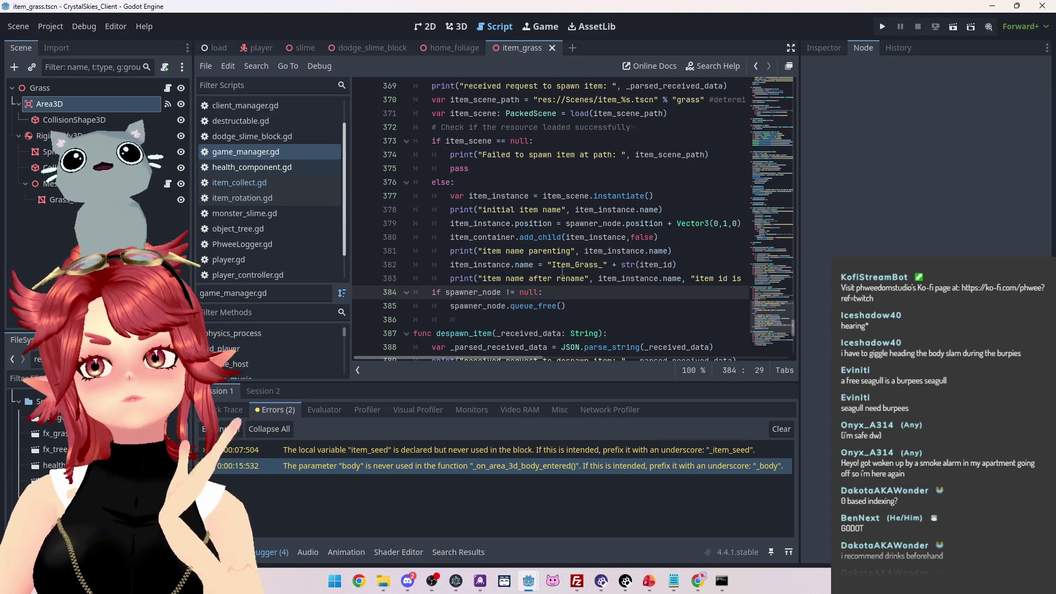
scroll(562, 270, up, 1)
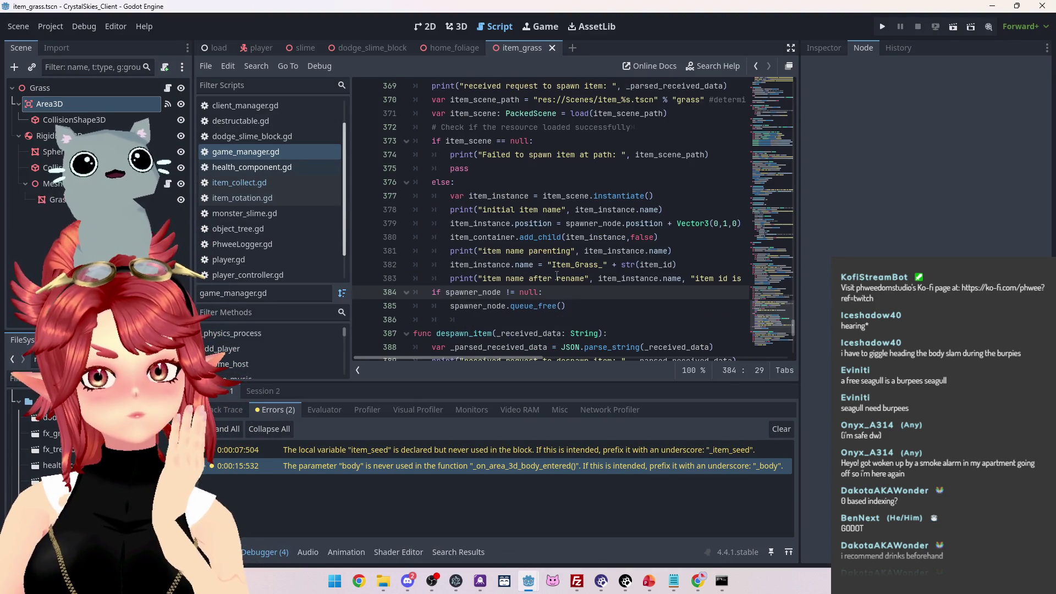
scroll(556, 275, down, 3)
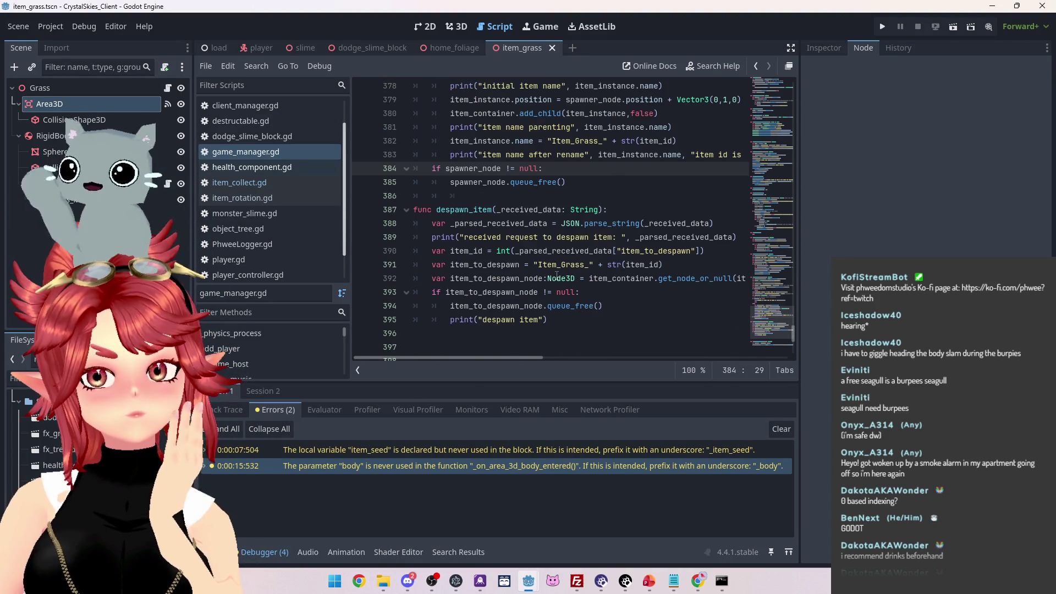
scroll(556, 275, up, 1)
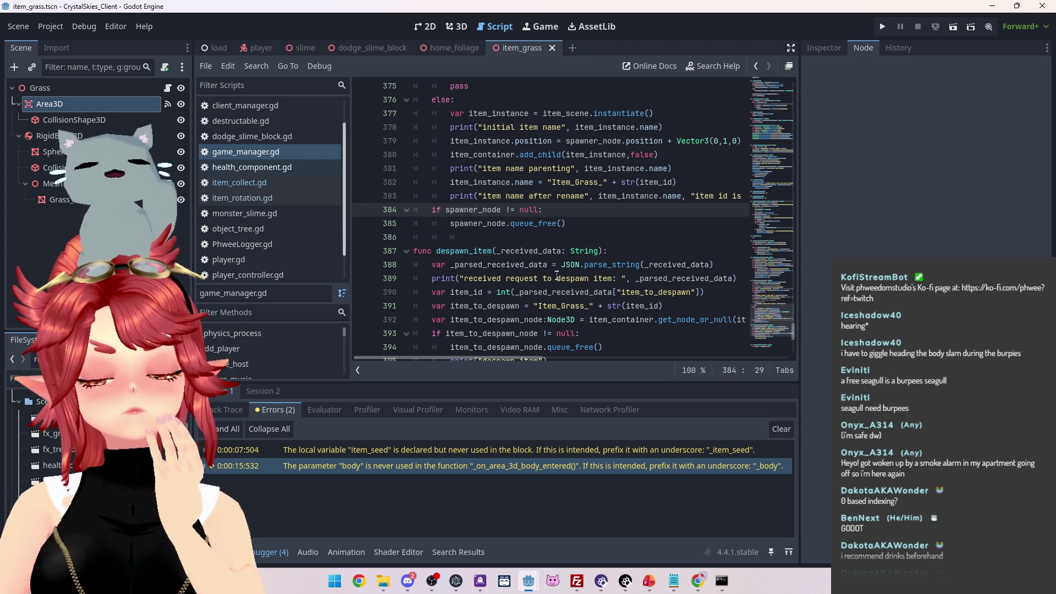
mouse_move(560, 270)
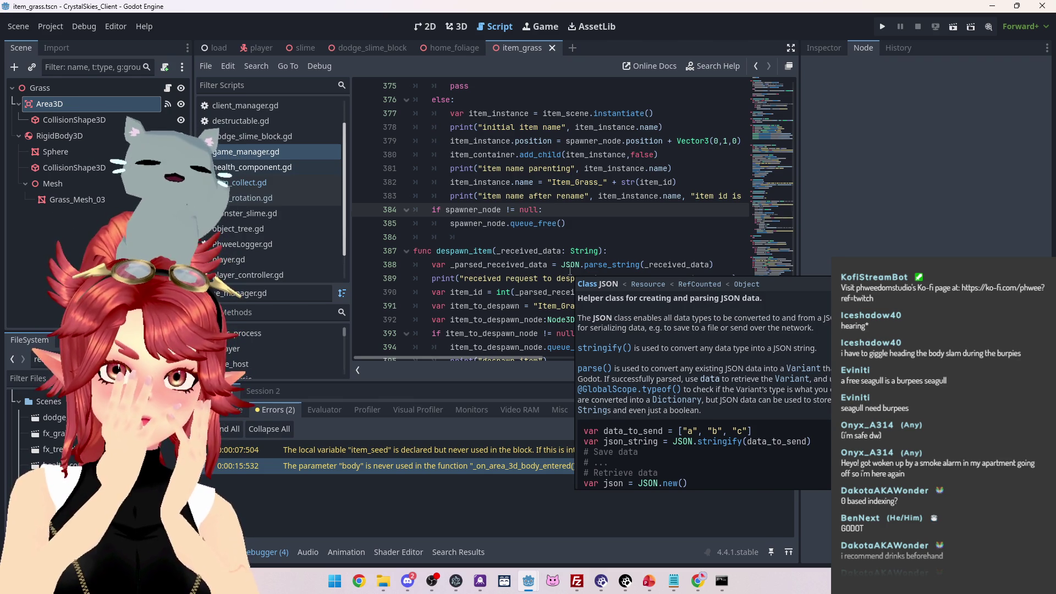
scroll(586, 225, up, 1)
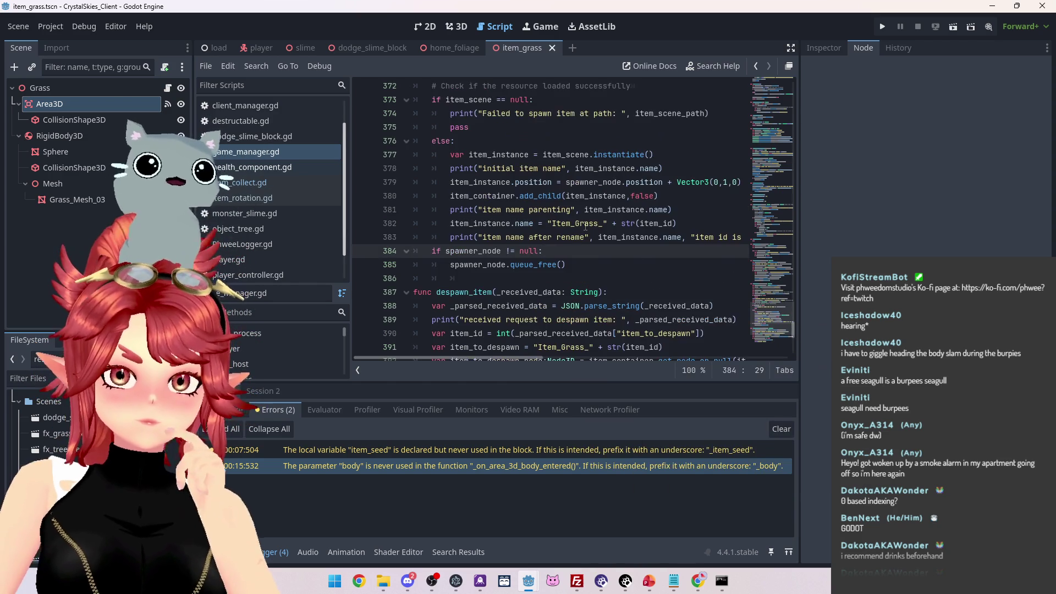
scroll(586, 225, down, 3)
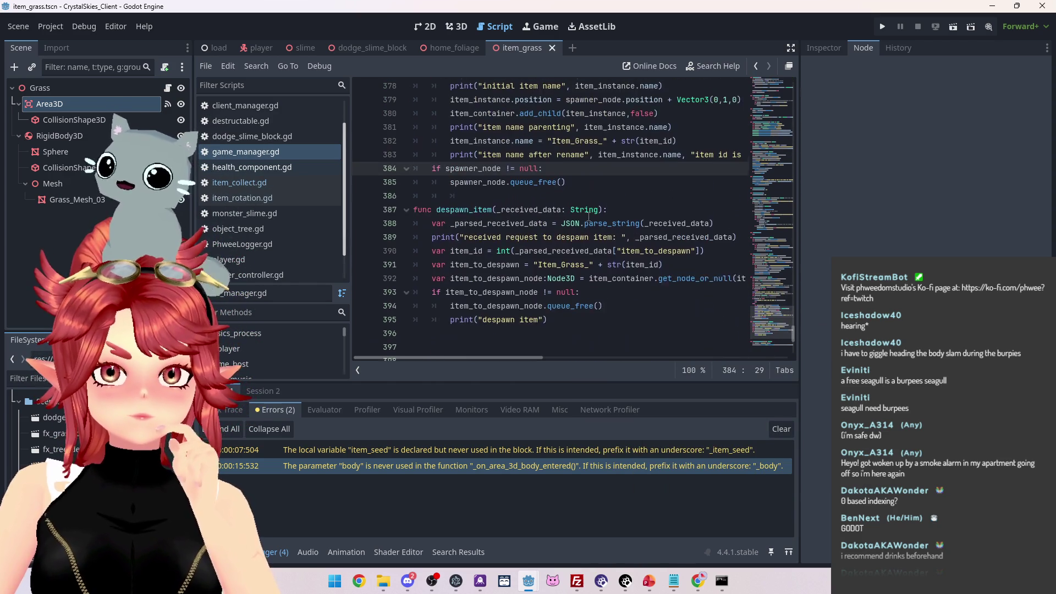
scroll(588, 217, up, 6)
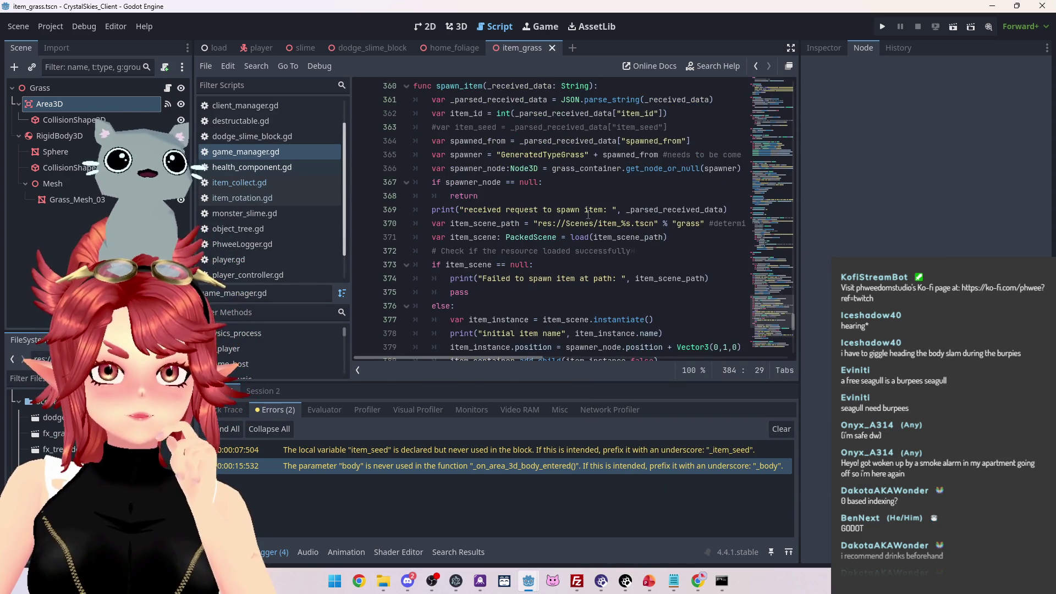
scroll(587, 215, up, 2)
scroll(582, 215, down, 5)
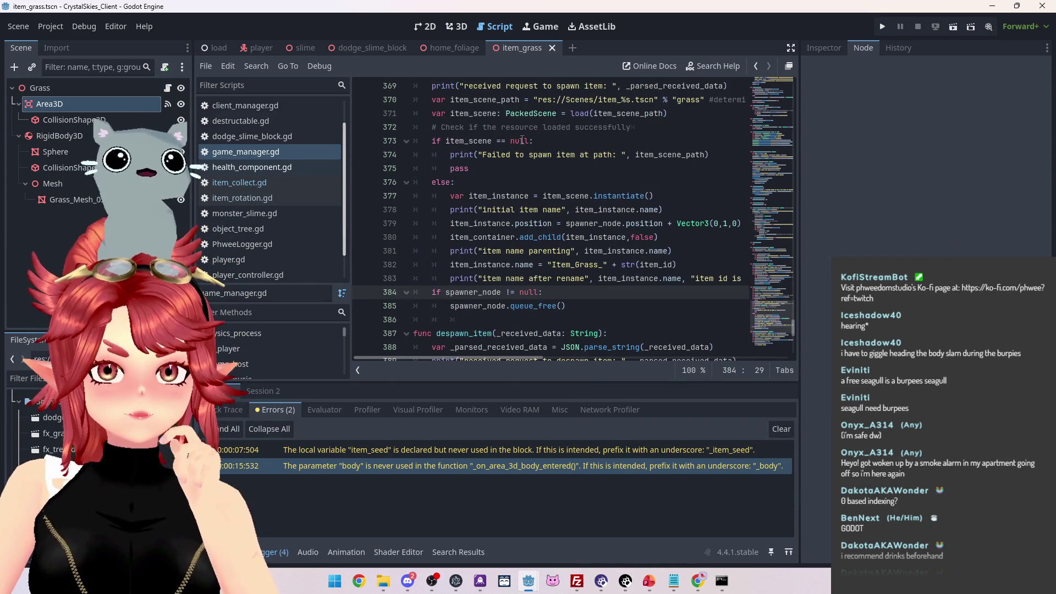
scroll(521, 139, down, 3)
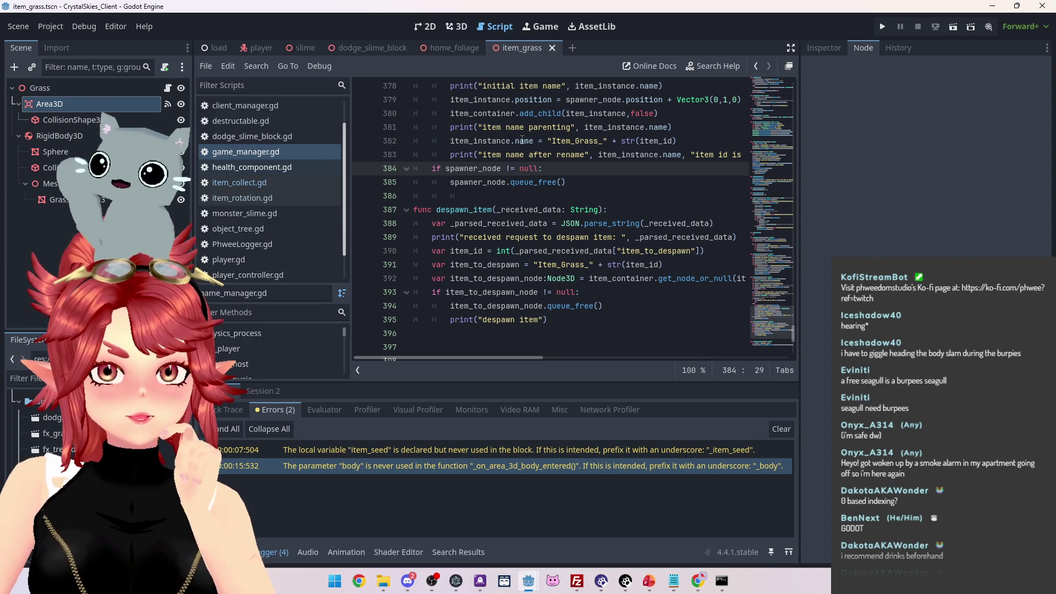
scroll(245, 139, up, 2)
click(245, 134)
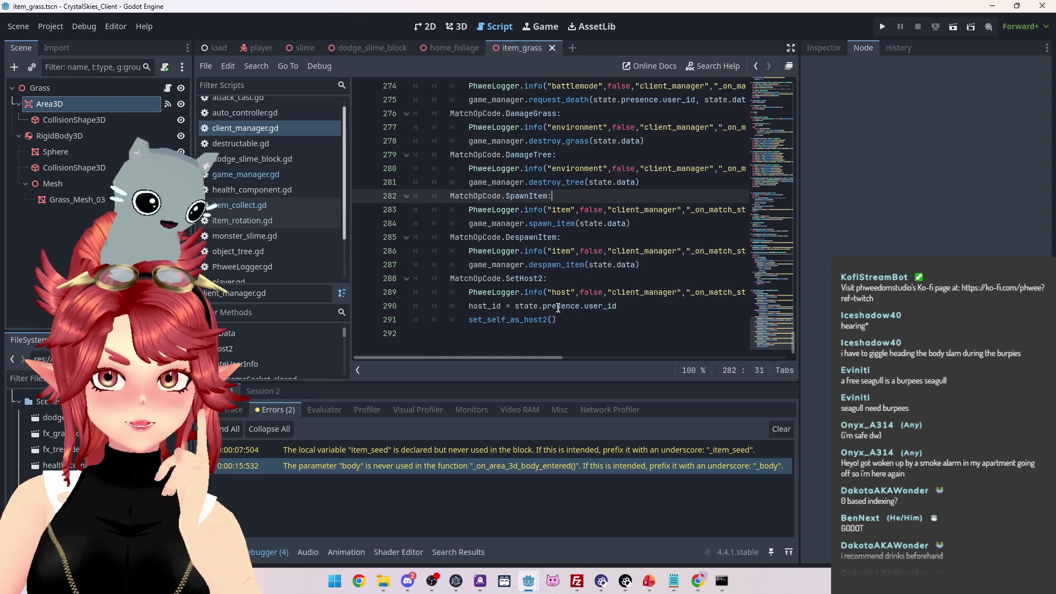
Step: Look over spawn_item and despawn_item in game_manager.gd and show the game run's output log
click(246, 174)
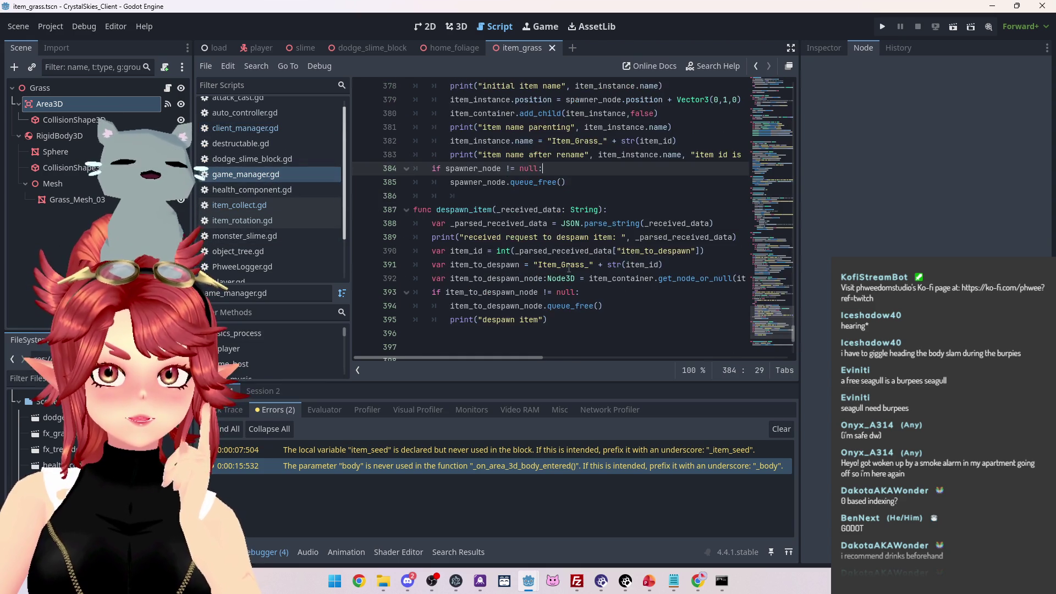
scroll(524, 238, up, 3)
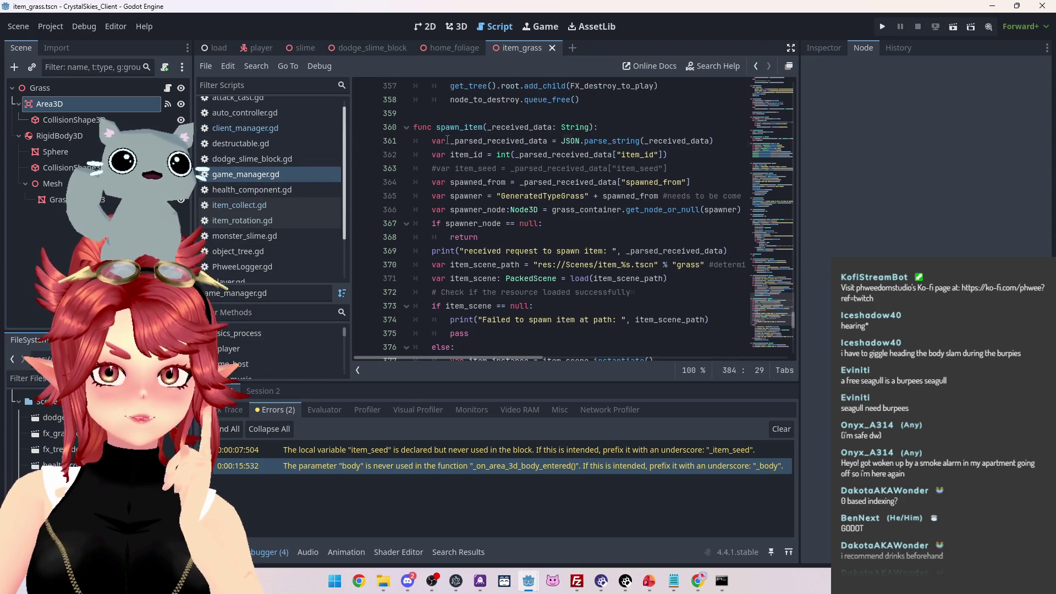
click(638, 140)
scroll(491, 195, down, 6)
scroll(490, 196, up, 8)
scroll(443, 231, down, 9)
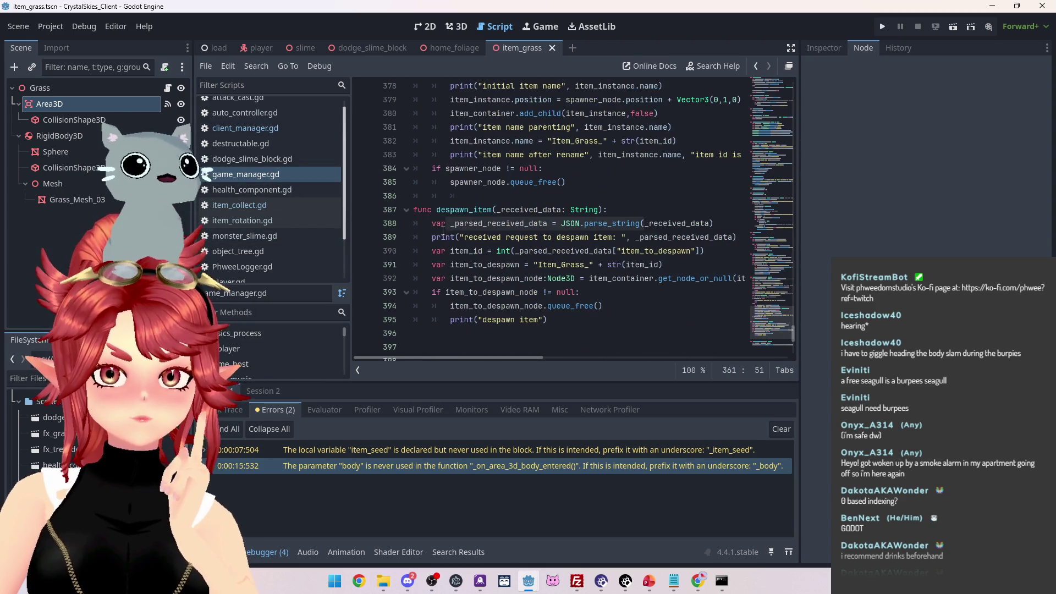
drag(445, 209, 538, 209)
key(F5)
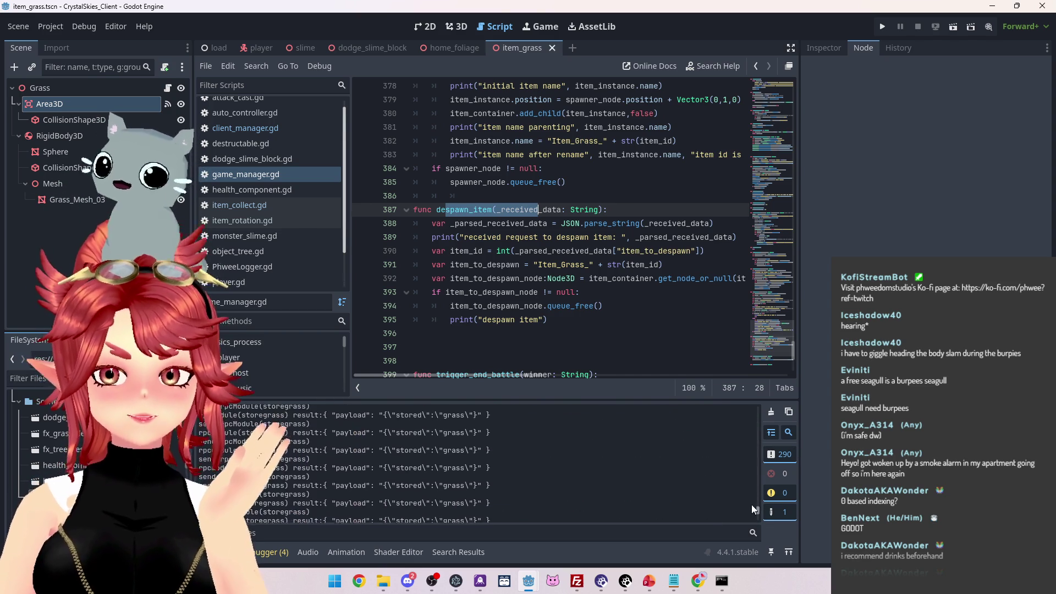
scroll(751, 506, up, 5)
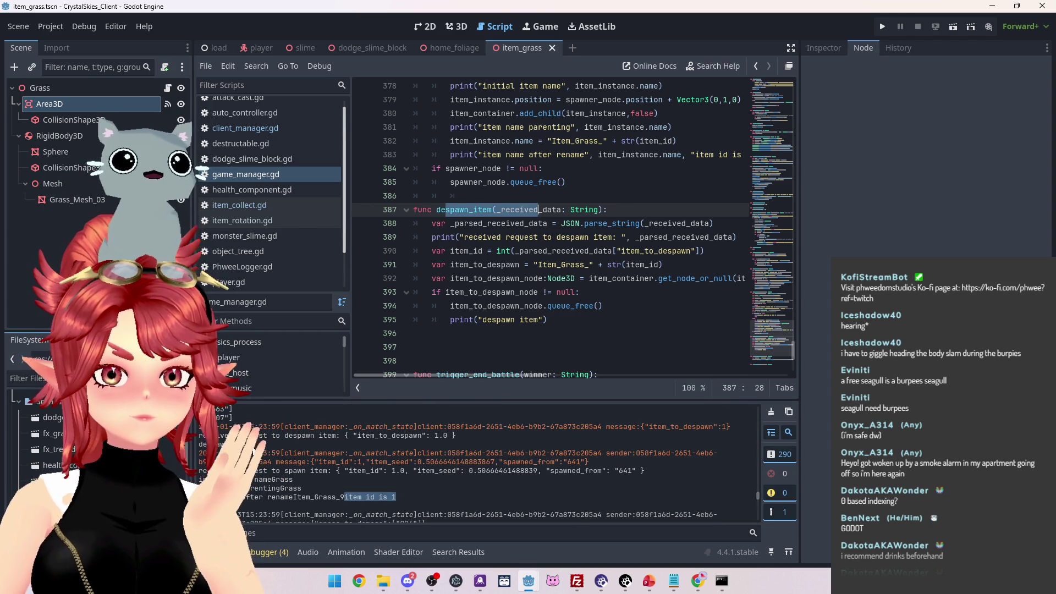
double_click(275, 471)
drag(324, 475, 659, 469)
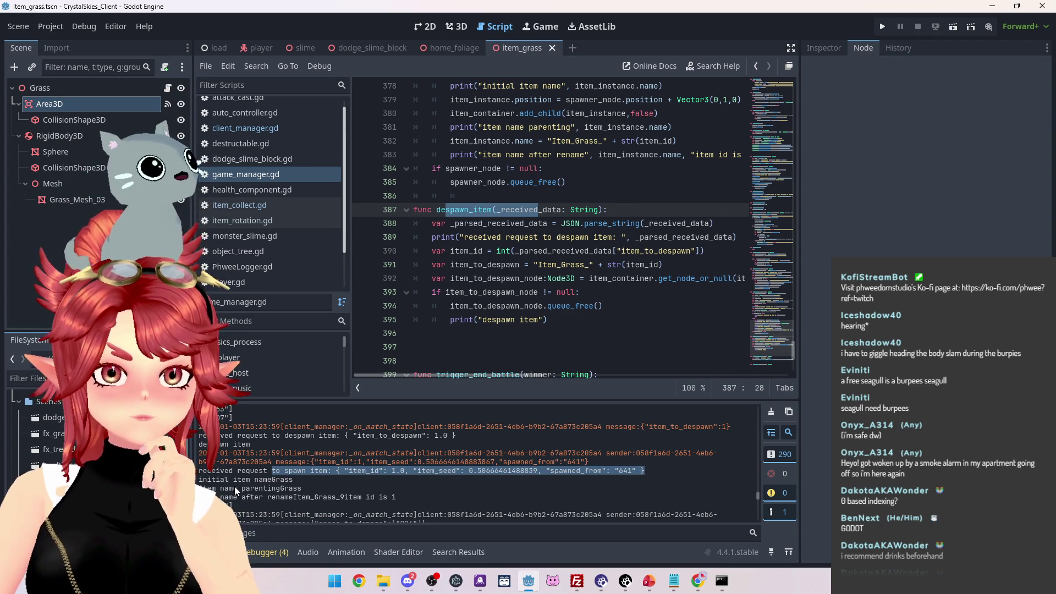
drag(201, 488, 285, 488)
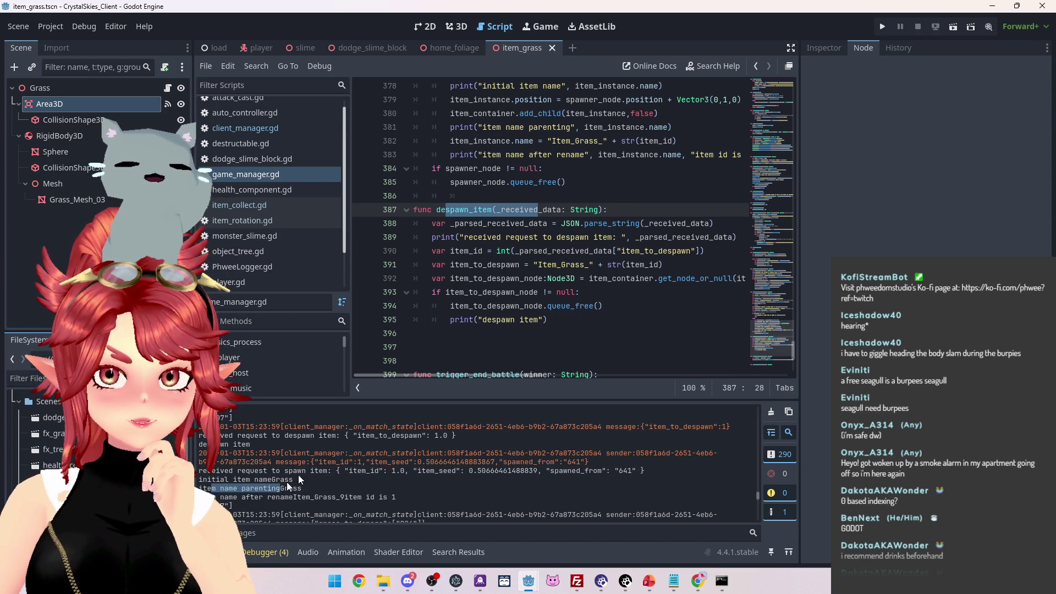
scroll(520, 109, up, 1)
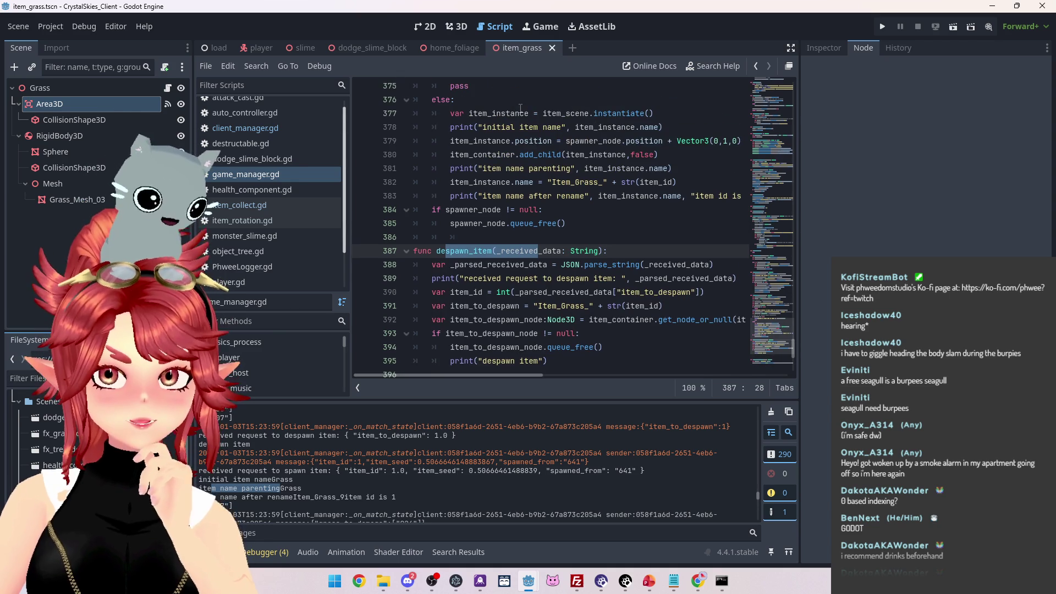
click(670, 127)
drag(669, 127, 374, 129)
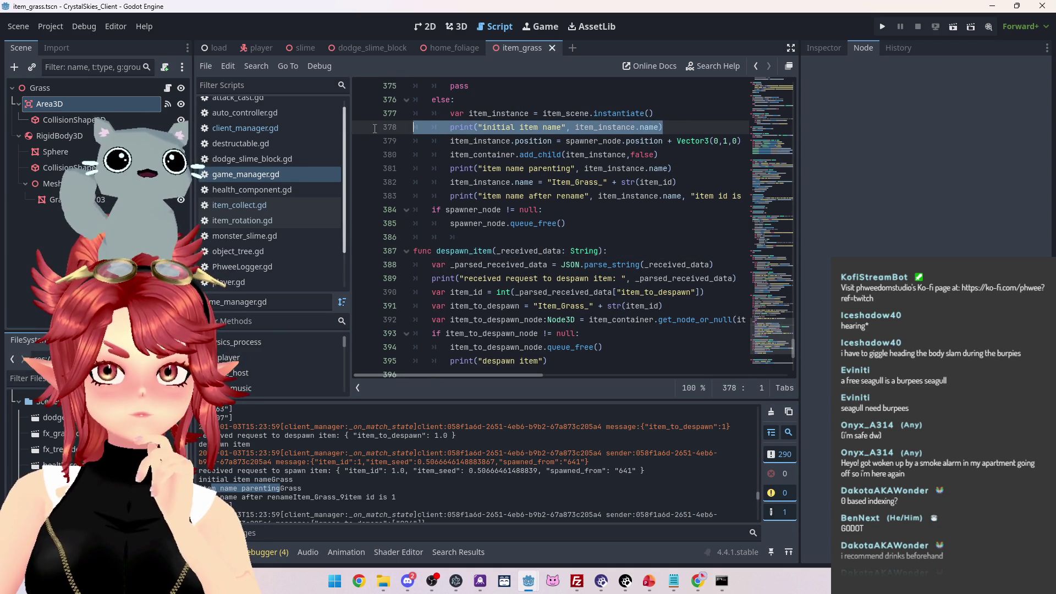
key(BackSpace)
key(BackSpace)
Step: Replace 'parenting' with 'initial' in the item name print after add_child
mouse_move(666, 156)
mouse_down()
mouse_move(488, 156)
mouse_move(572, 156)
mouse_up()
click(530, 157)
key(BackSpace)
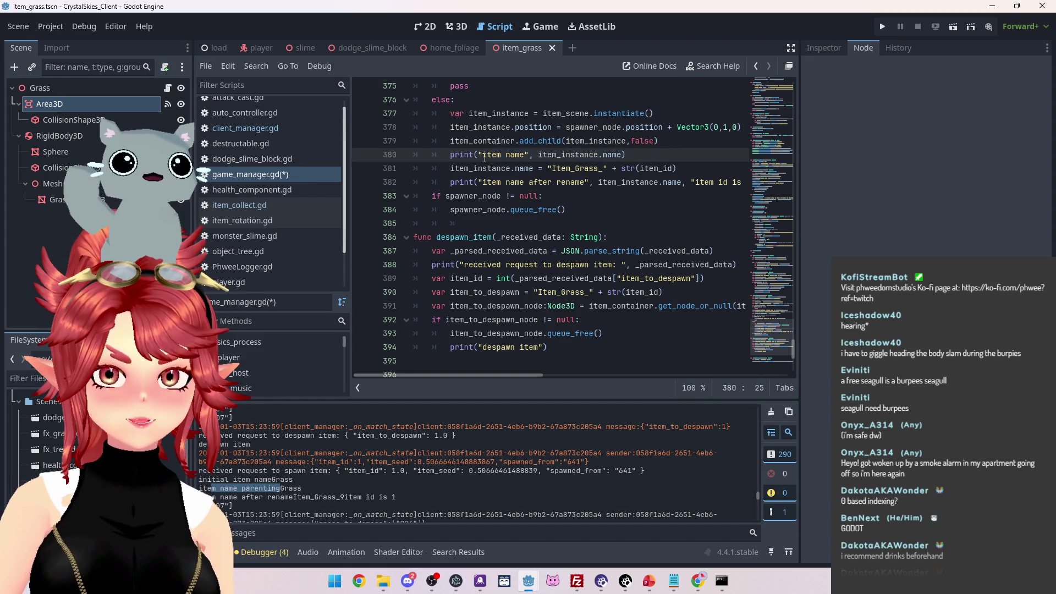
text(initial)
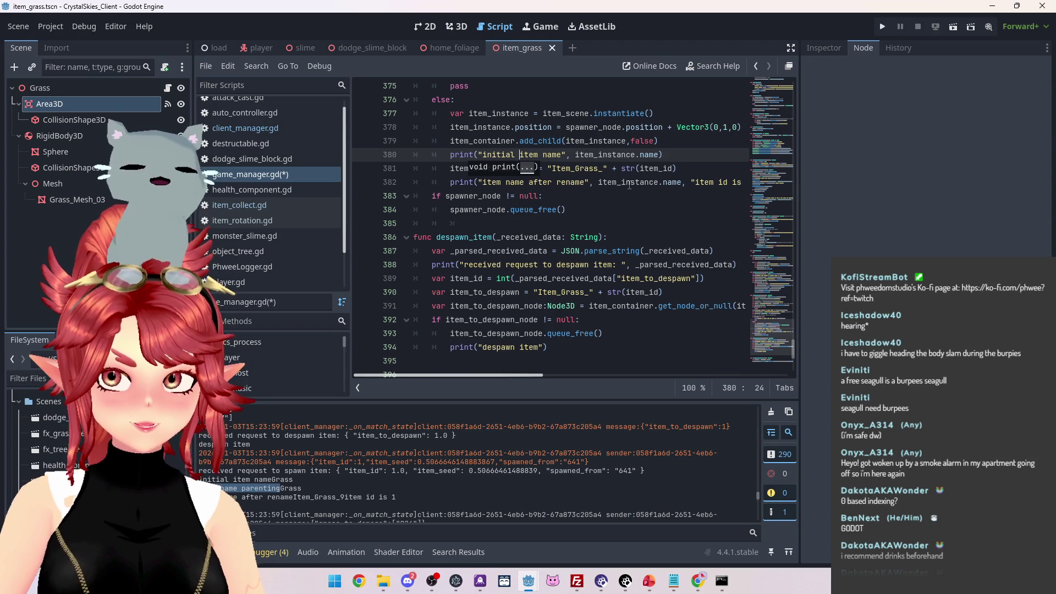
Step: Add ': ' after the 'initial item name' and 'item name after rename' labels, checking the log
click(710, 171)
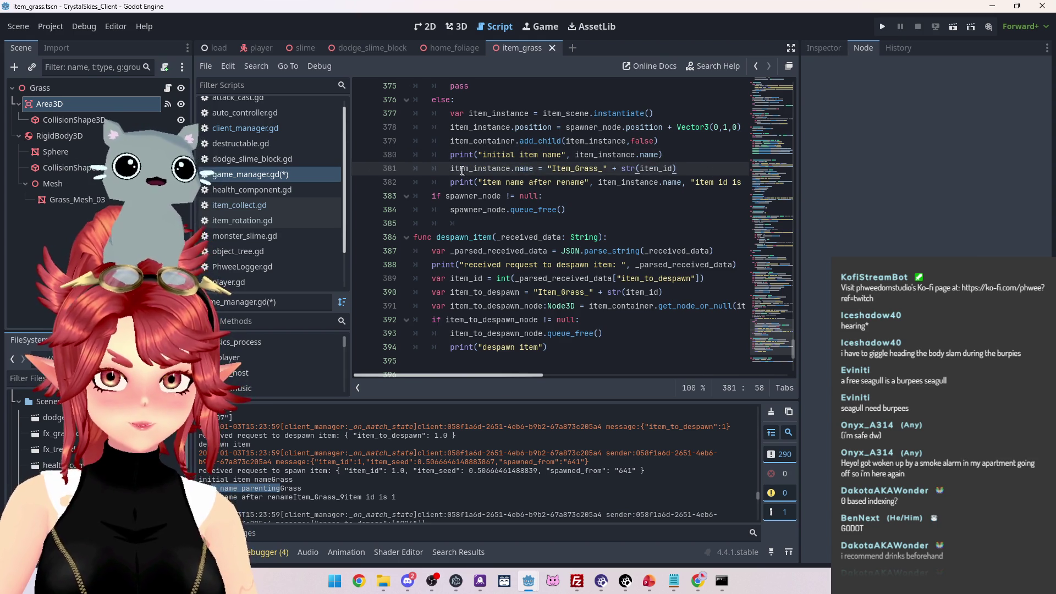
key(shift+Right)
key(shift+Right)
key(shift+Right)
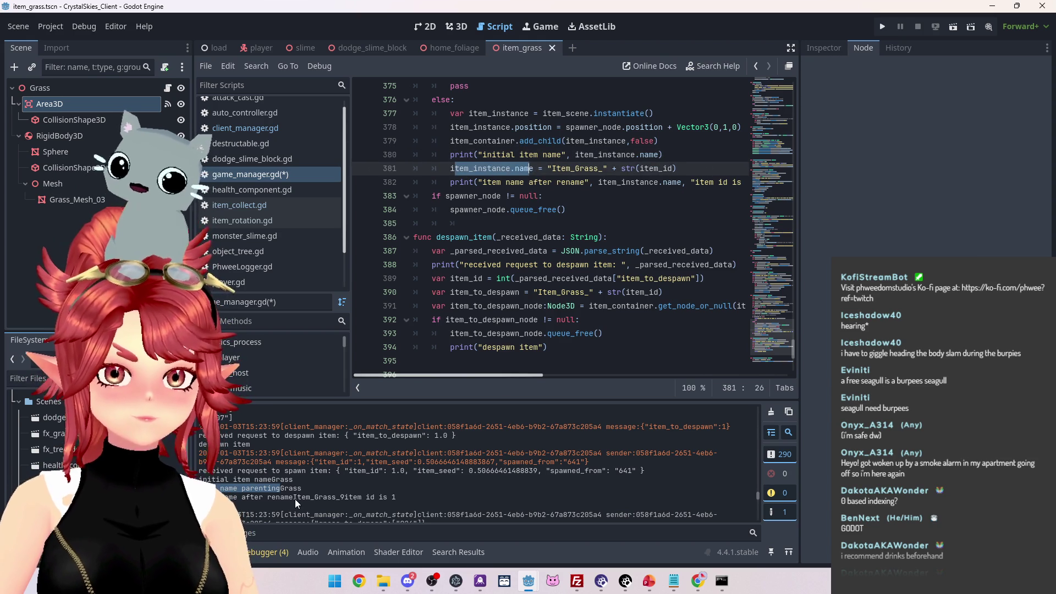
click(586, 183)
click(562, 155)
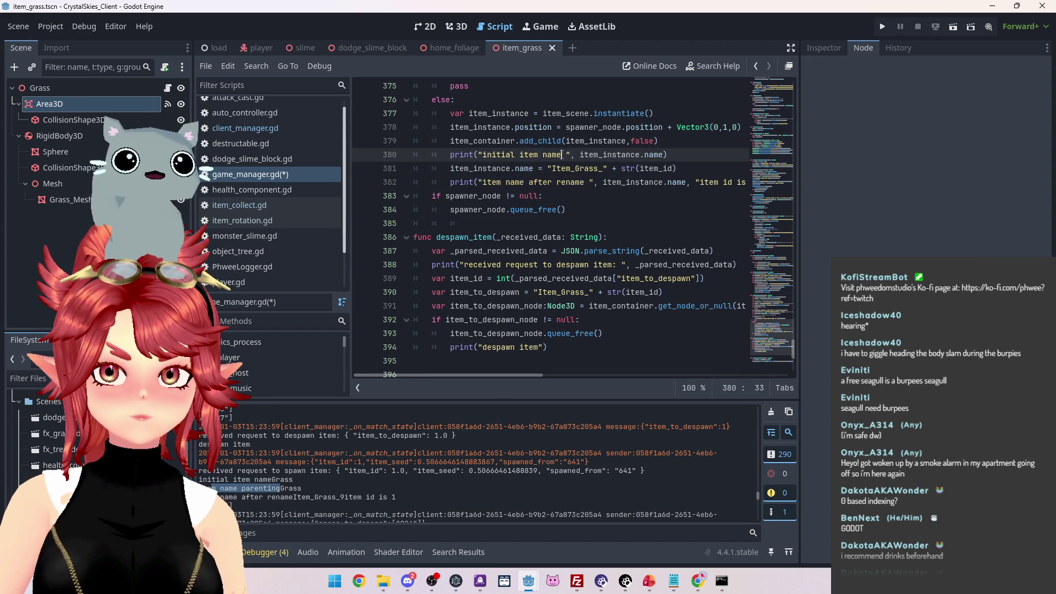
text(:)
click(584, 183)
text(:)
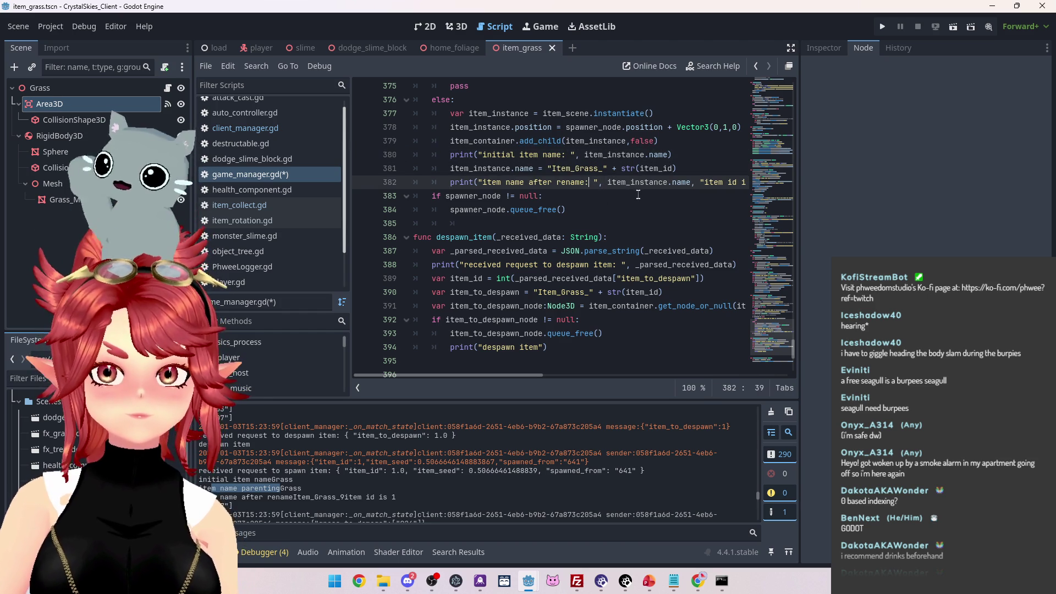
drag(296, 497, 333, 498)
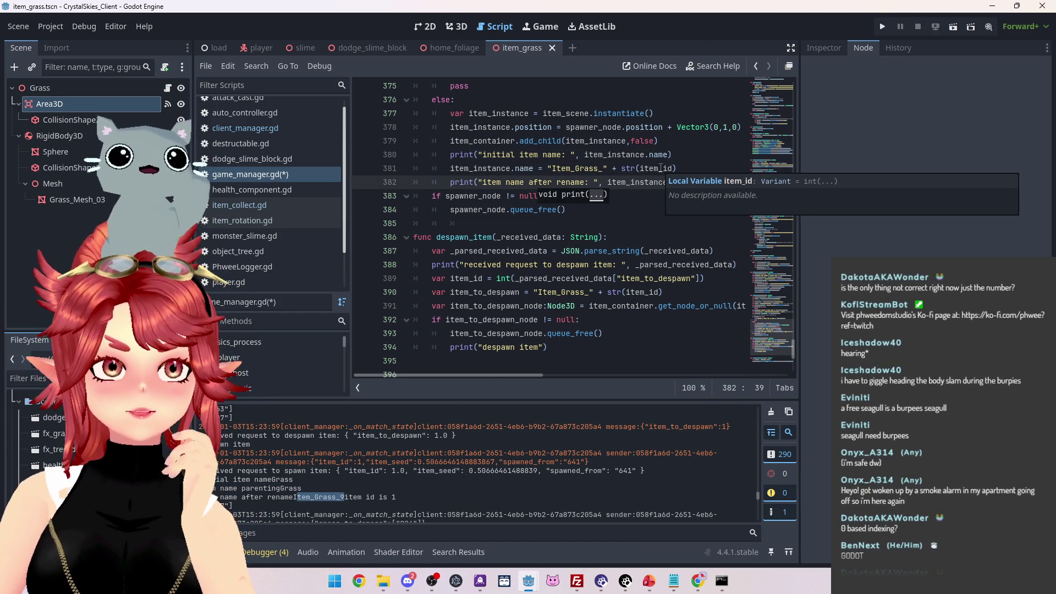
scroll(652, 278, up, 1)
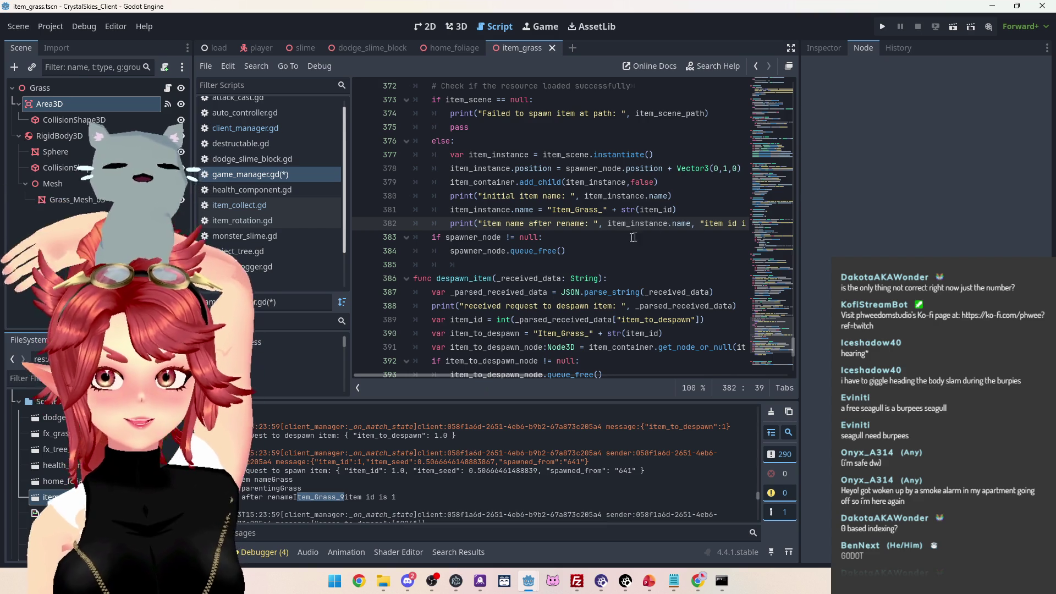
drag(450, 209, 698, 210)
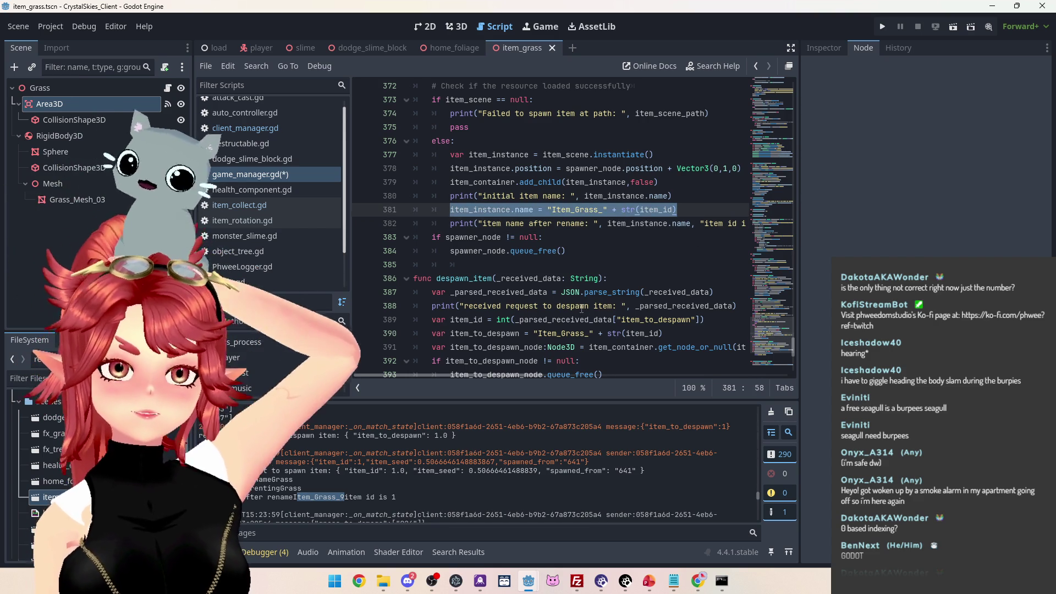
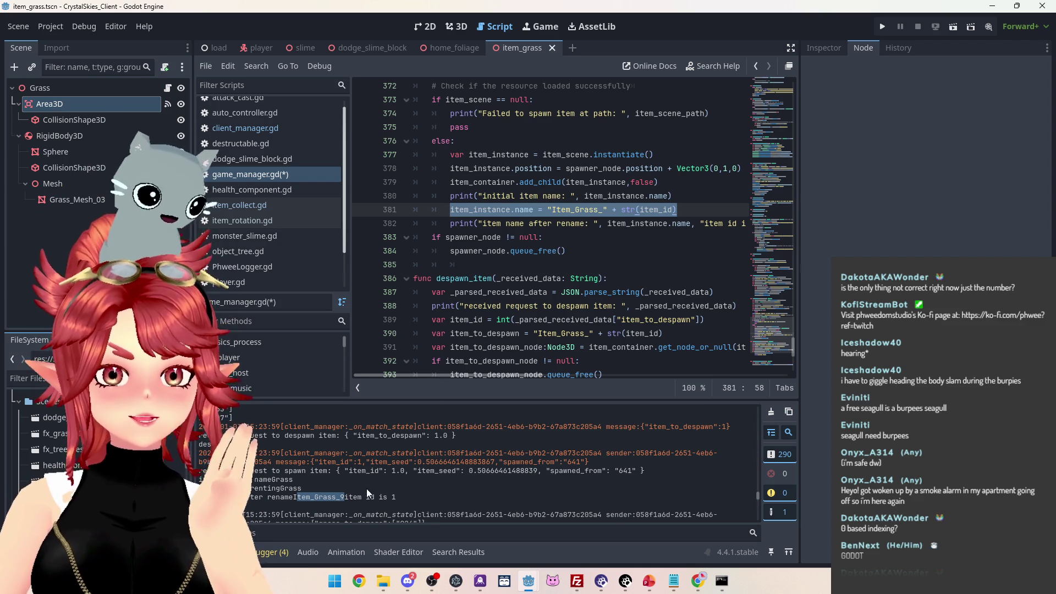
Step: Insert a new line 381 above the grass item renaming line to declare new_name
drag(677, 209, 551, 209)
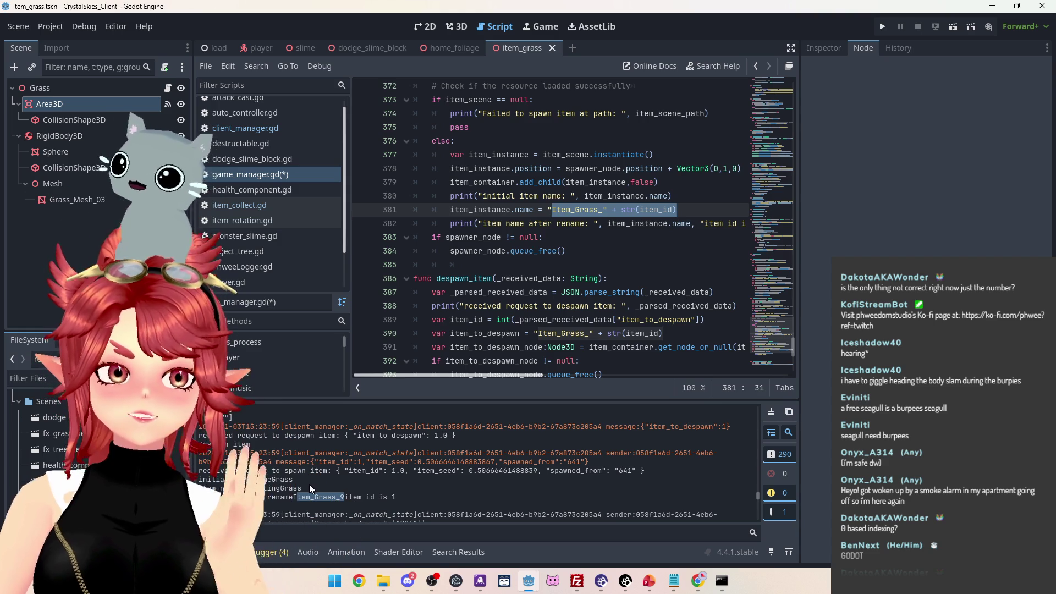
drag(454, 209, 700, 208)
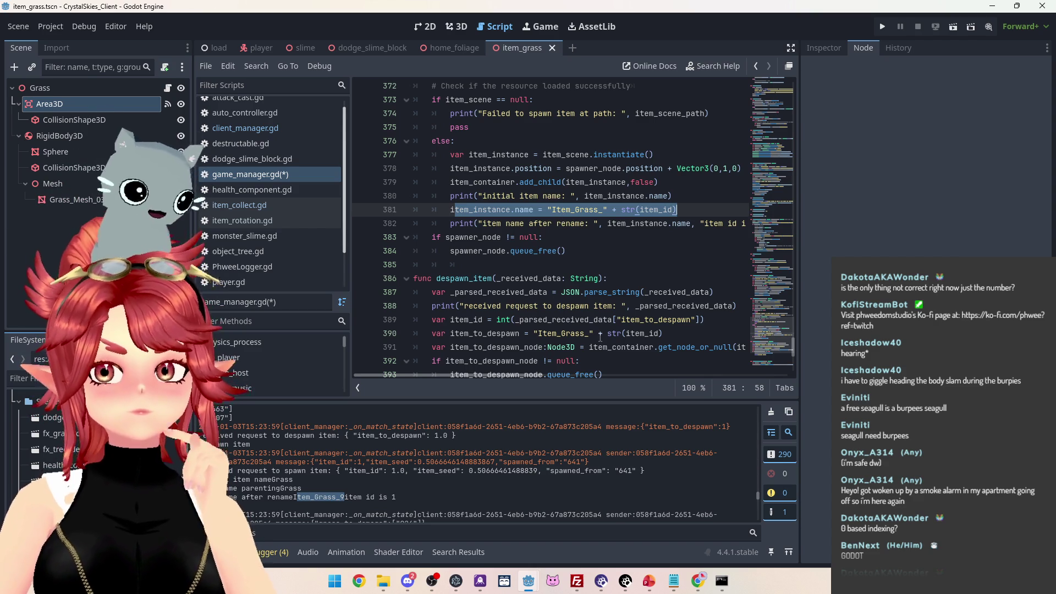
scroll(585, 307, up, 1)
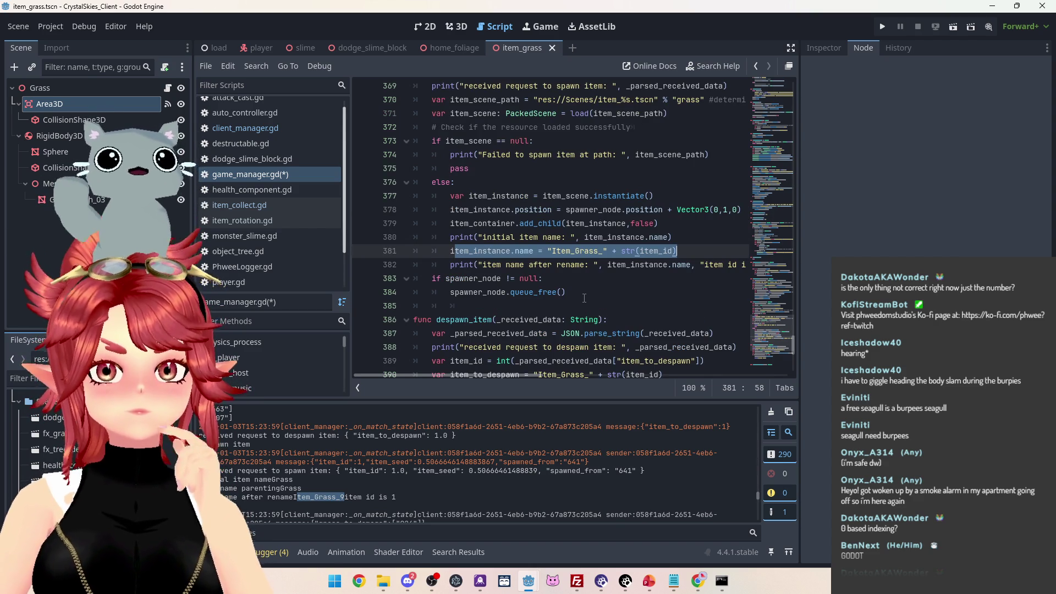
scroll(585, 298, down, 2)
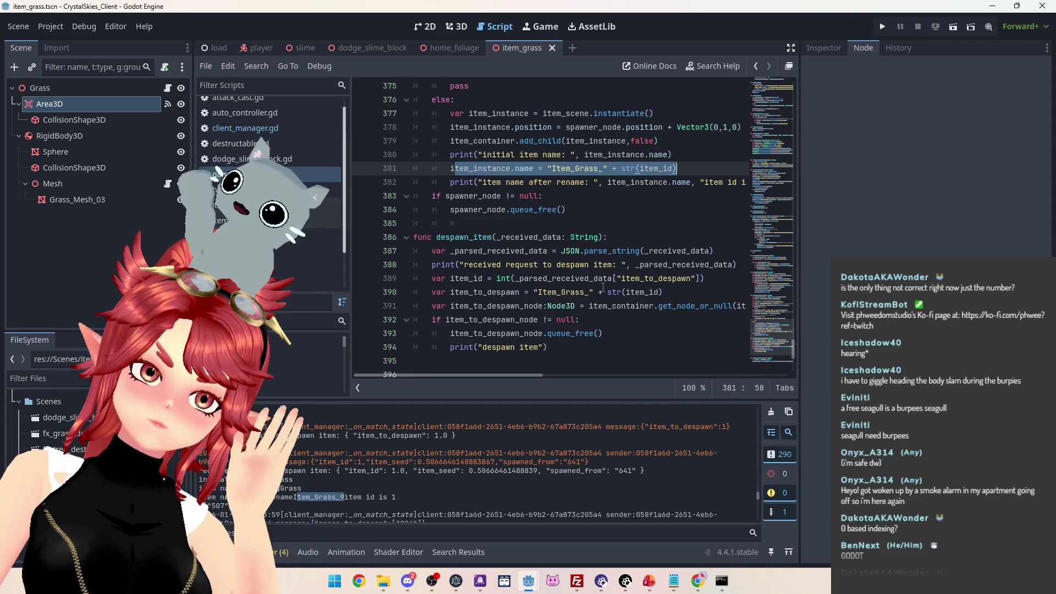
scroll(603, 287, up, 2)
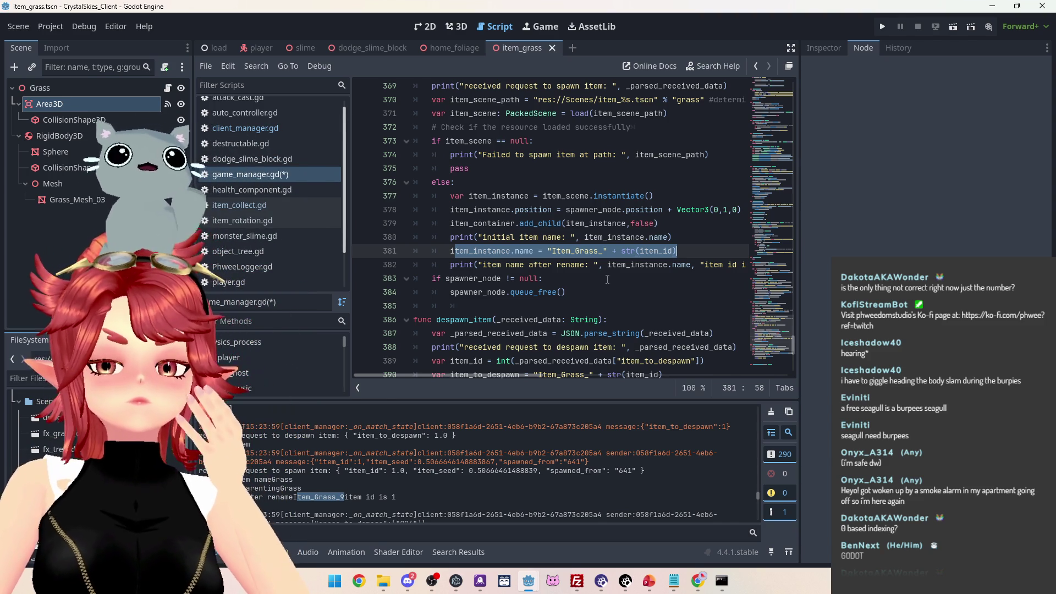
click(681, 235)
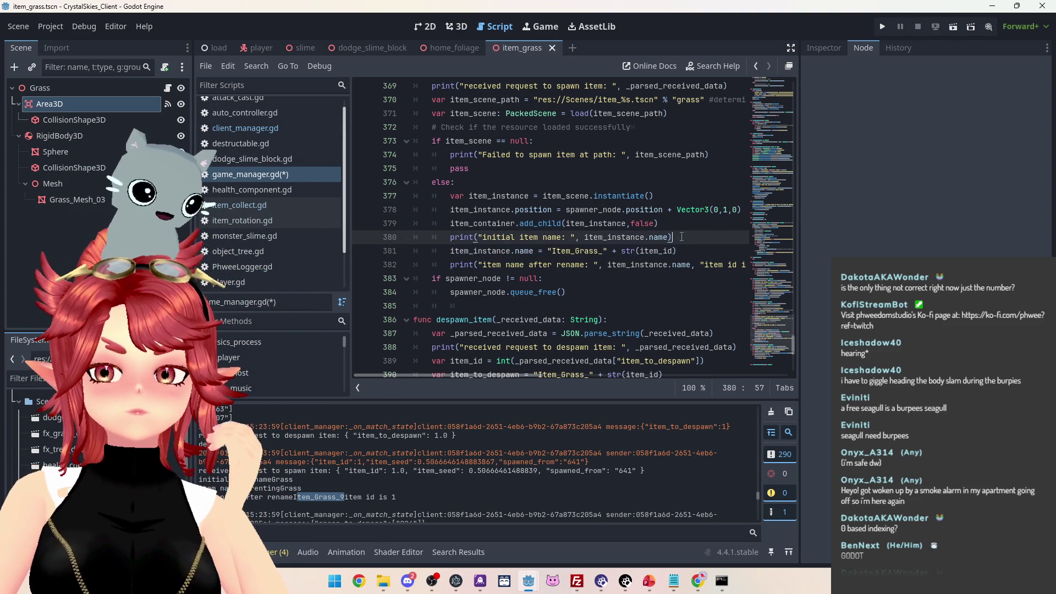
key(Return)
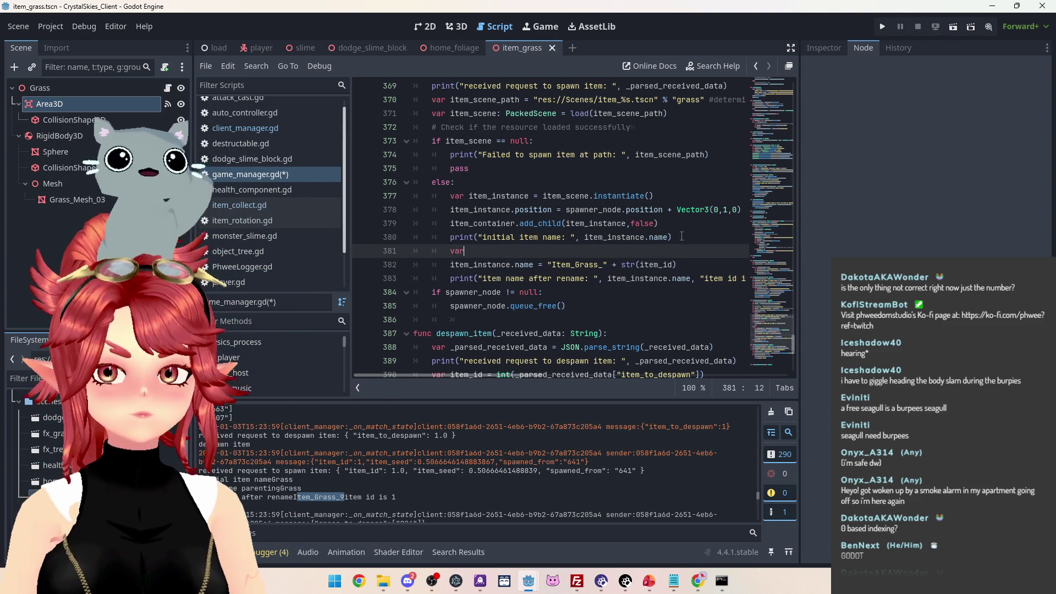
text(_name =)
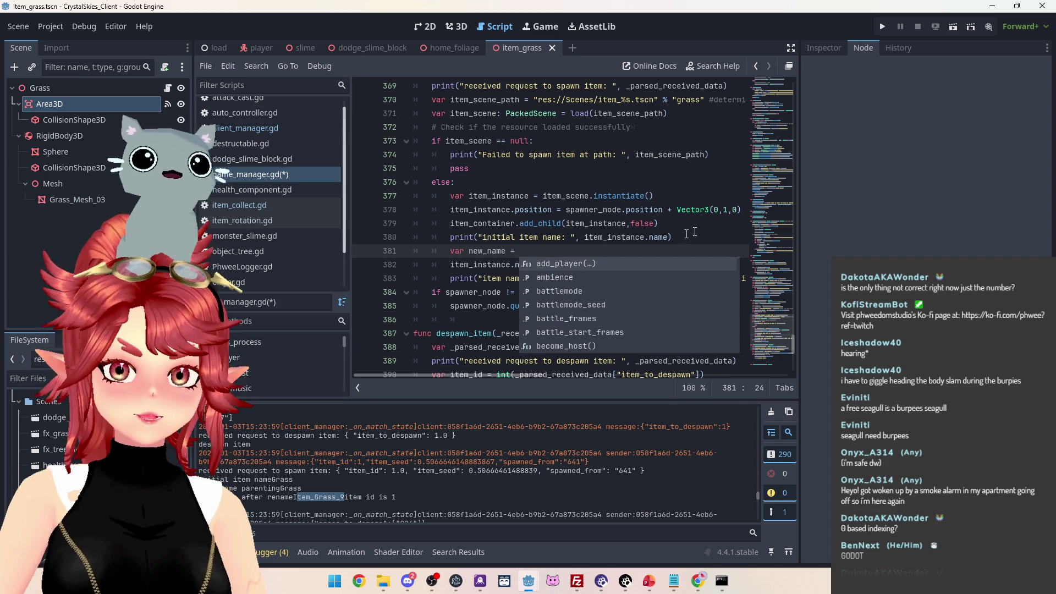
Step: Give new_name on line 381 the value "Item_Grass_" + str(item_id), copied from line 382
click(622, 220)
drag(677, 265, 548, 265)
key(ctrl+c)
click(520, 250)
key(ctrl+v)
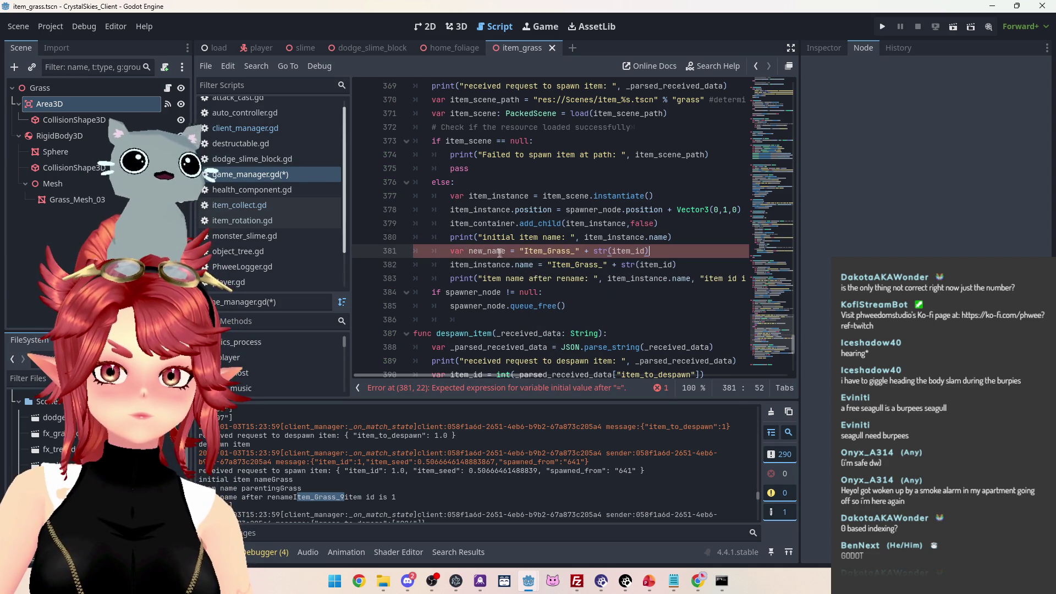
Step: Change line 382 to item_instance.name = new_name, save the script, and run the game with F5
drag(468, 251, 677, 265)
key(ctrl+c)
key(ctrl+v)
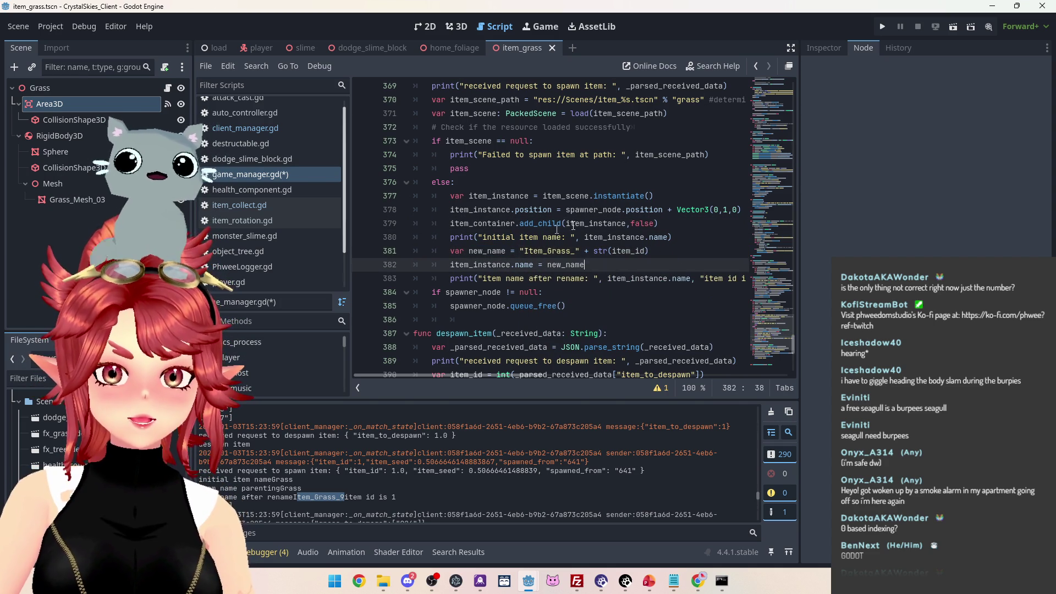
click(670, 222)
key(ctrl+s)
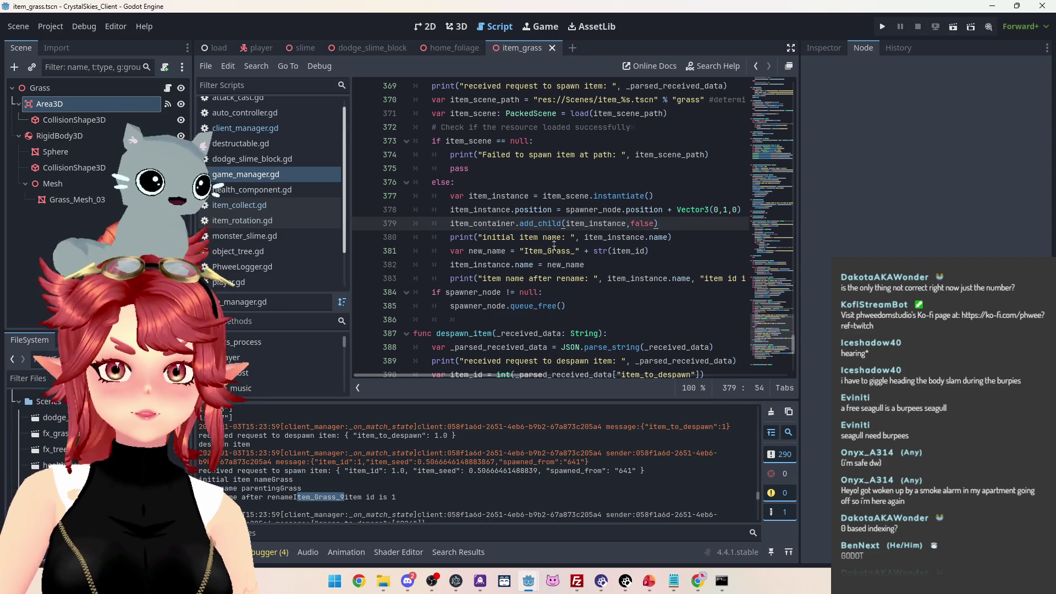
drag(469, 251, 507, 251)
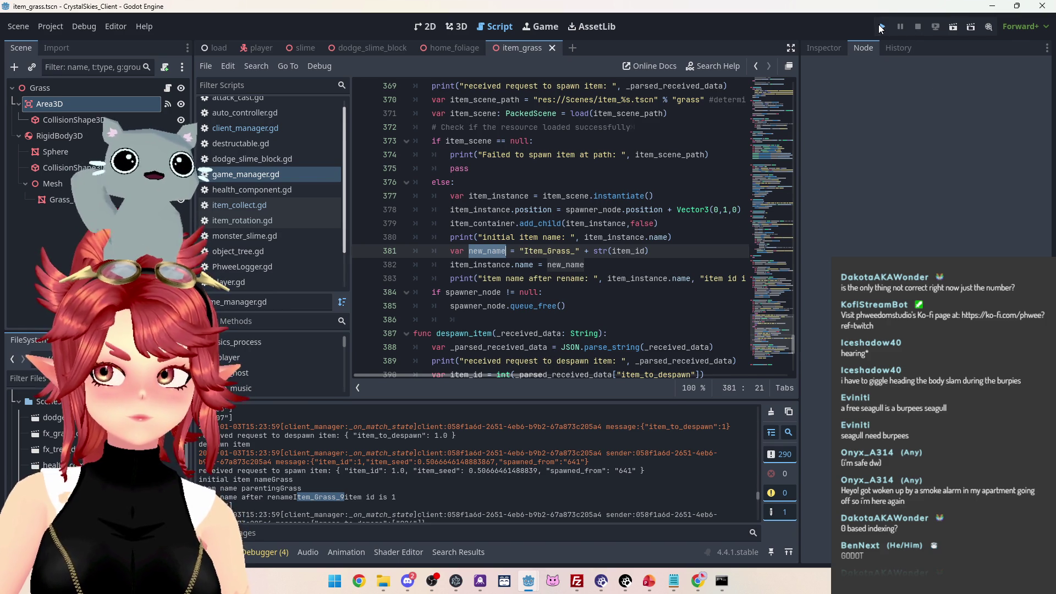
key(F5)
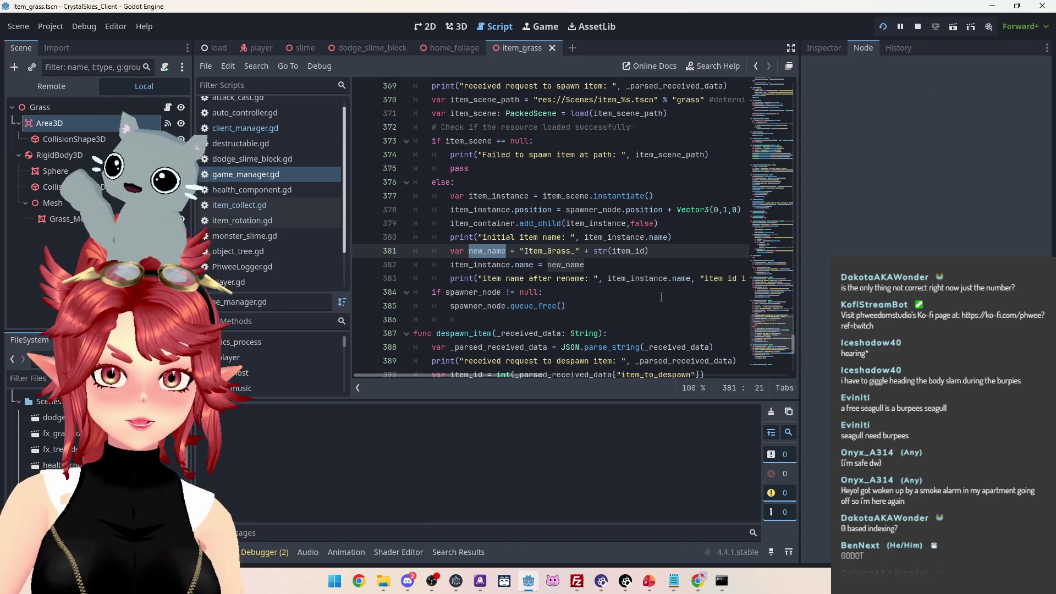
Step: Create a new lobby named 'asdf' in the game client
scroll(656, 290, up, 1)
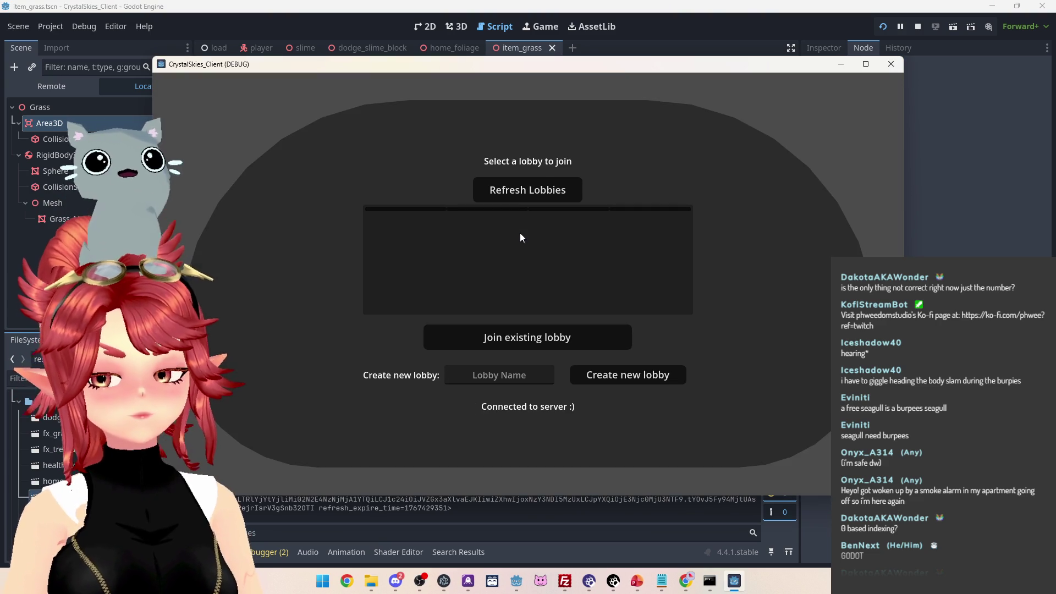
click(508, 375)
text(asdf)
click(616, 376)
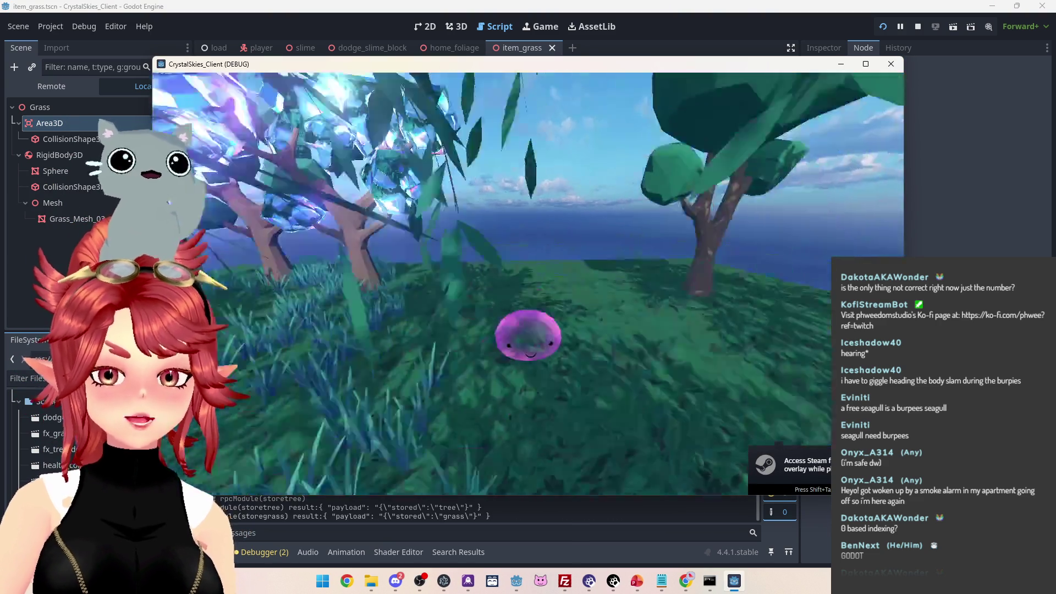
Step: Walk the player into the forest hitting grass, briefly checking the editor's remote scene tree
key(w)
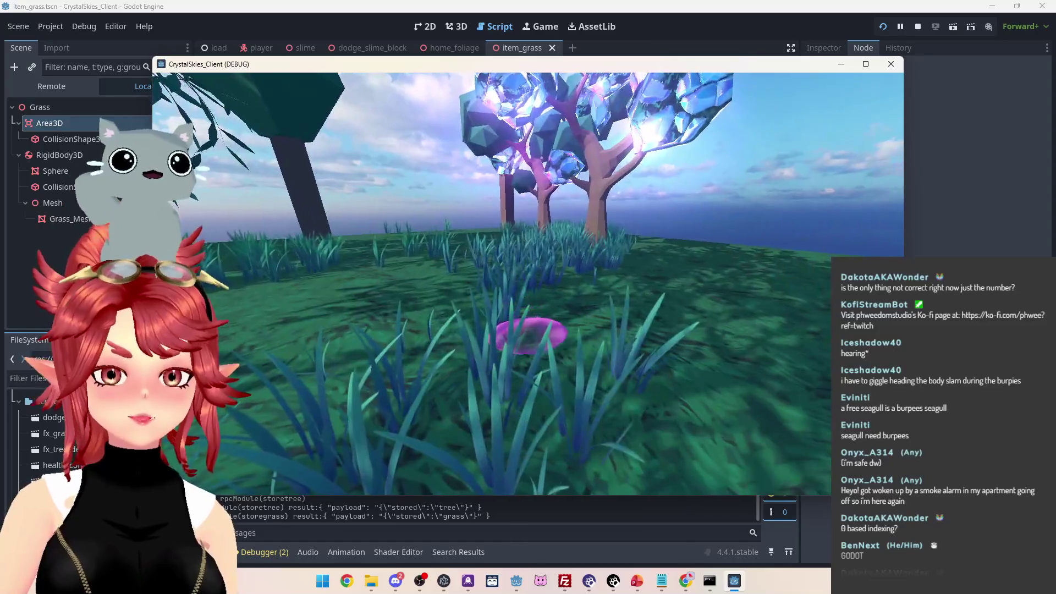
key(w)
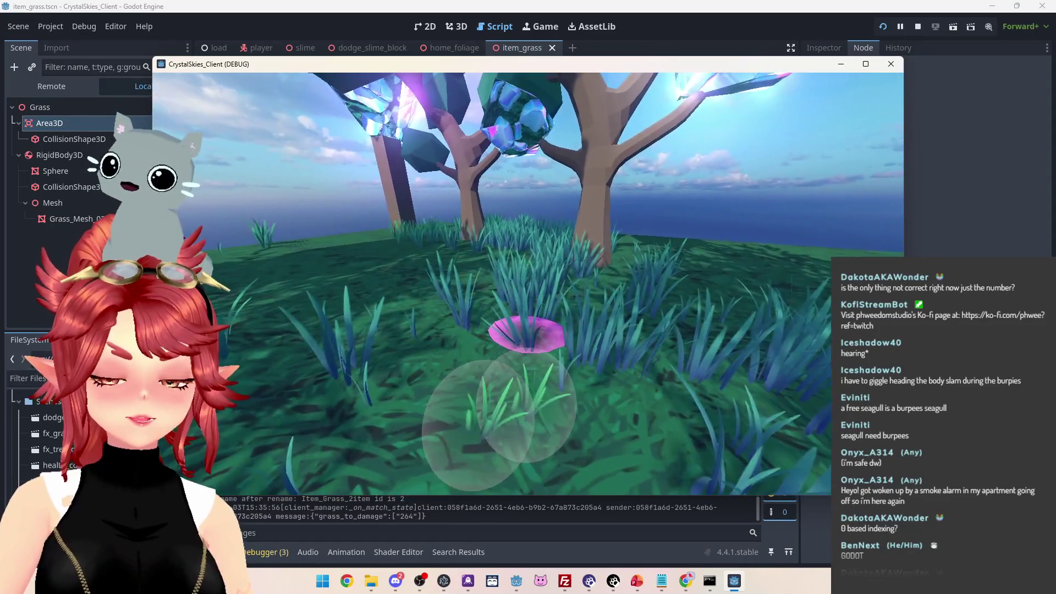
key(w)
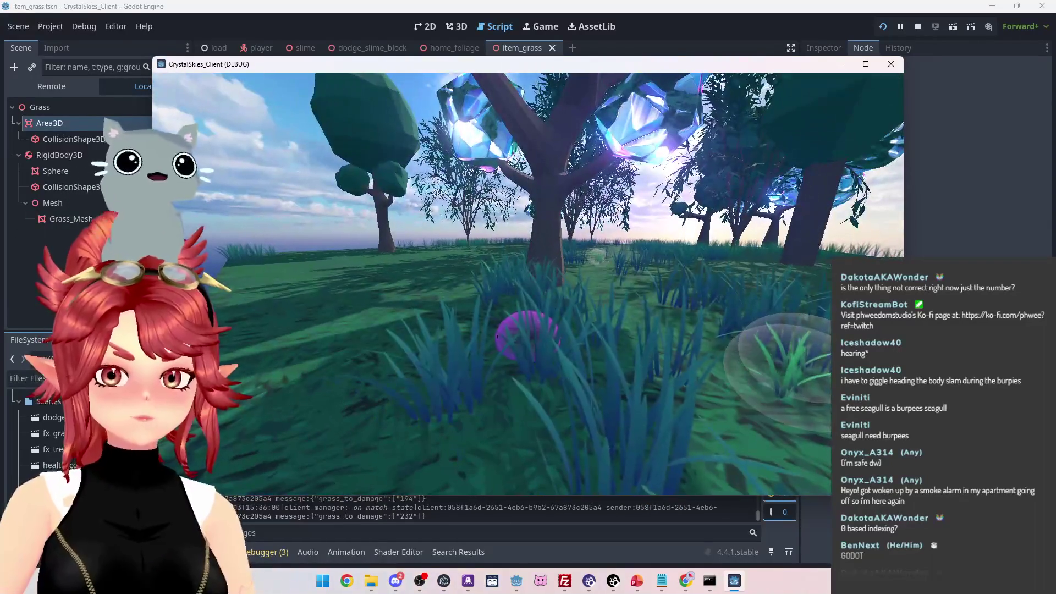
key(Escape)
click(43, 89)
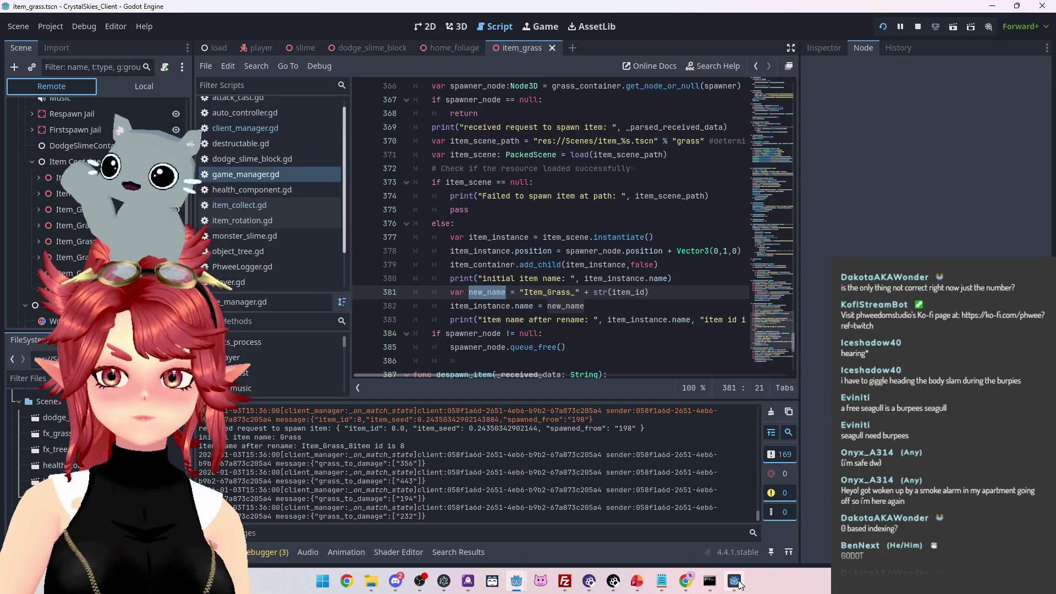
click(734, 580)
key(Escape)
Step: Cut more grass in the forest, then return to the editor to read the Output log
key(w)
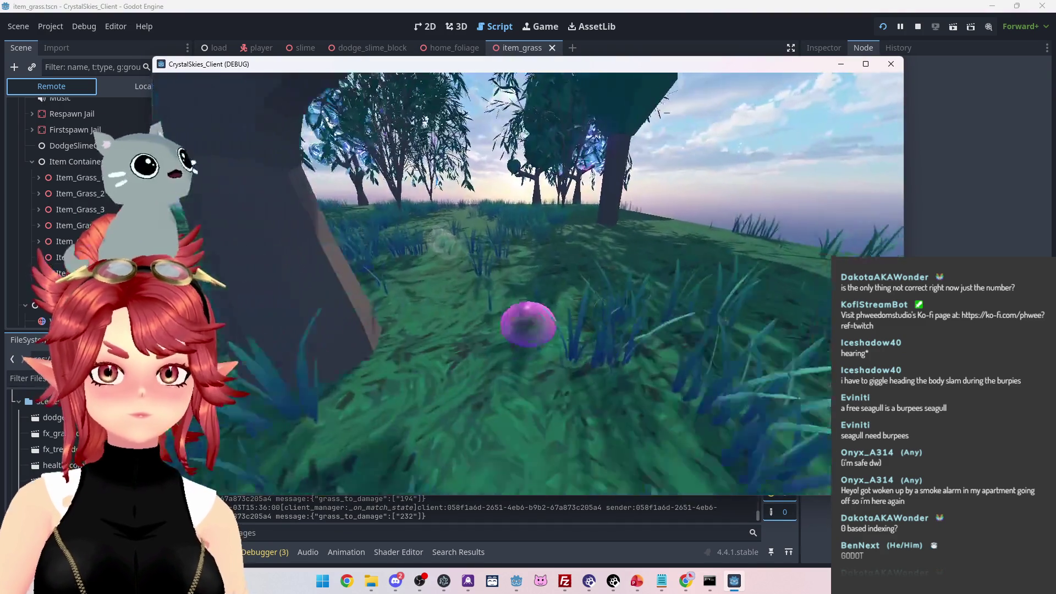
key(a)
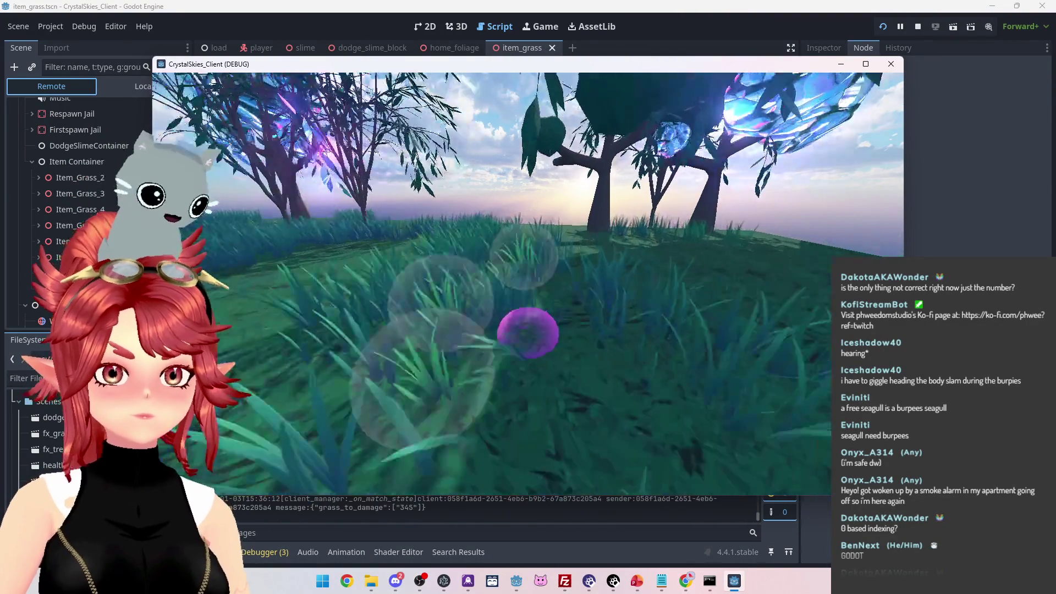
key(Escape)
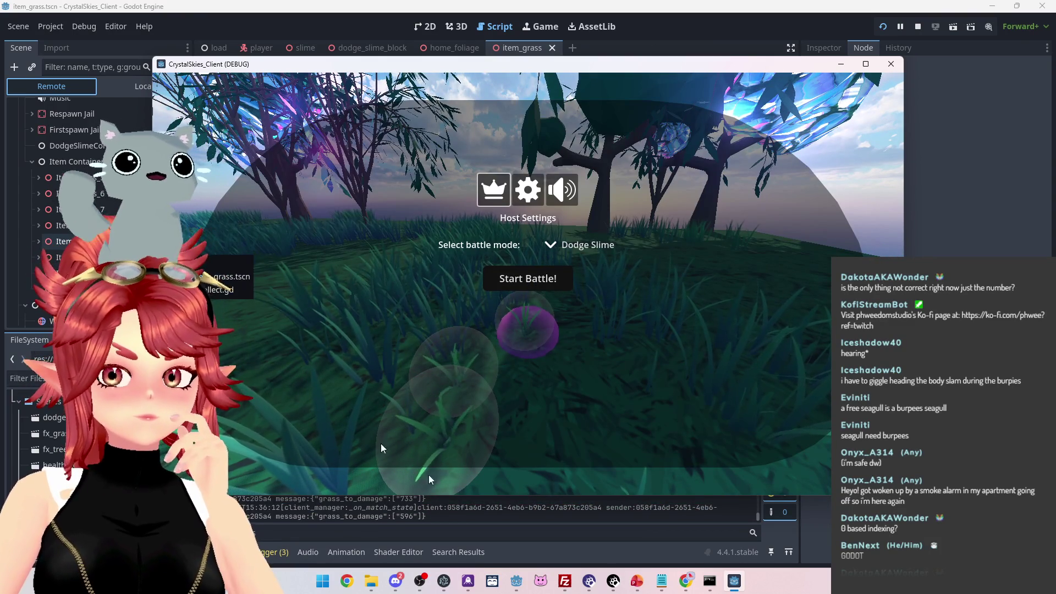
click(458, 497)
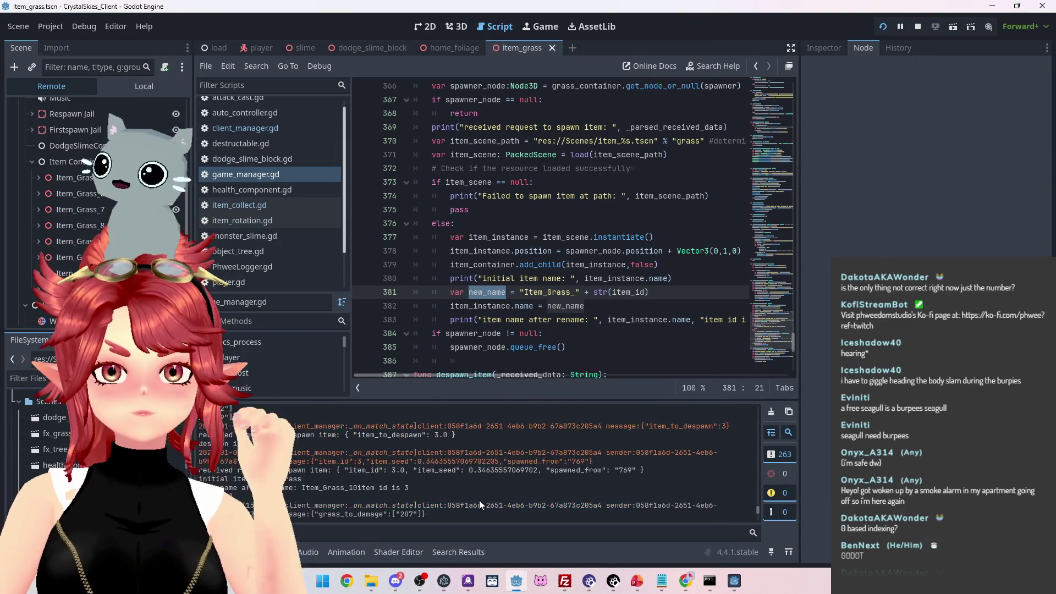